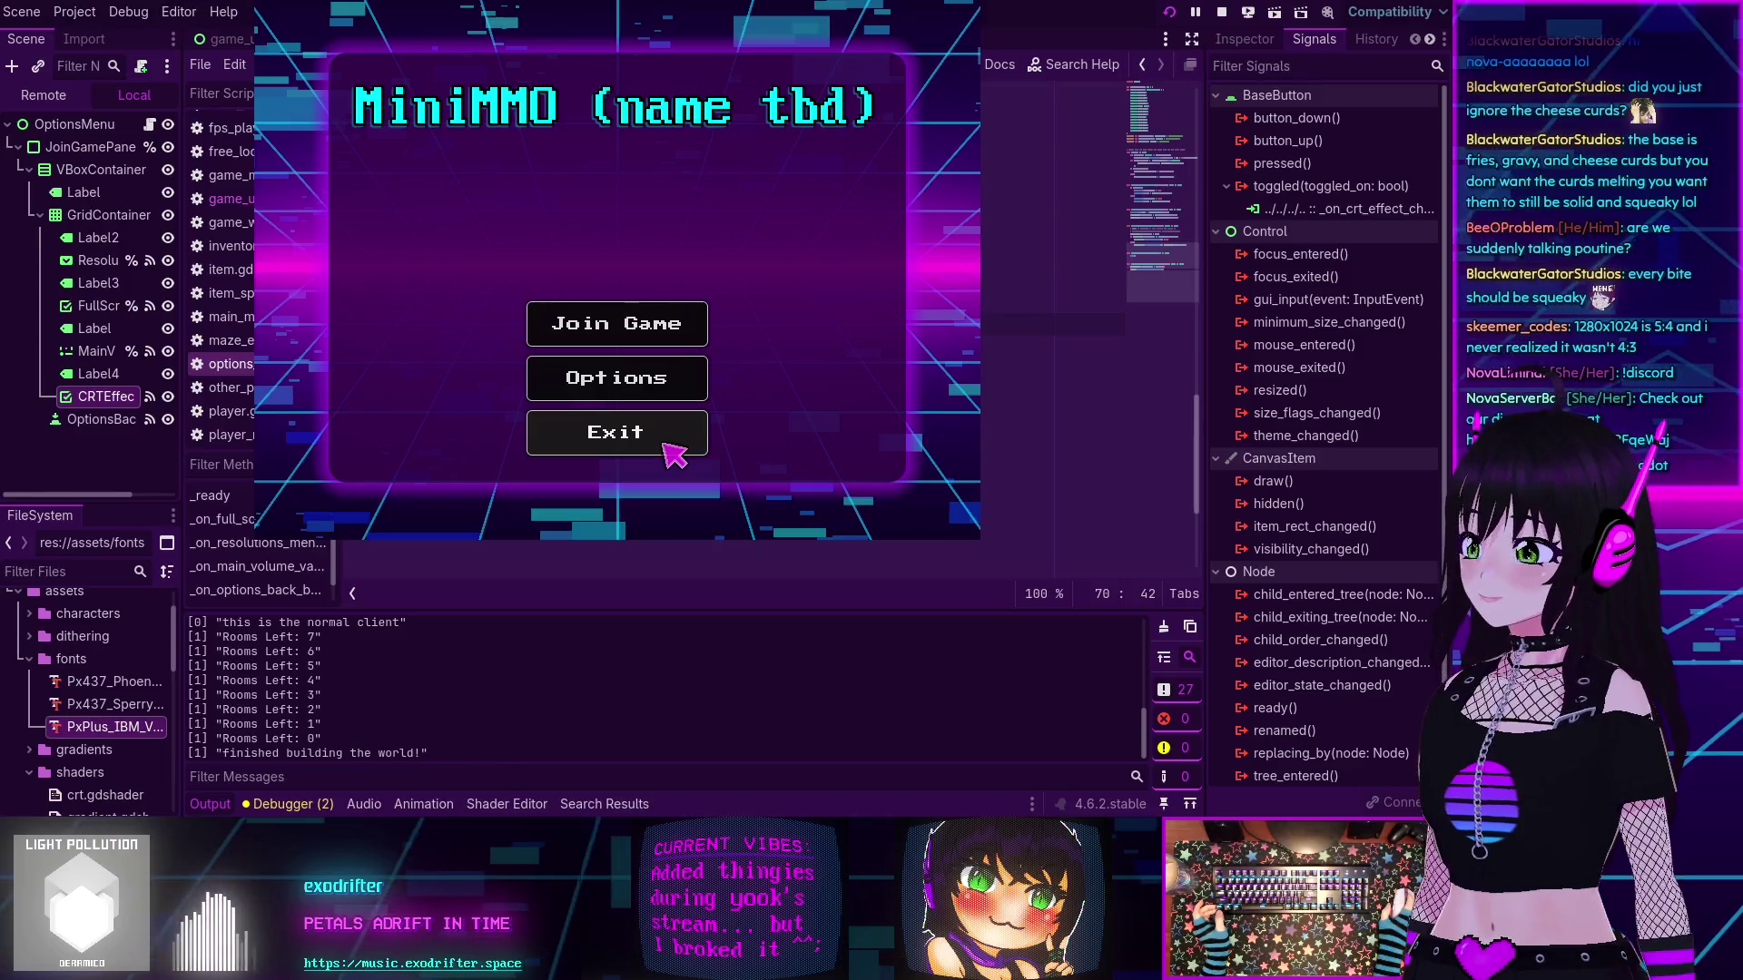
- Create a MiniMMO character, connect to the server and walk around the generated 3D maze
click(625, 341)
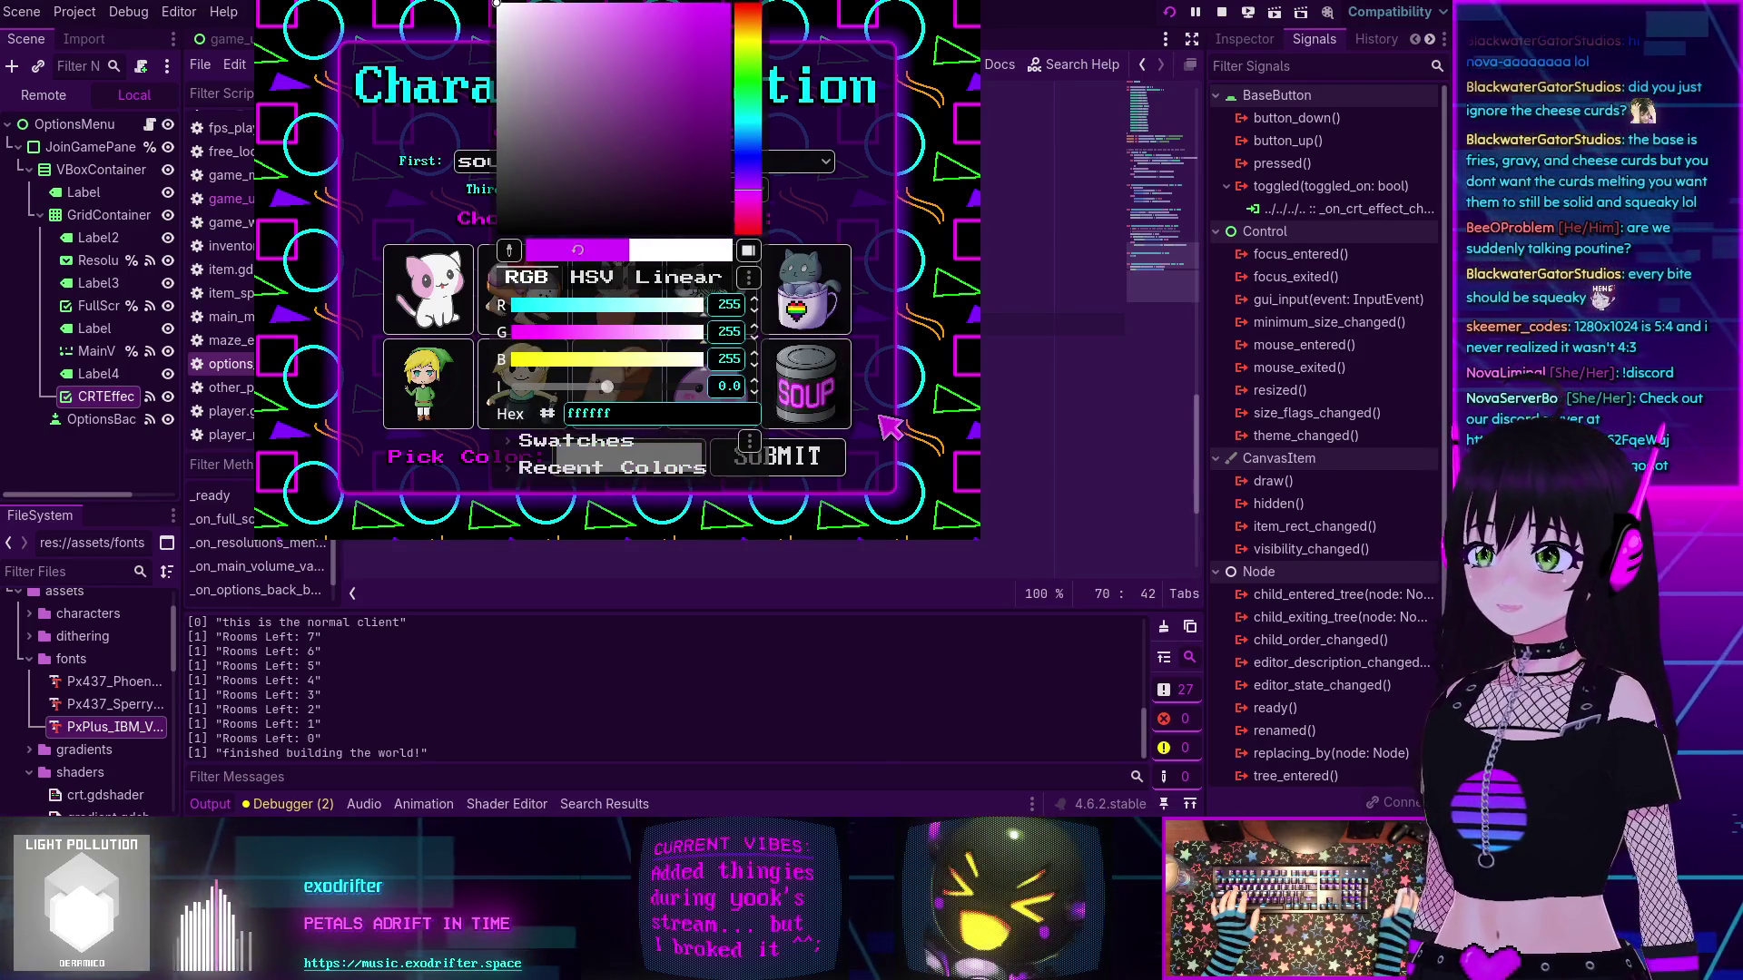
click(644, 328)
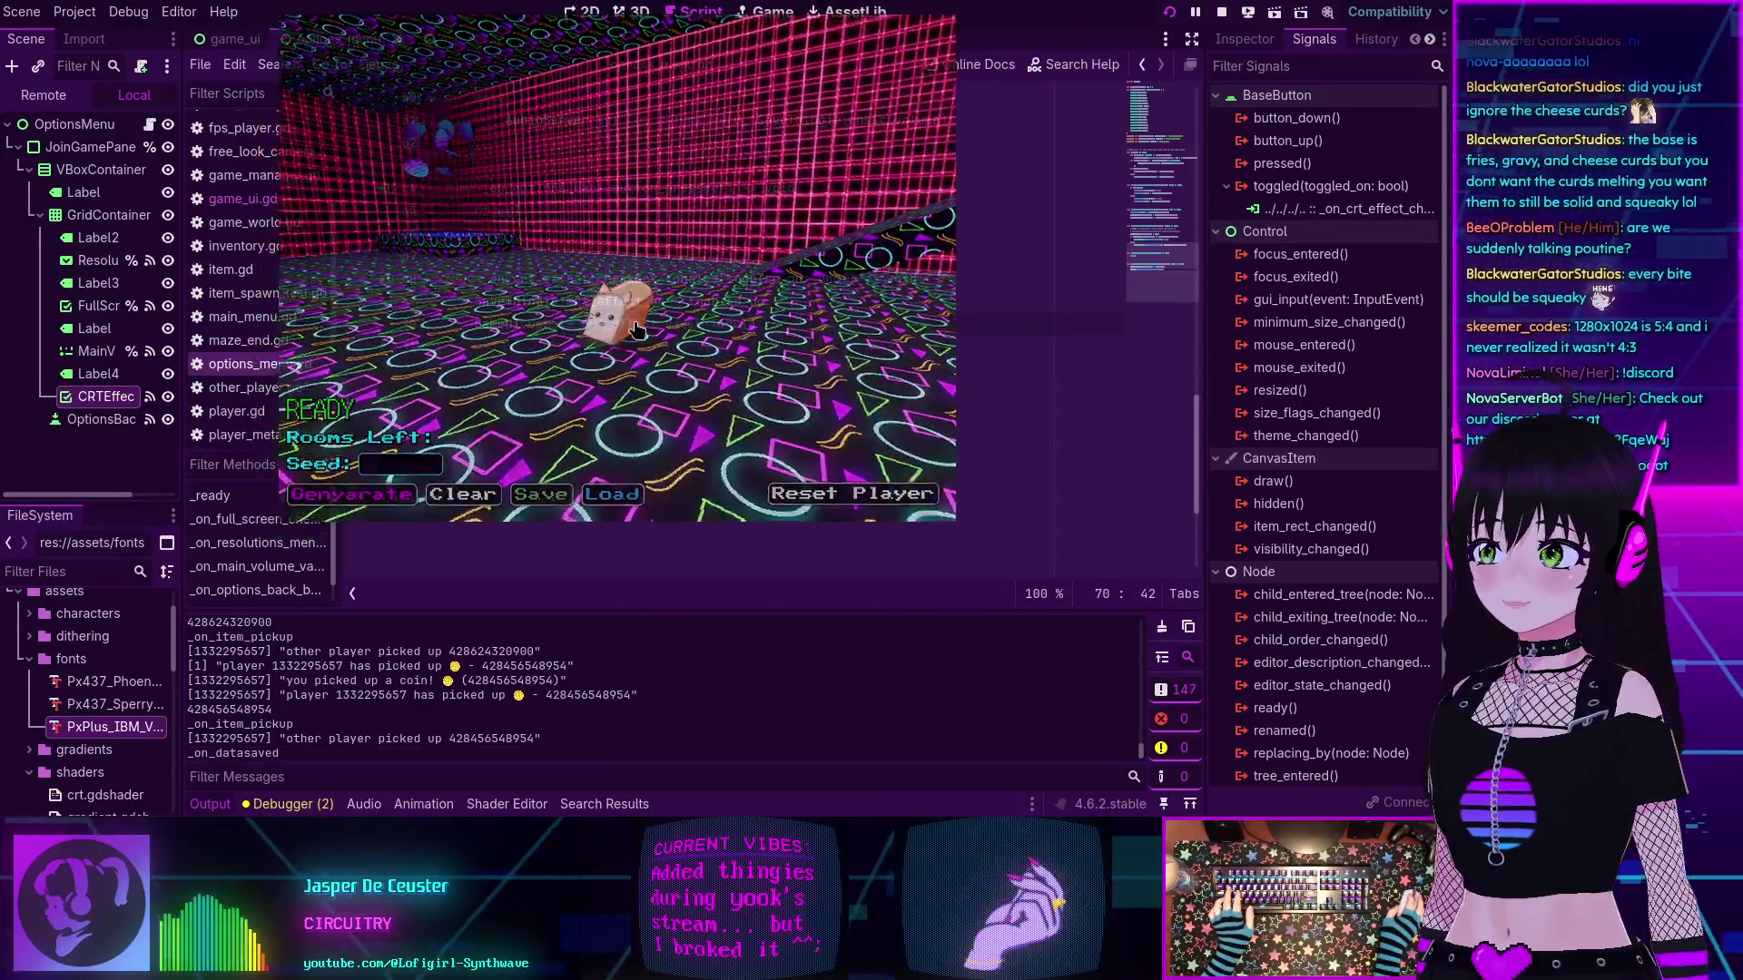
- Scroll through options_menu.gd in the script editor, then stop the running game
click(192, 90)
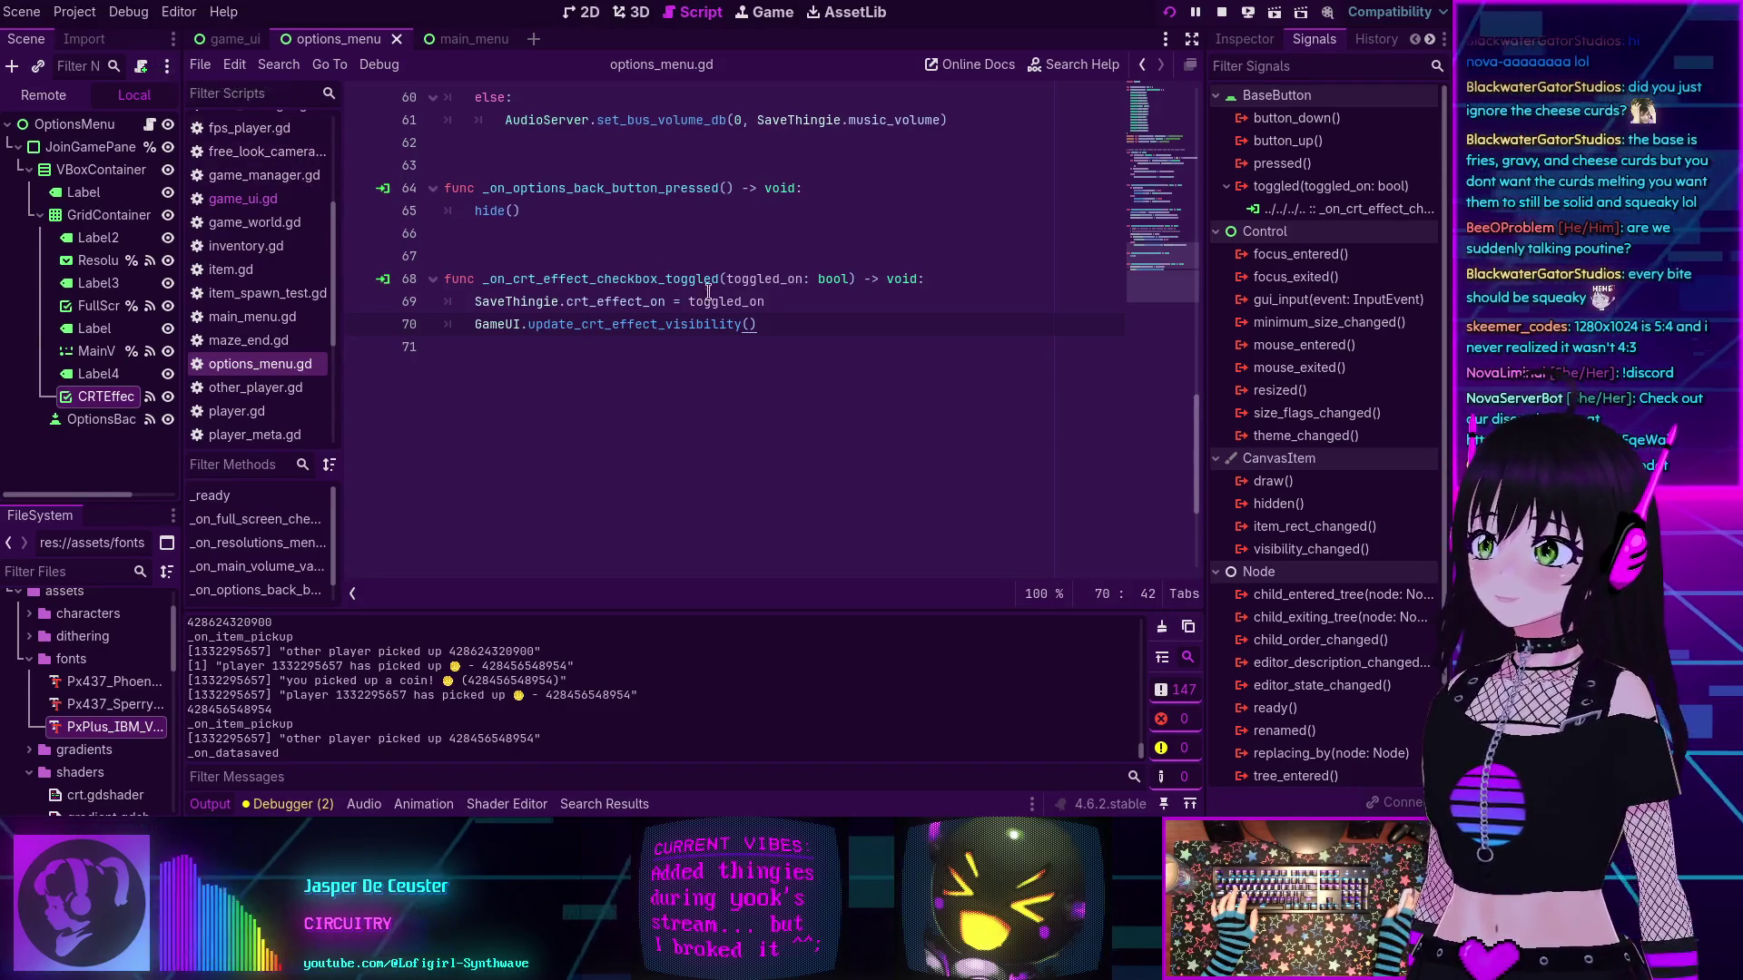
mouse_move(668, 329)
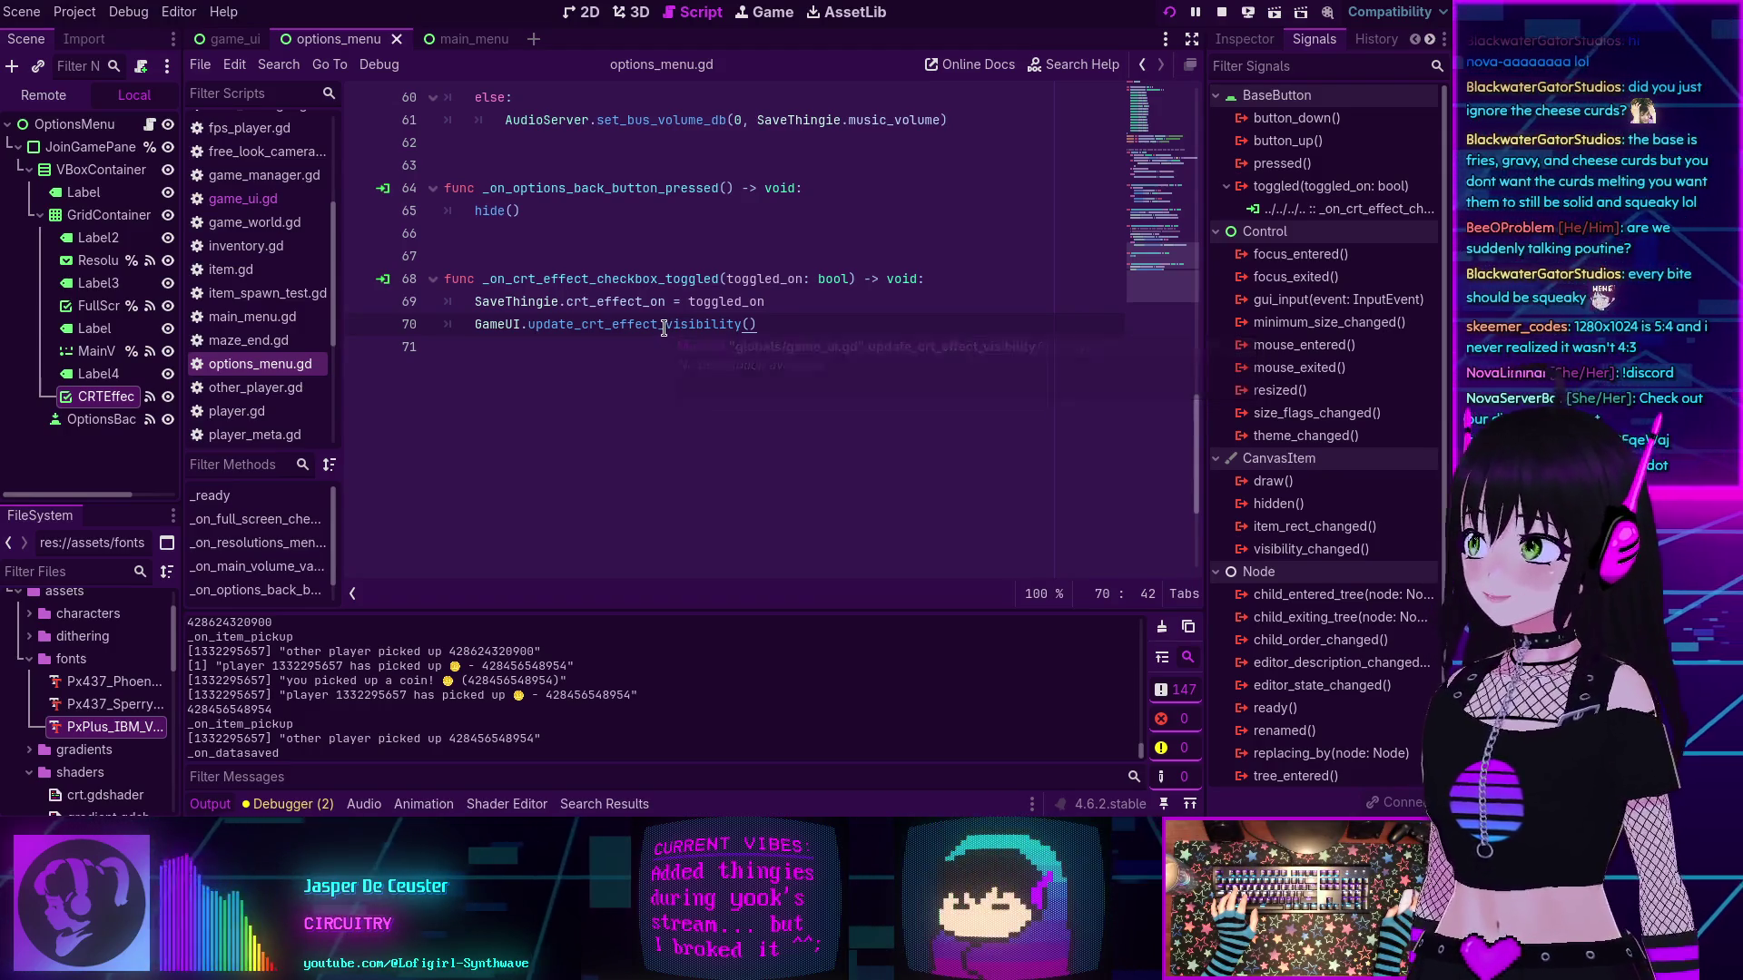
scroll(669, 372, up, 2)
scroll(669, 377, down, 2)
scroll(669, 377, up, 6)
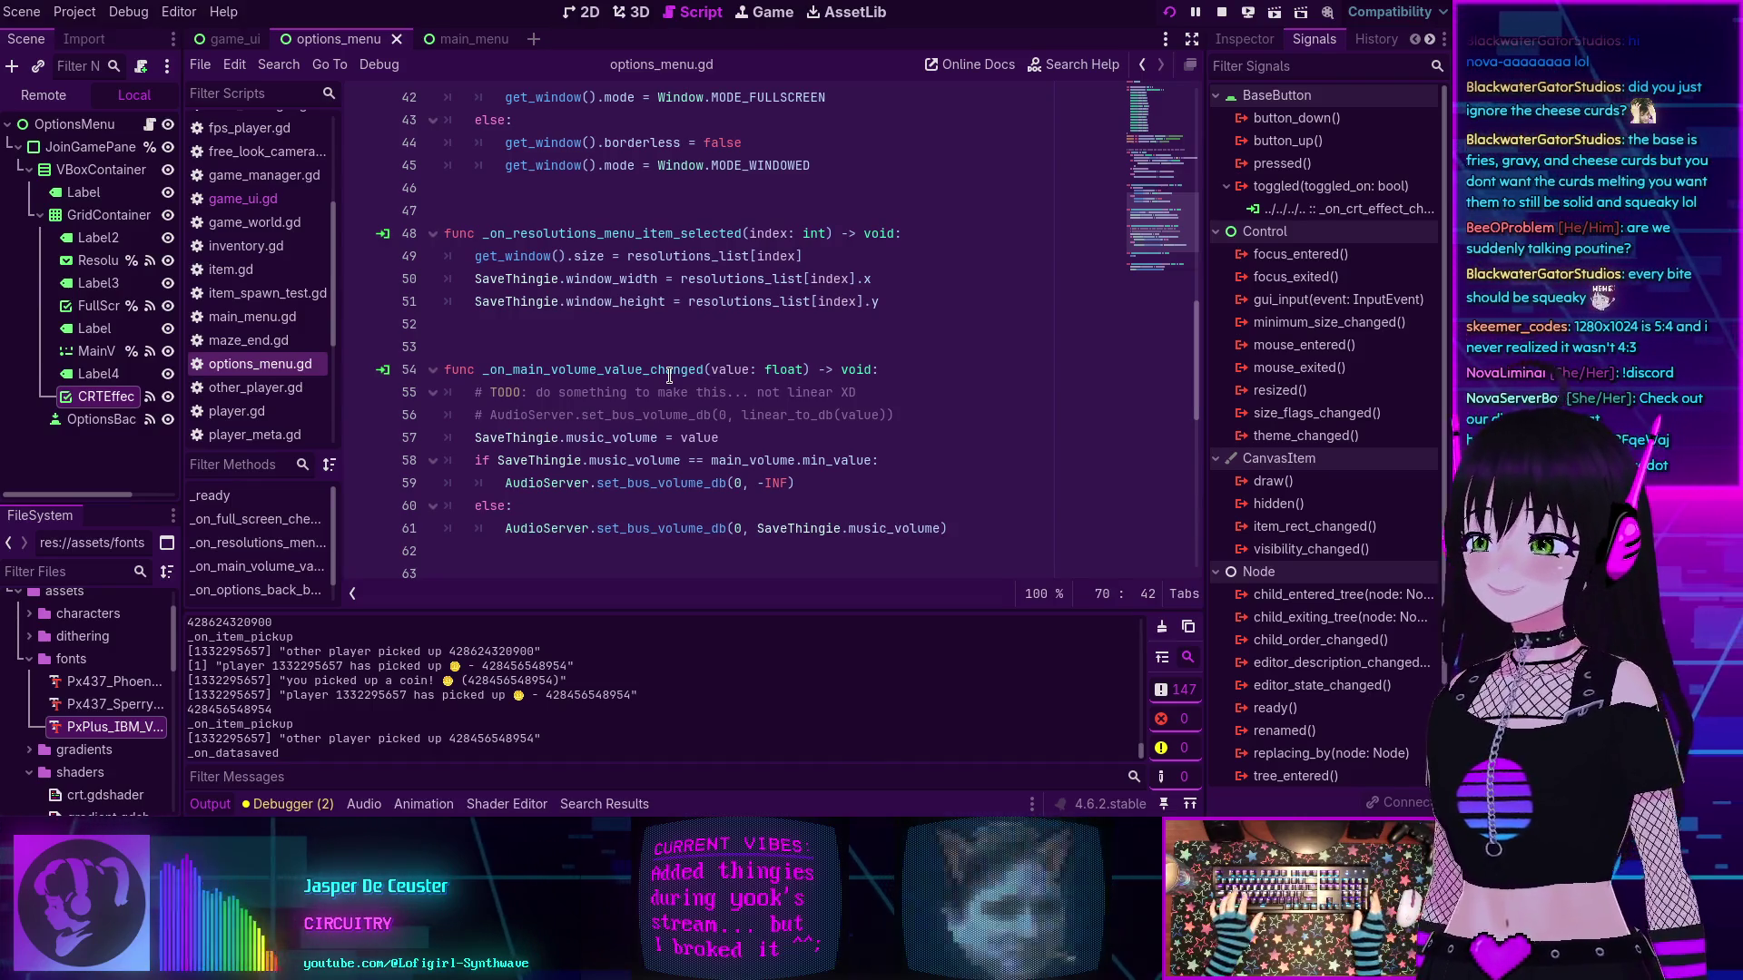
scroll(685, 400, up, 3)
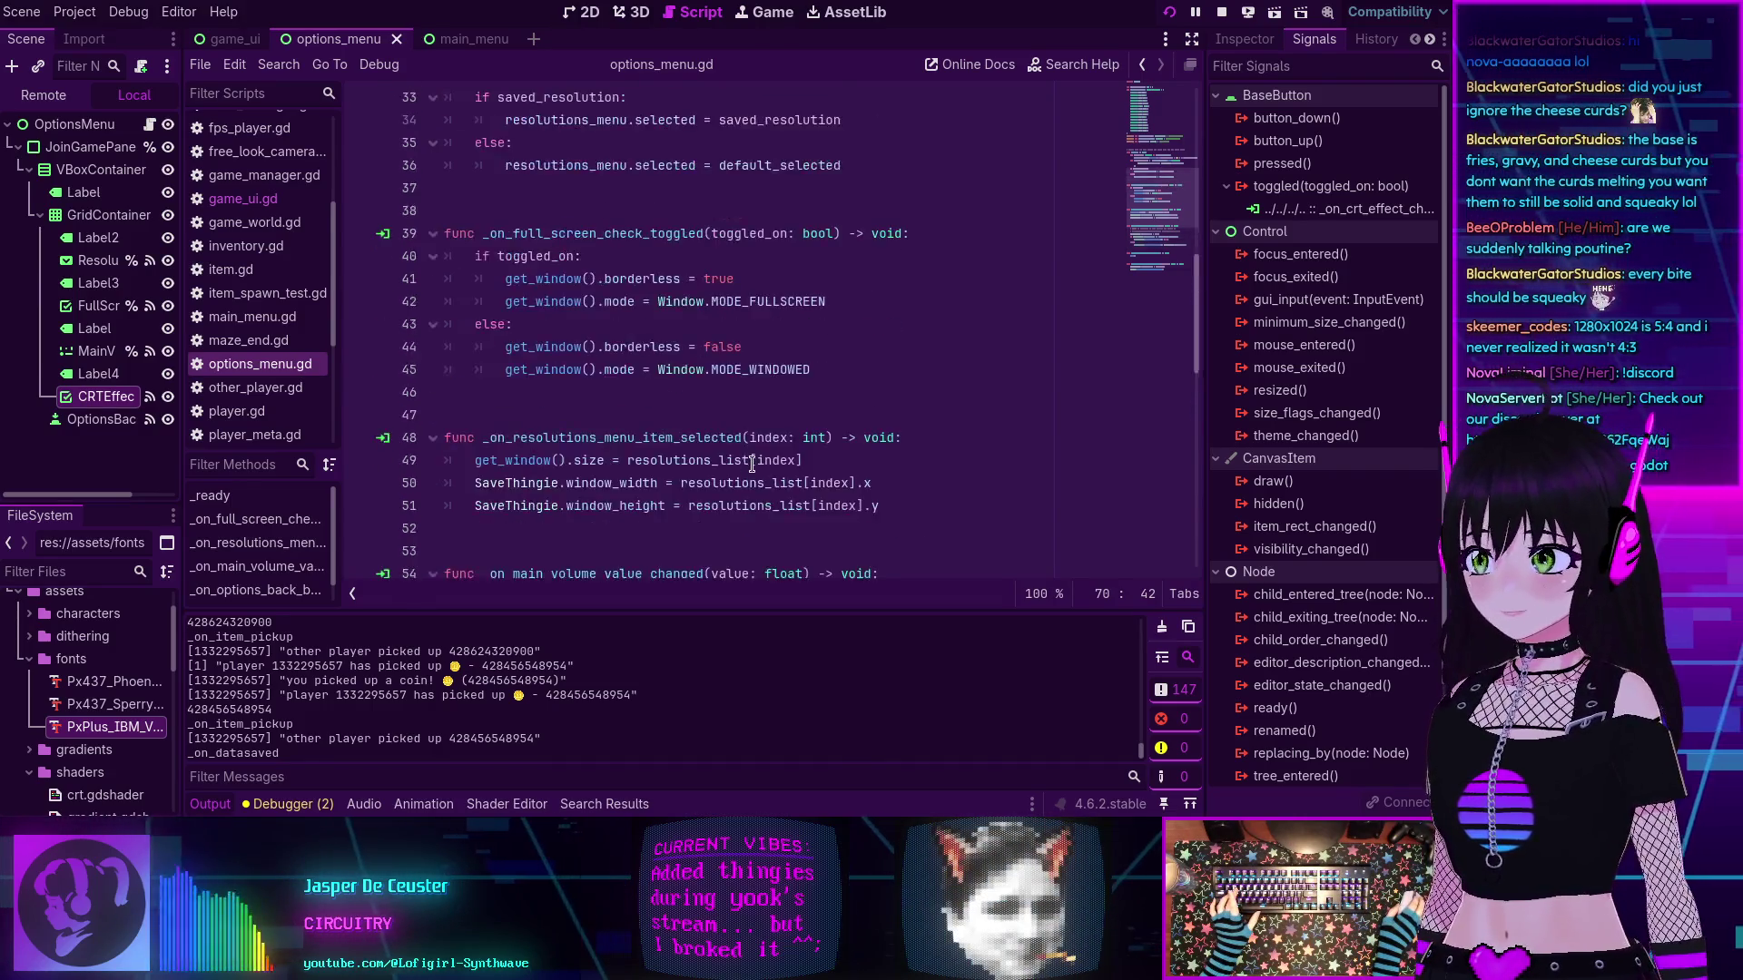
scroll(686, 400, down, 6)
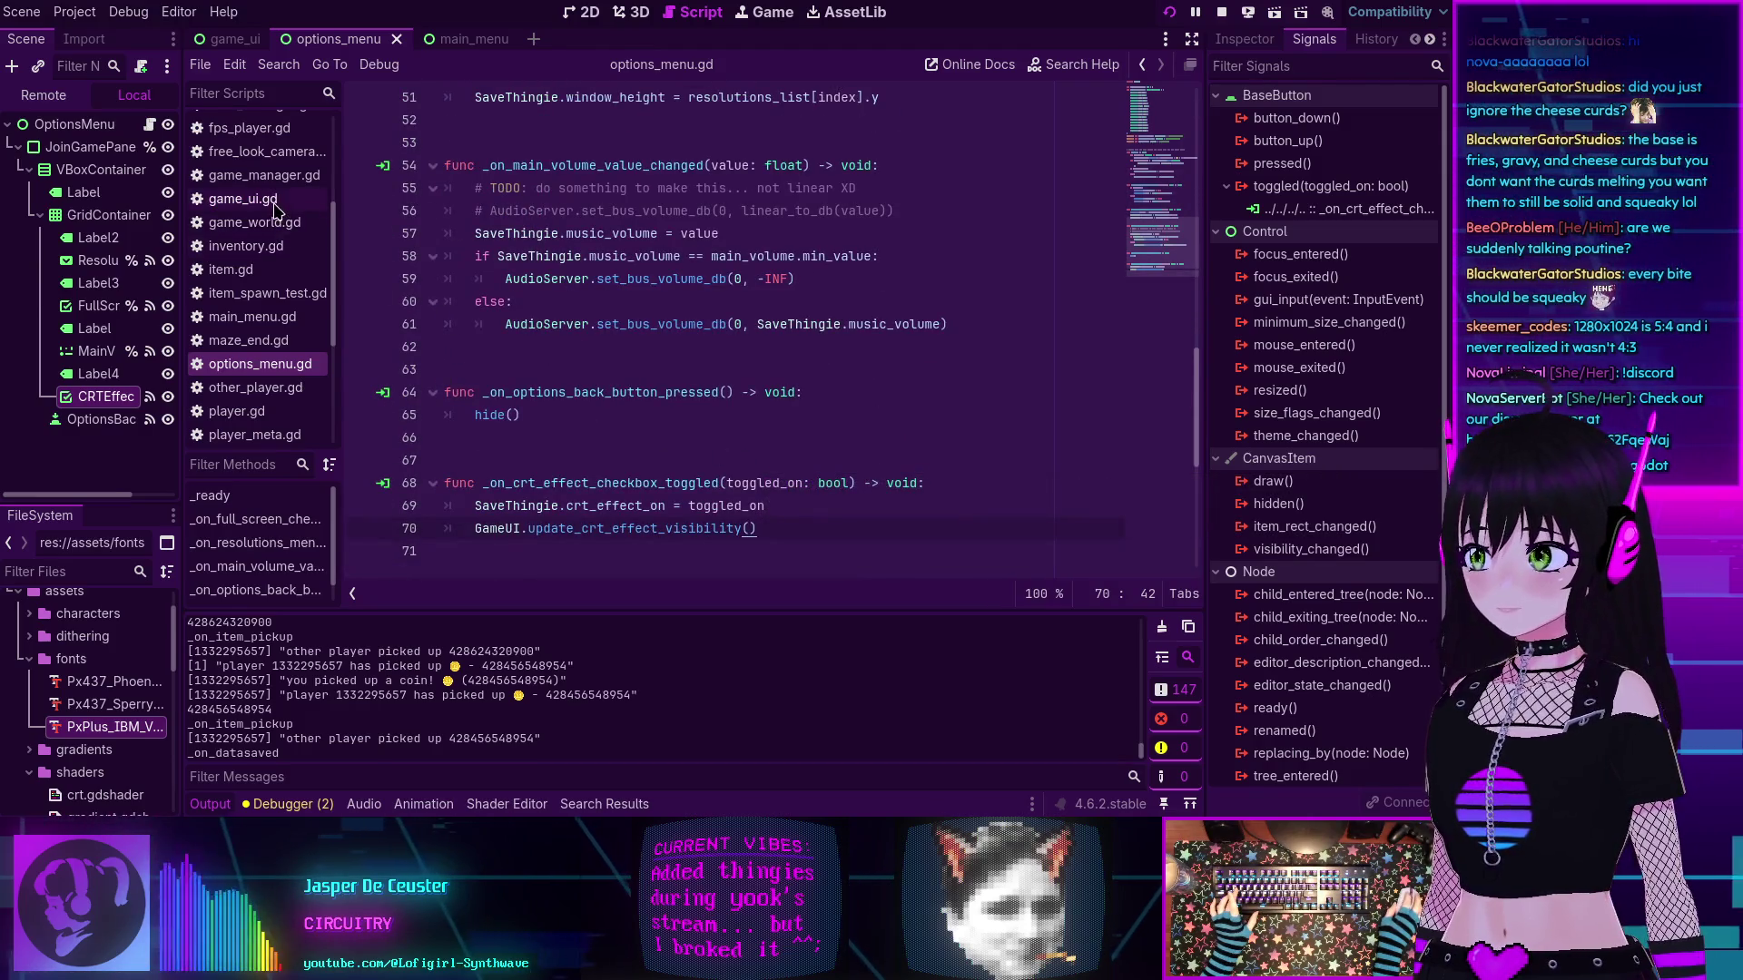
click(1221, 15)
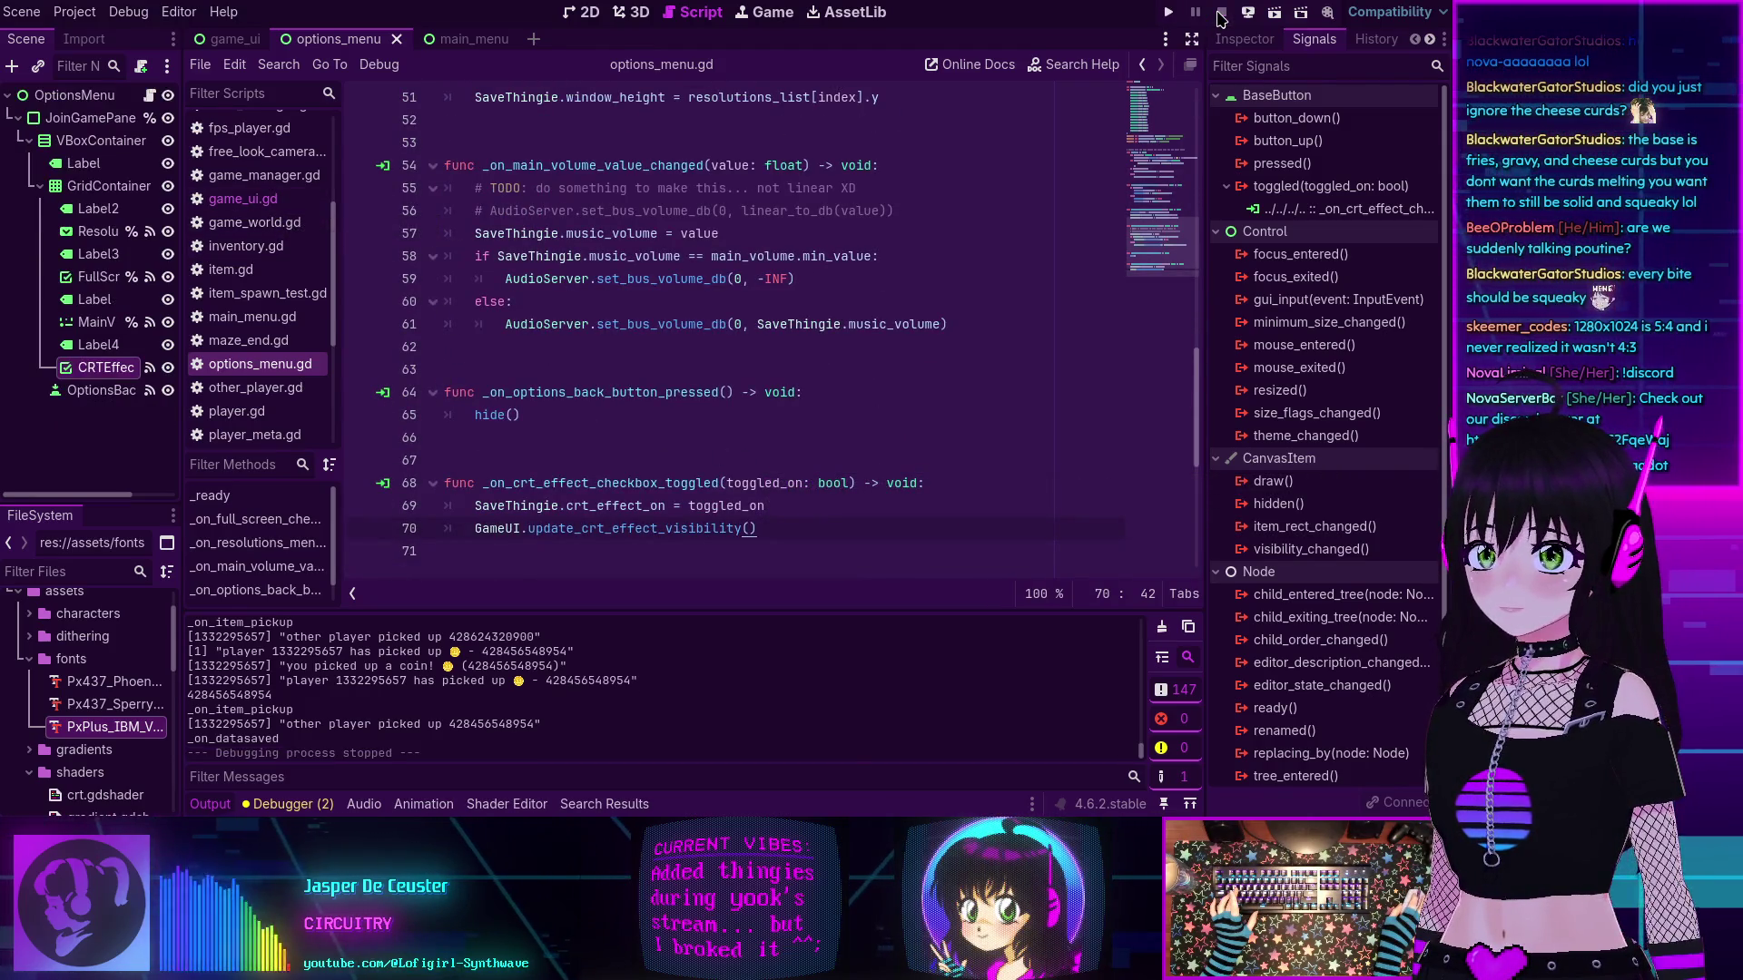
click(128, 12)
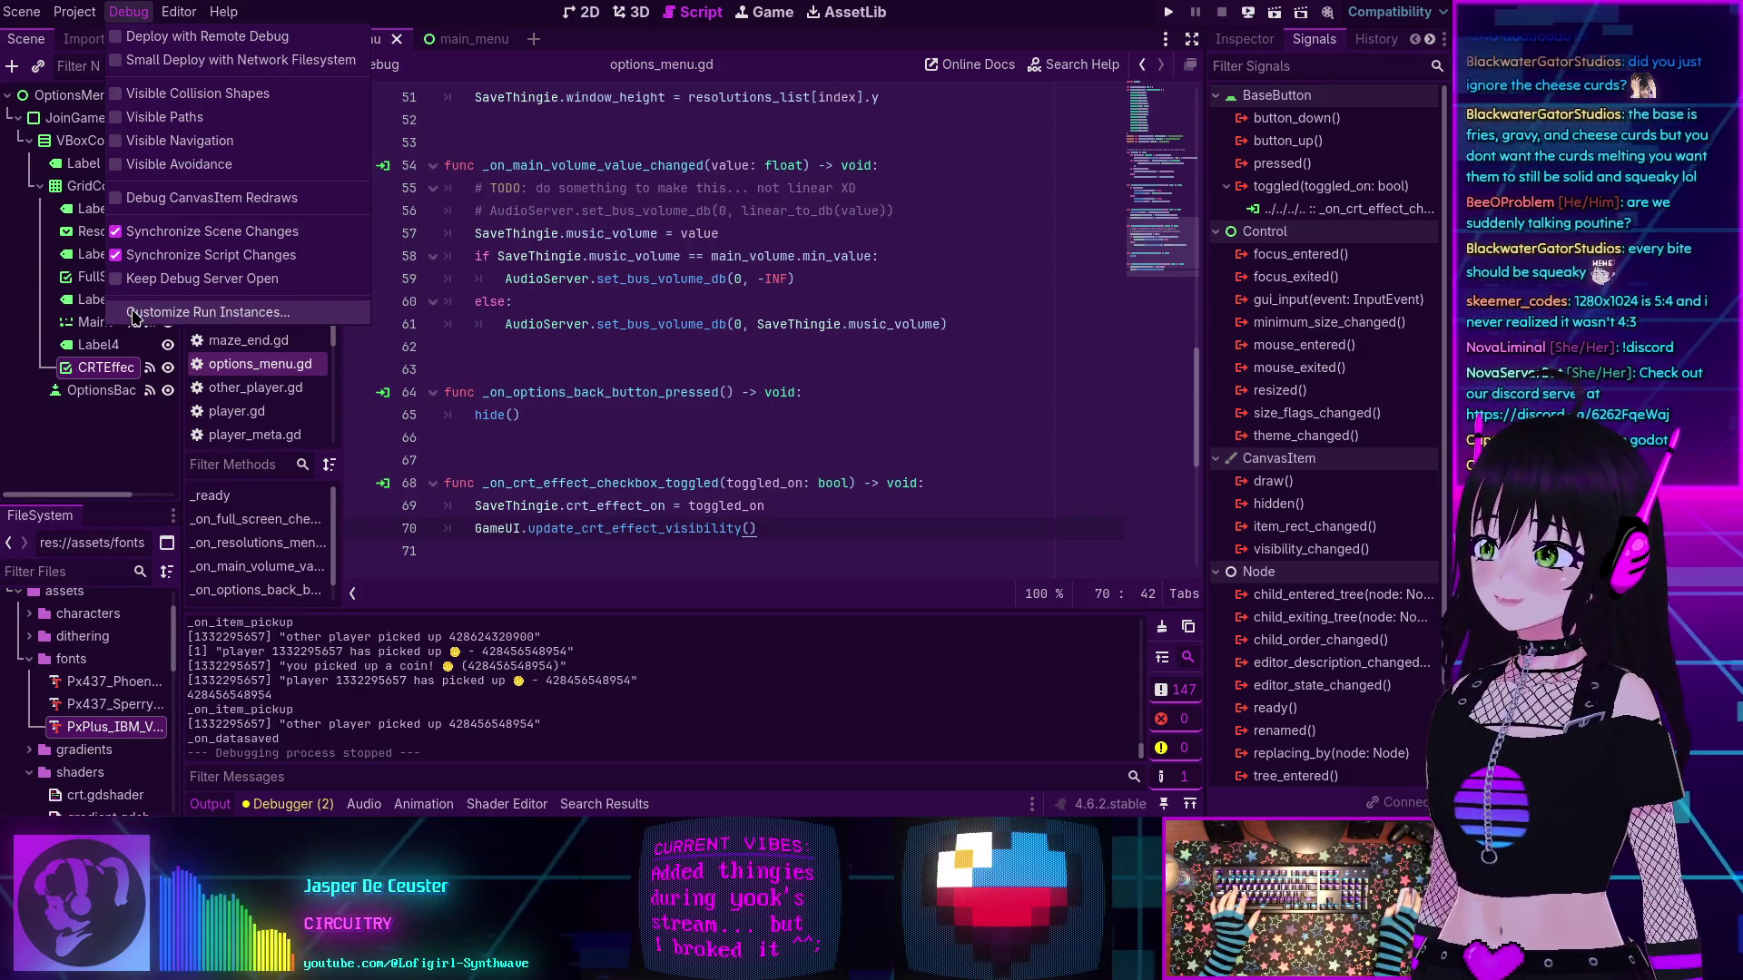
- Review Customize Run Instances with multiple instances off, then run the project to the MiniMMO menu
click(259, 313)
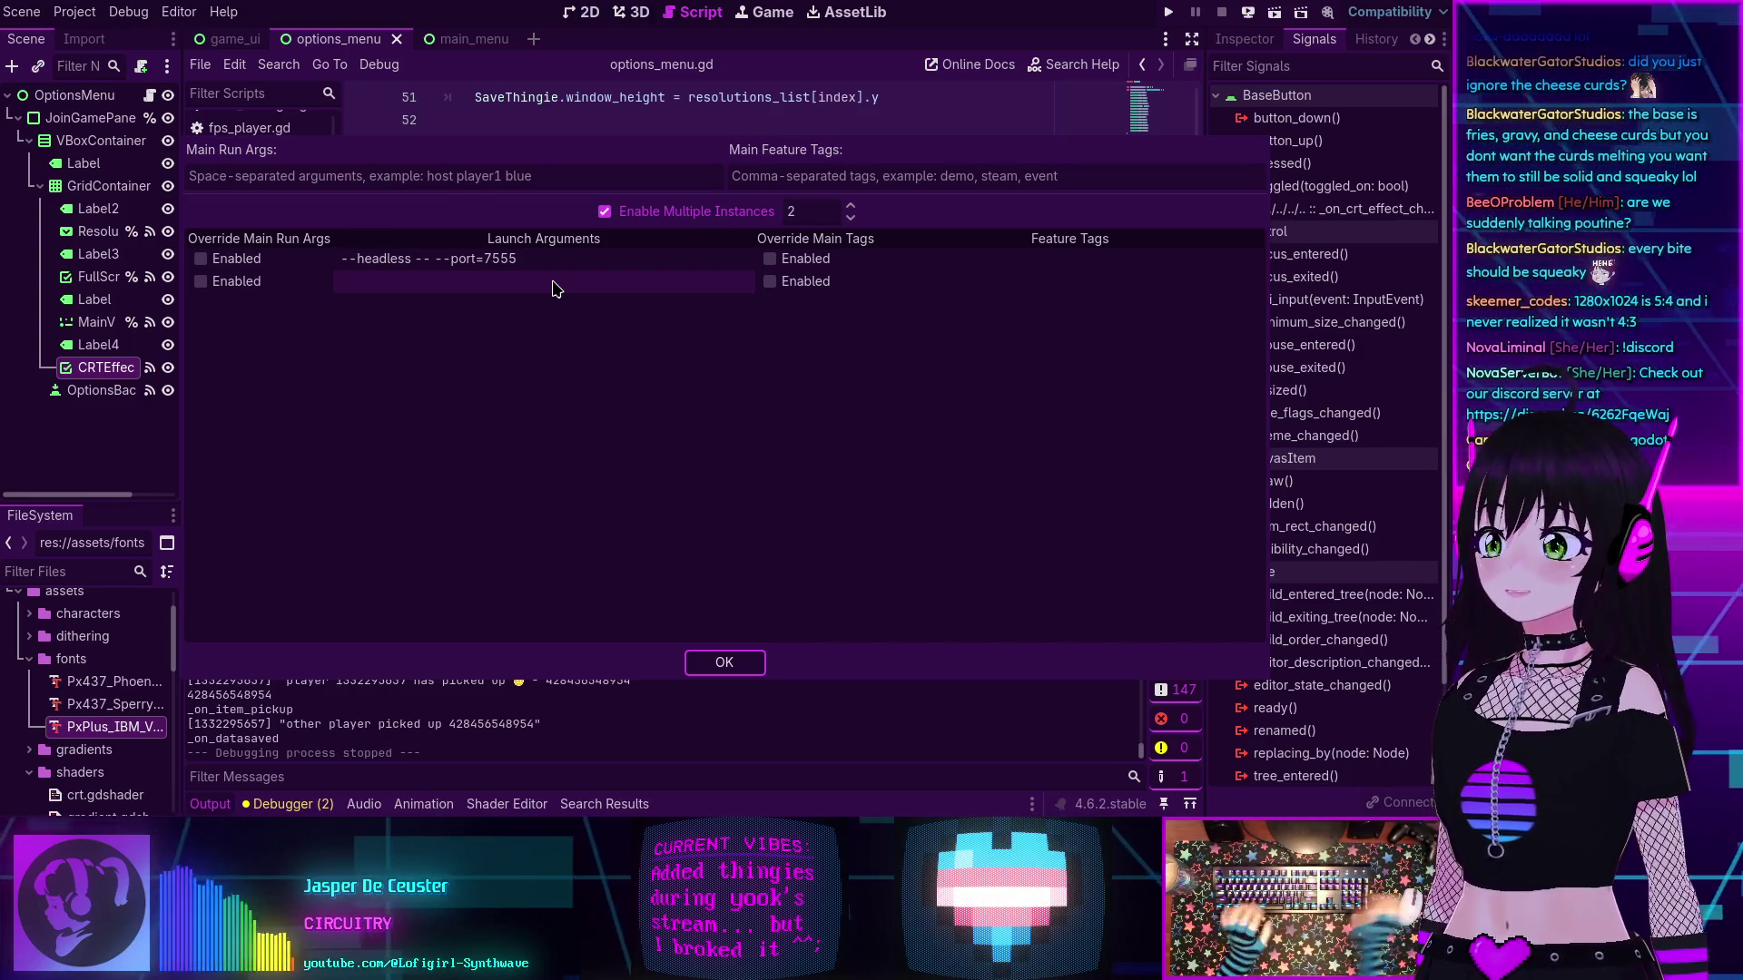
click(724, 661)
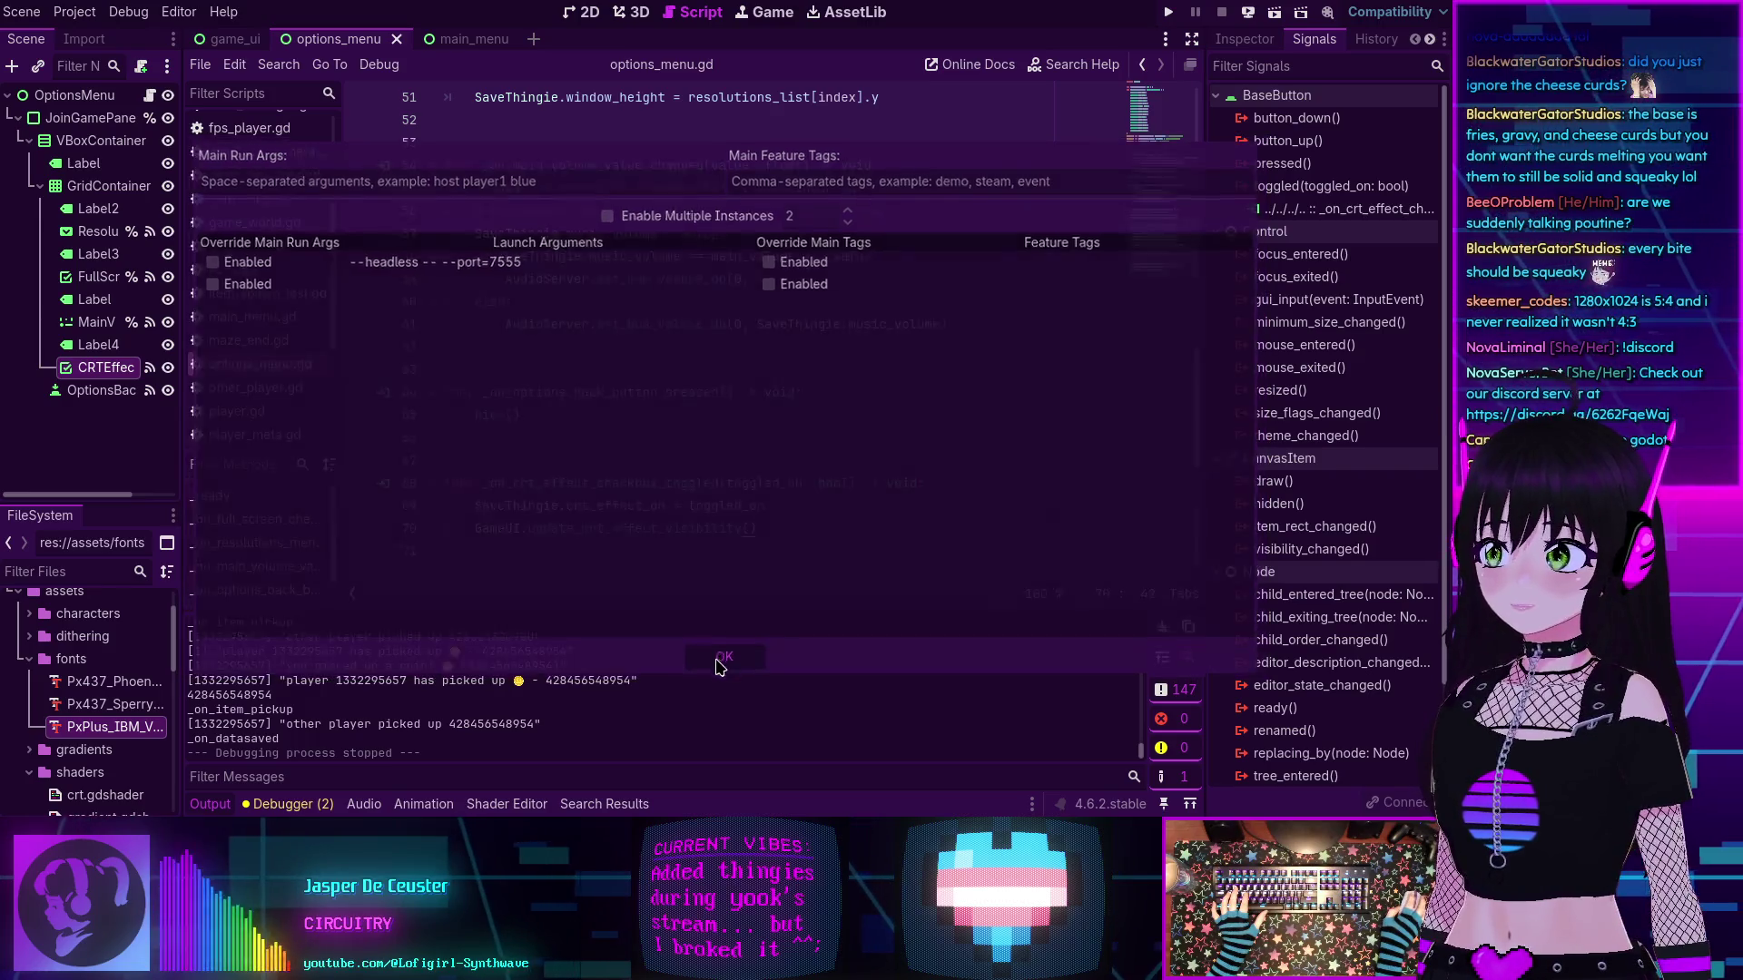
click(1169, 12)
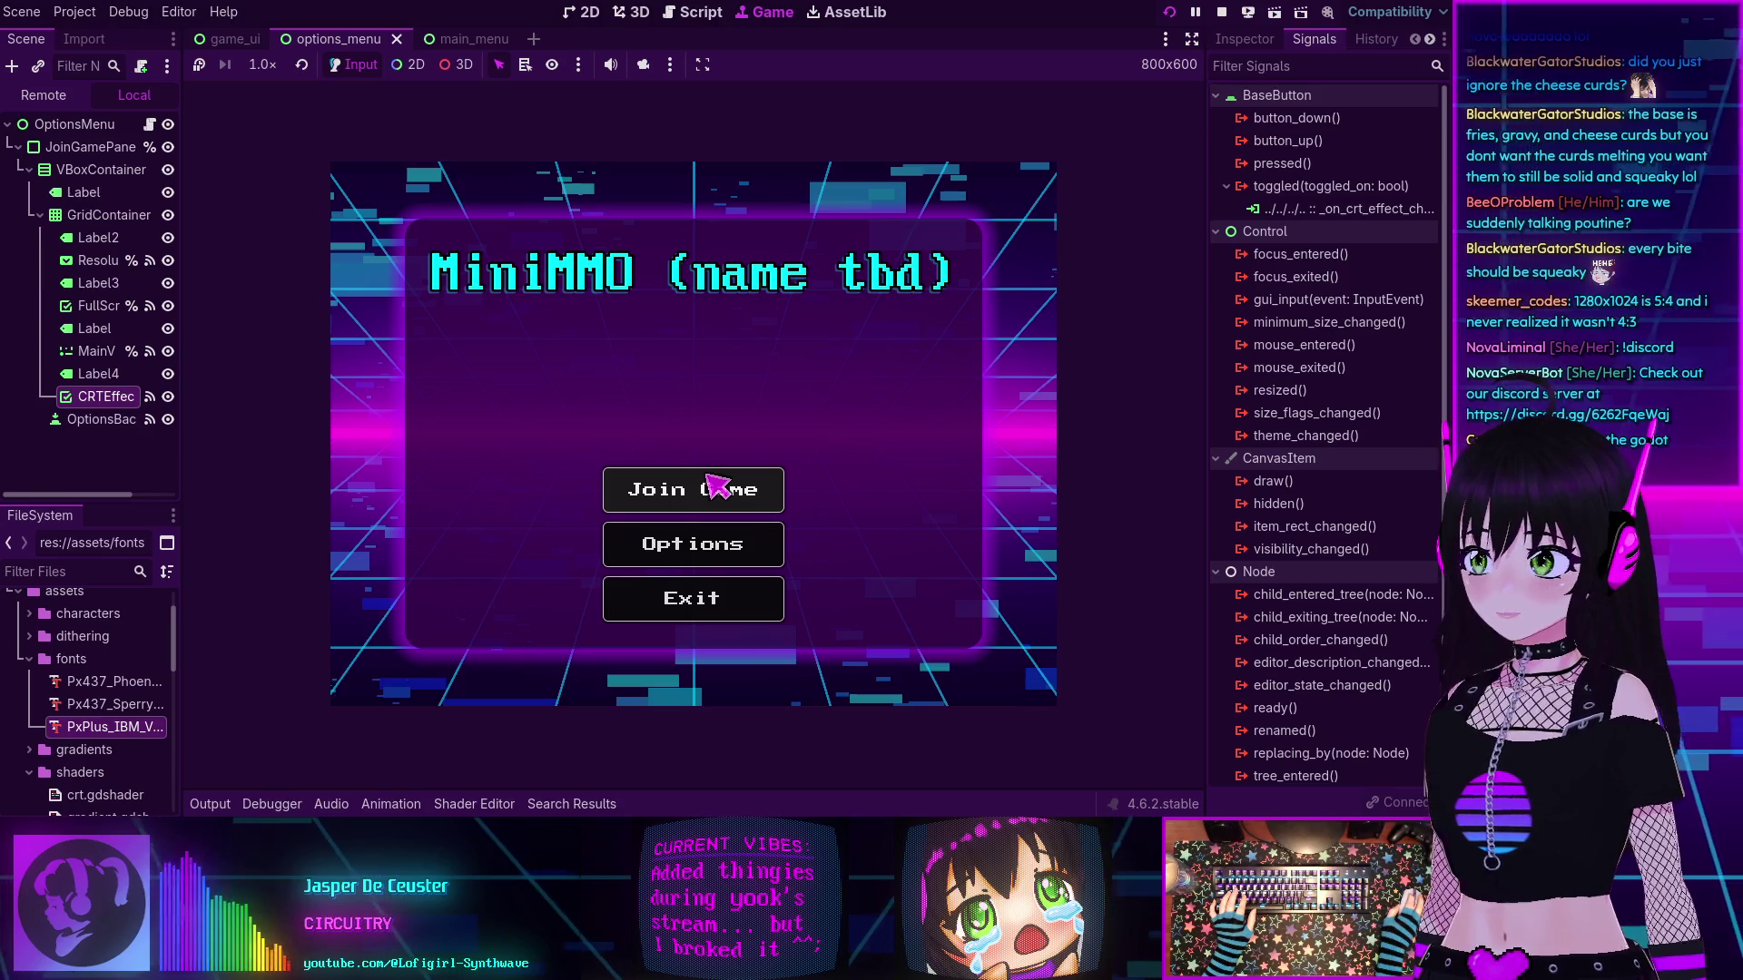
- Set the game's window size to 1024x768 in Options, then exit the game
click(694, 551)
click(720, 365)
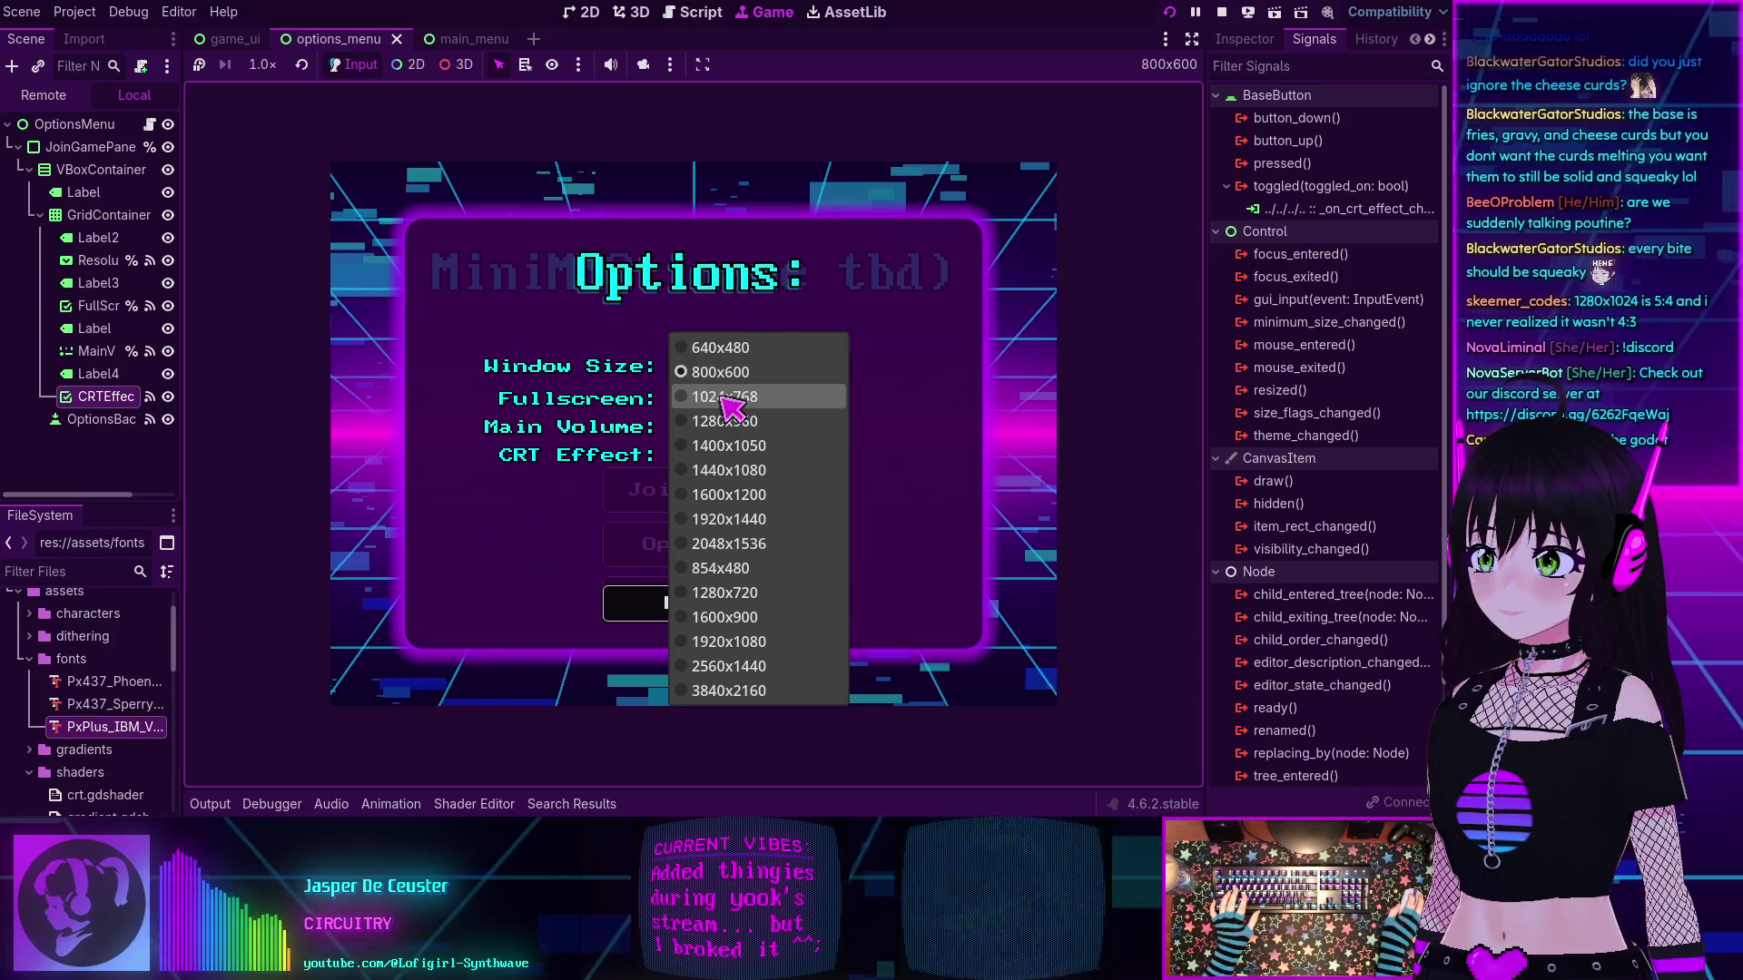
click(723, 397)
click(685, 596)
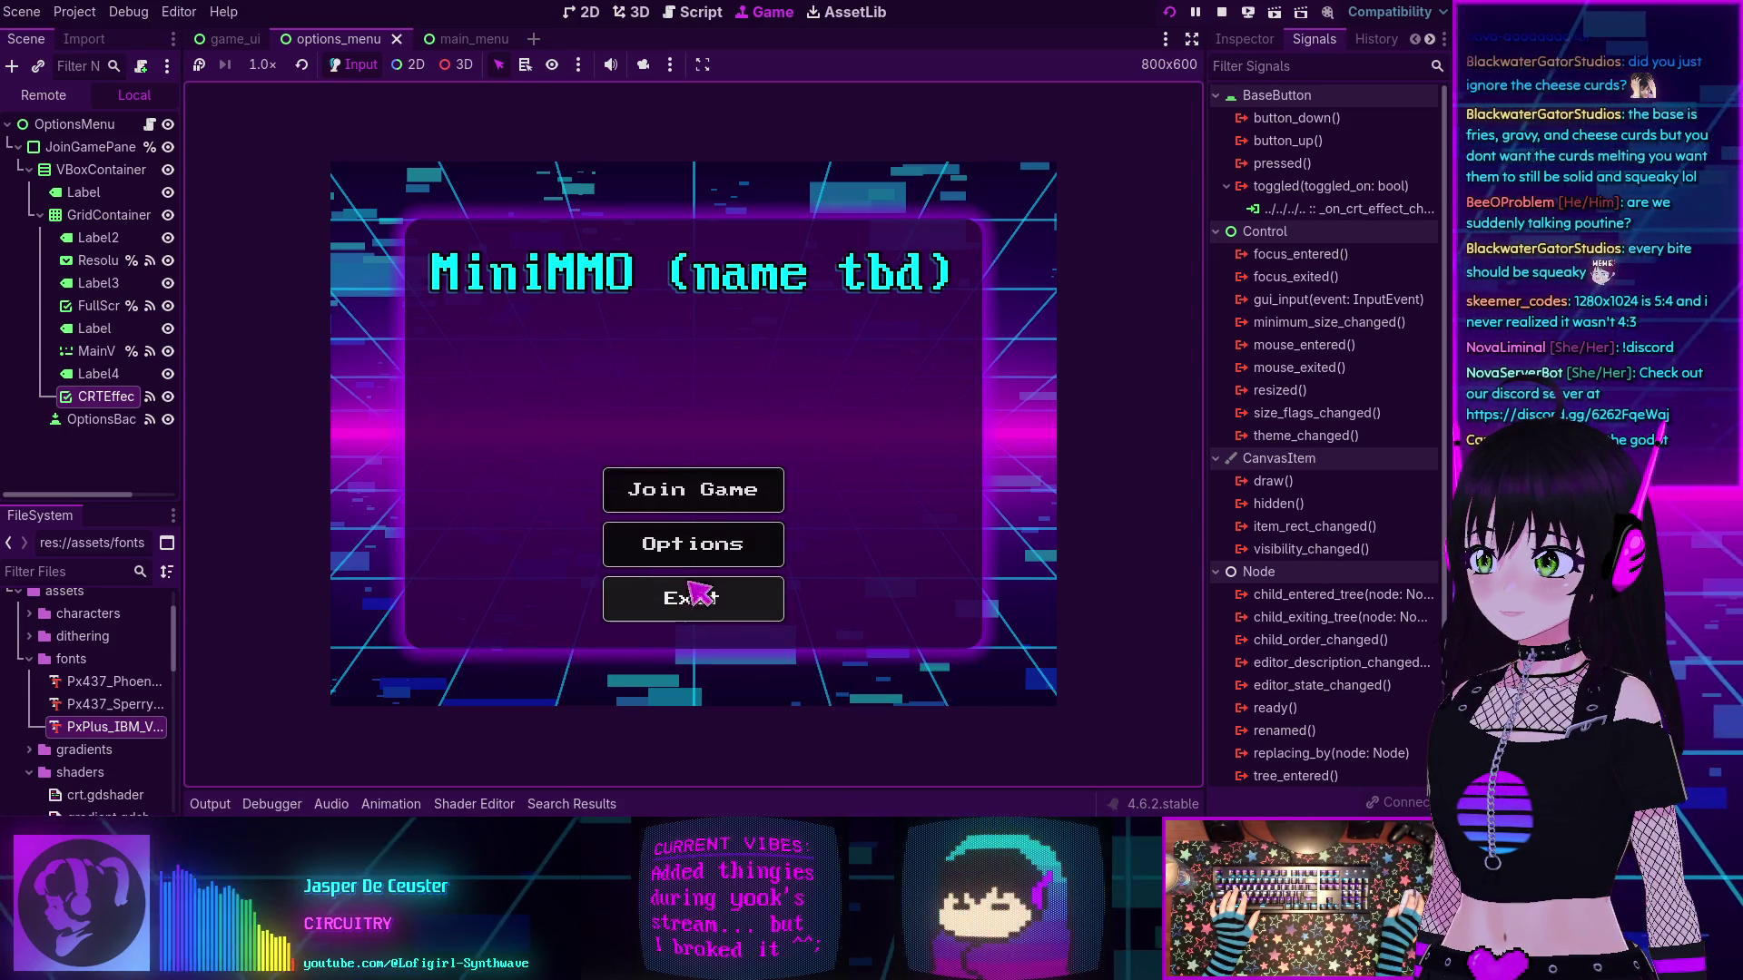
click(700, 589)
- Relaunch, join the server at localhost:7555, generate a new maze, then stop the game
click(1169, 12)
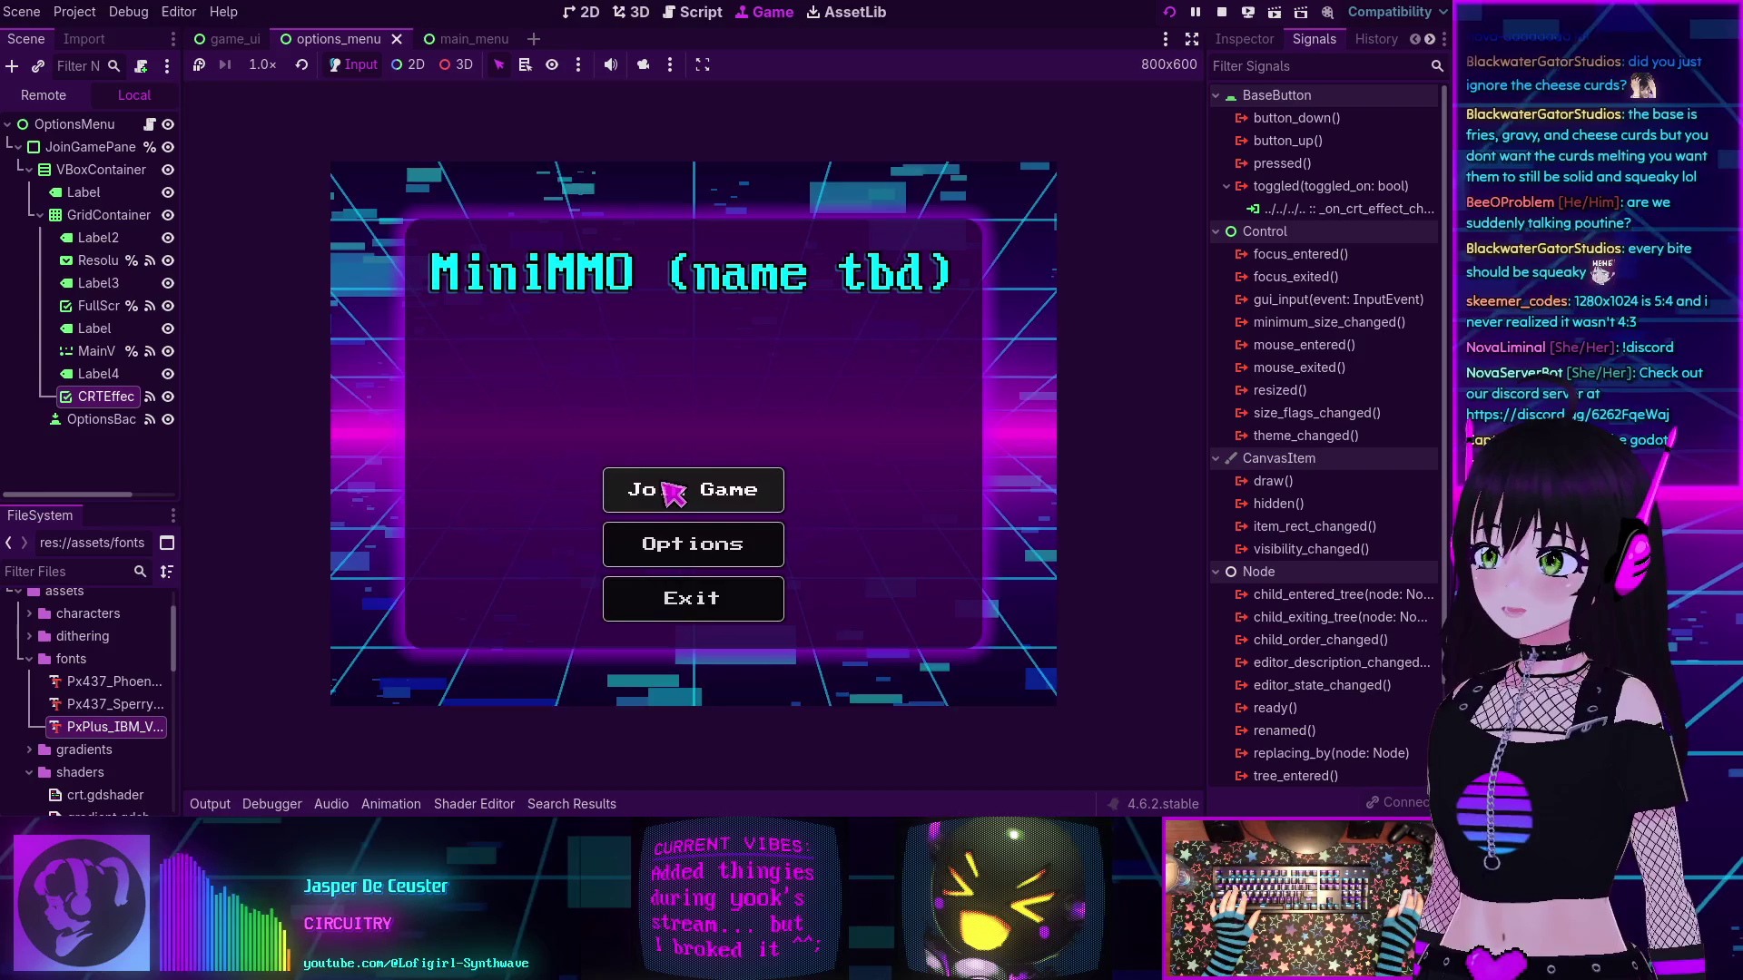
click(673, 493)
click(853, 626)
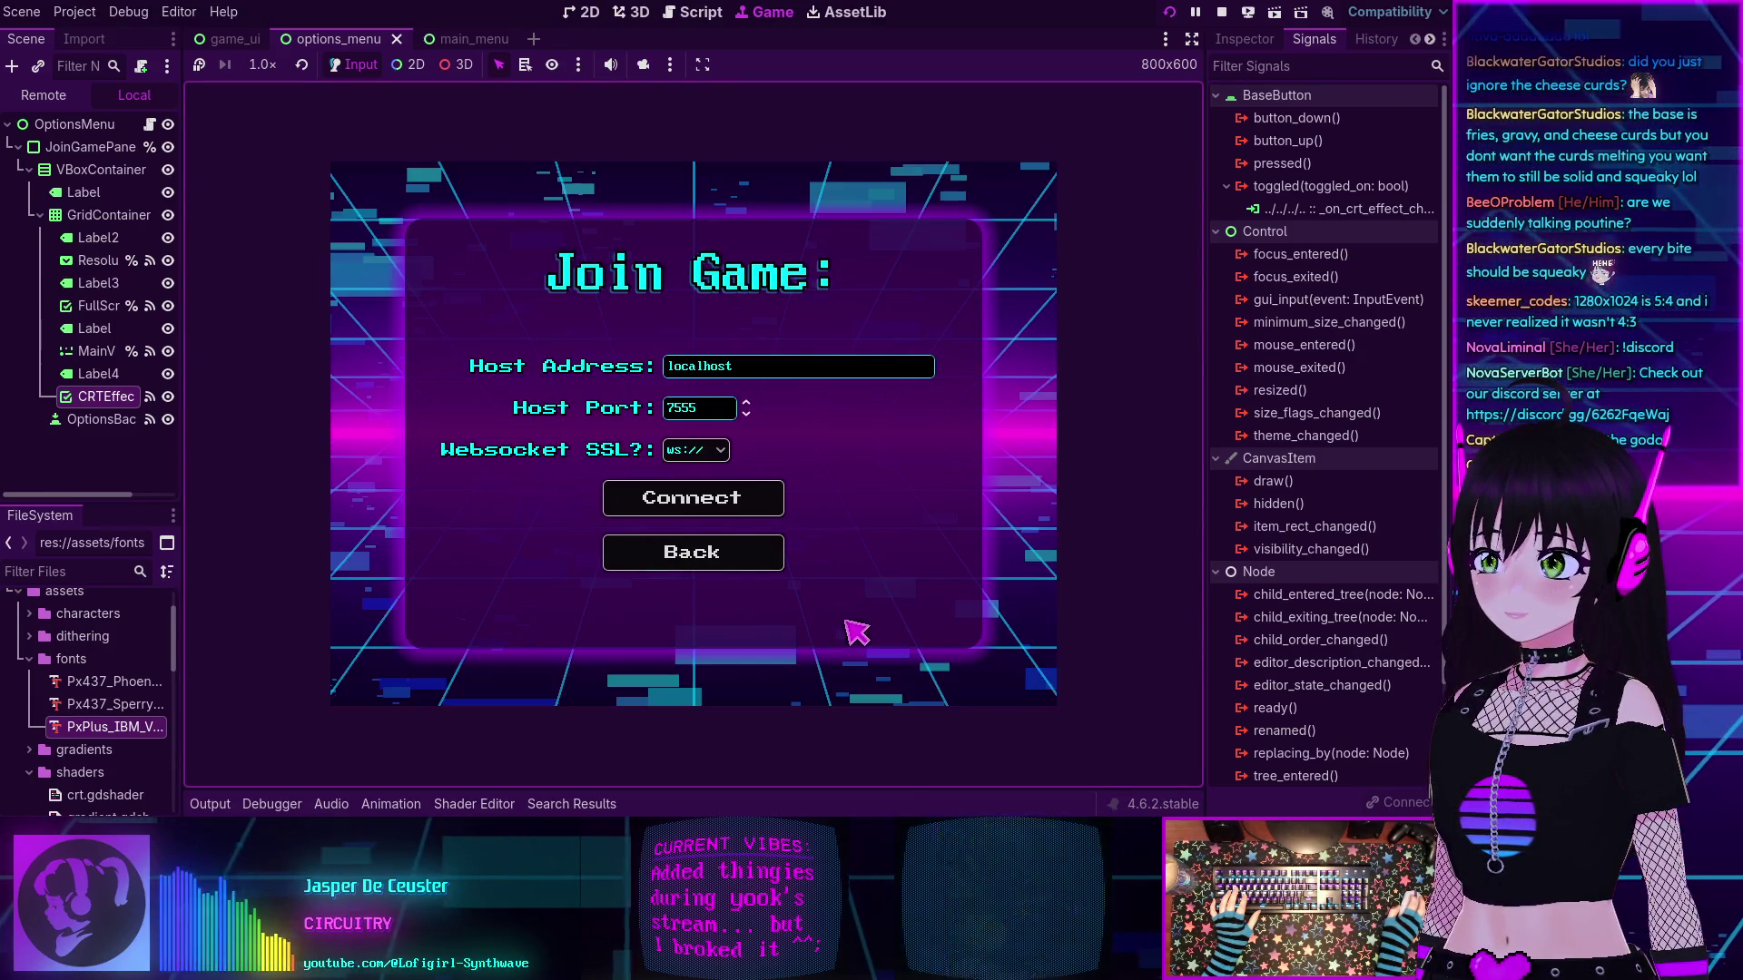
click(693, 501)
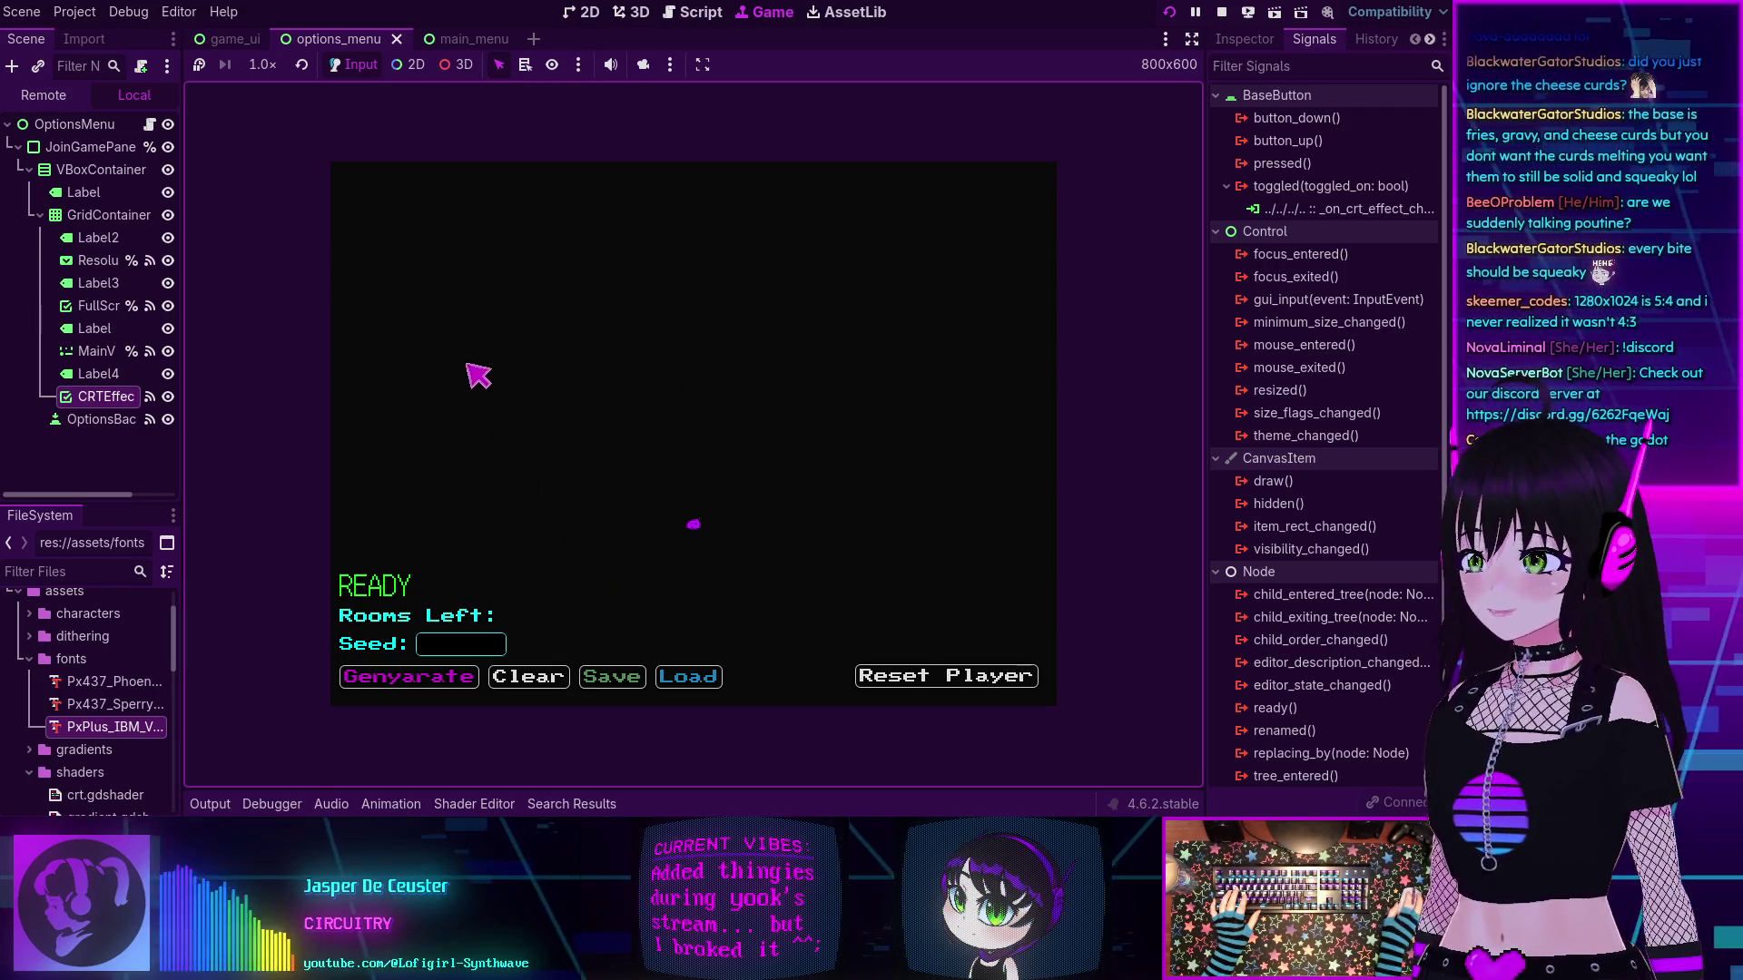
click(405, 687)
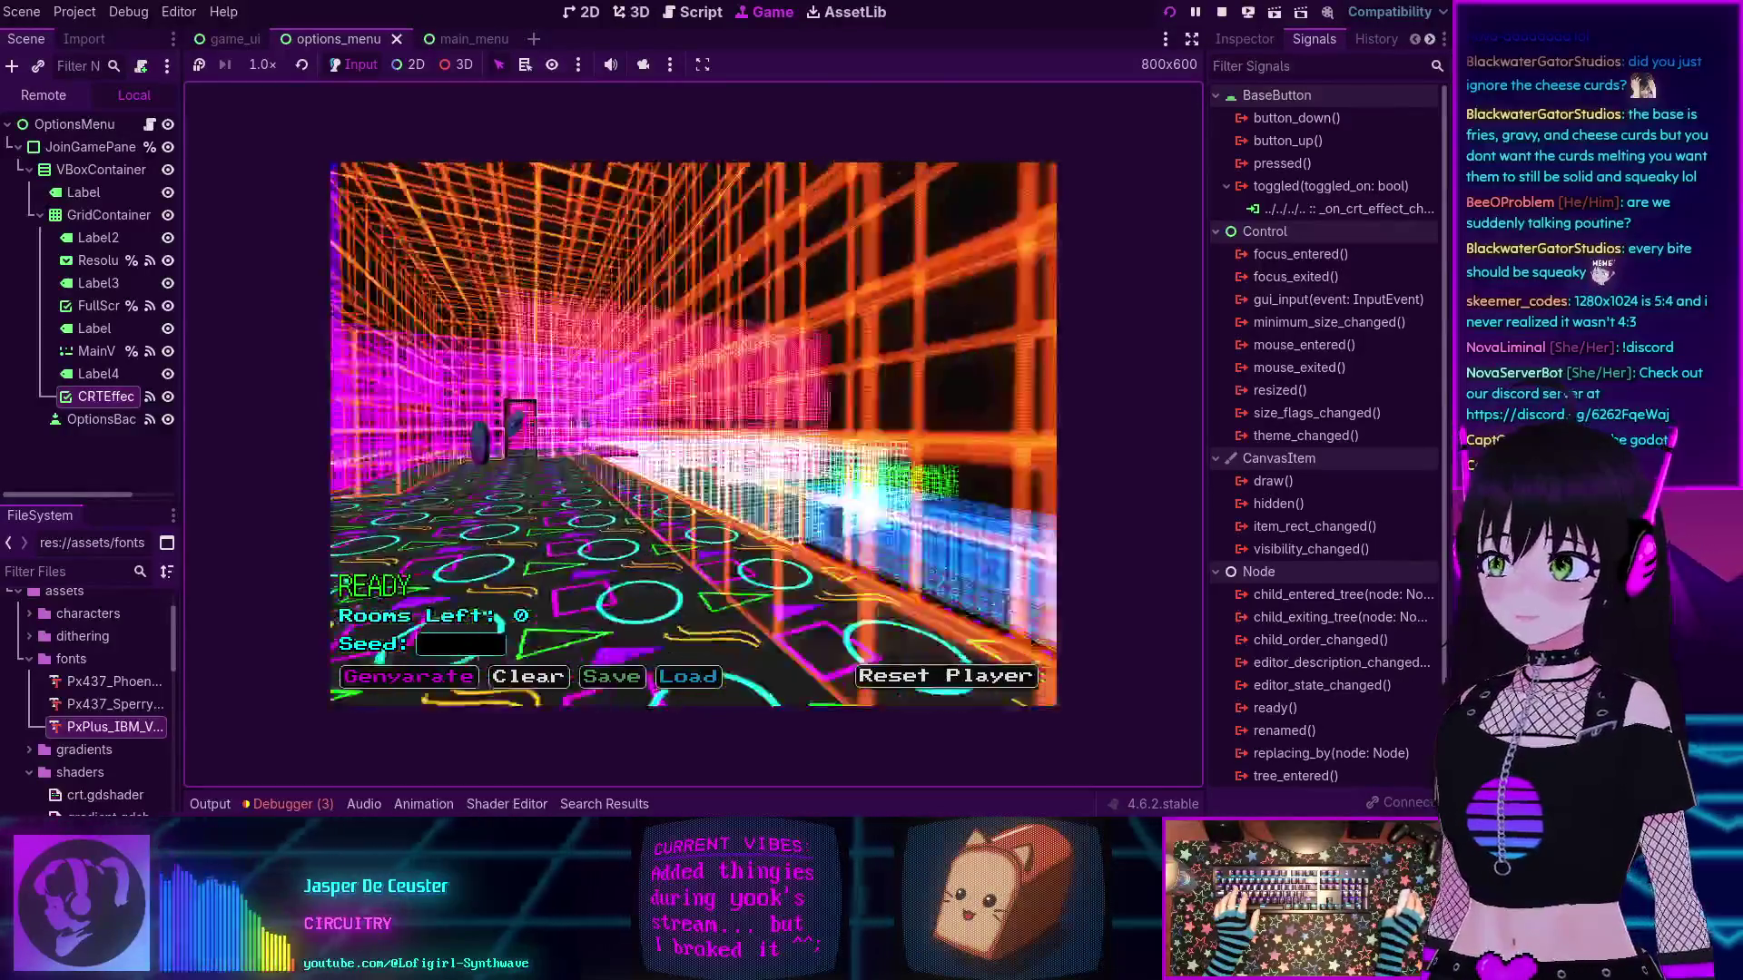
key(F8)
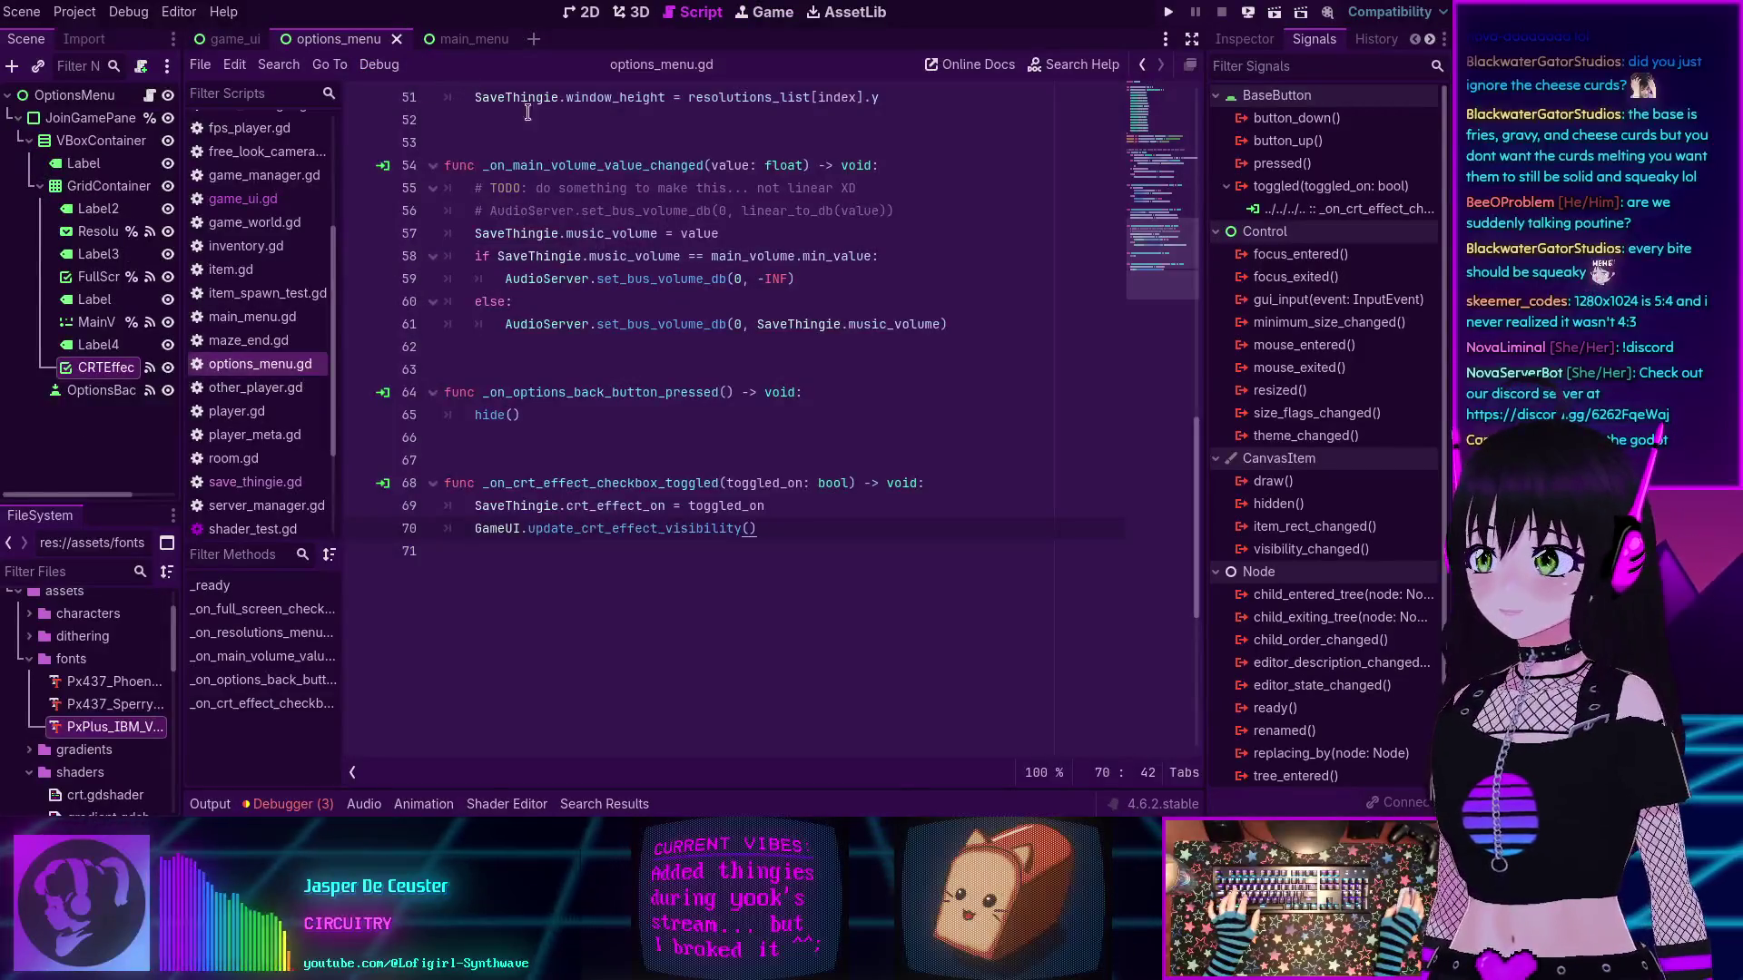
scroll(300, 327, down, 3)
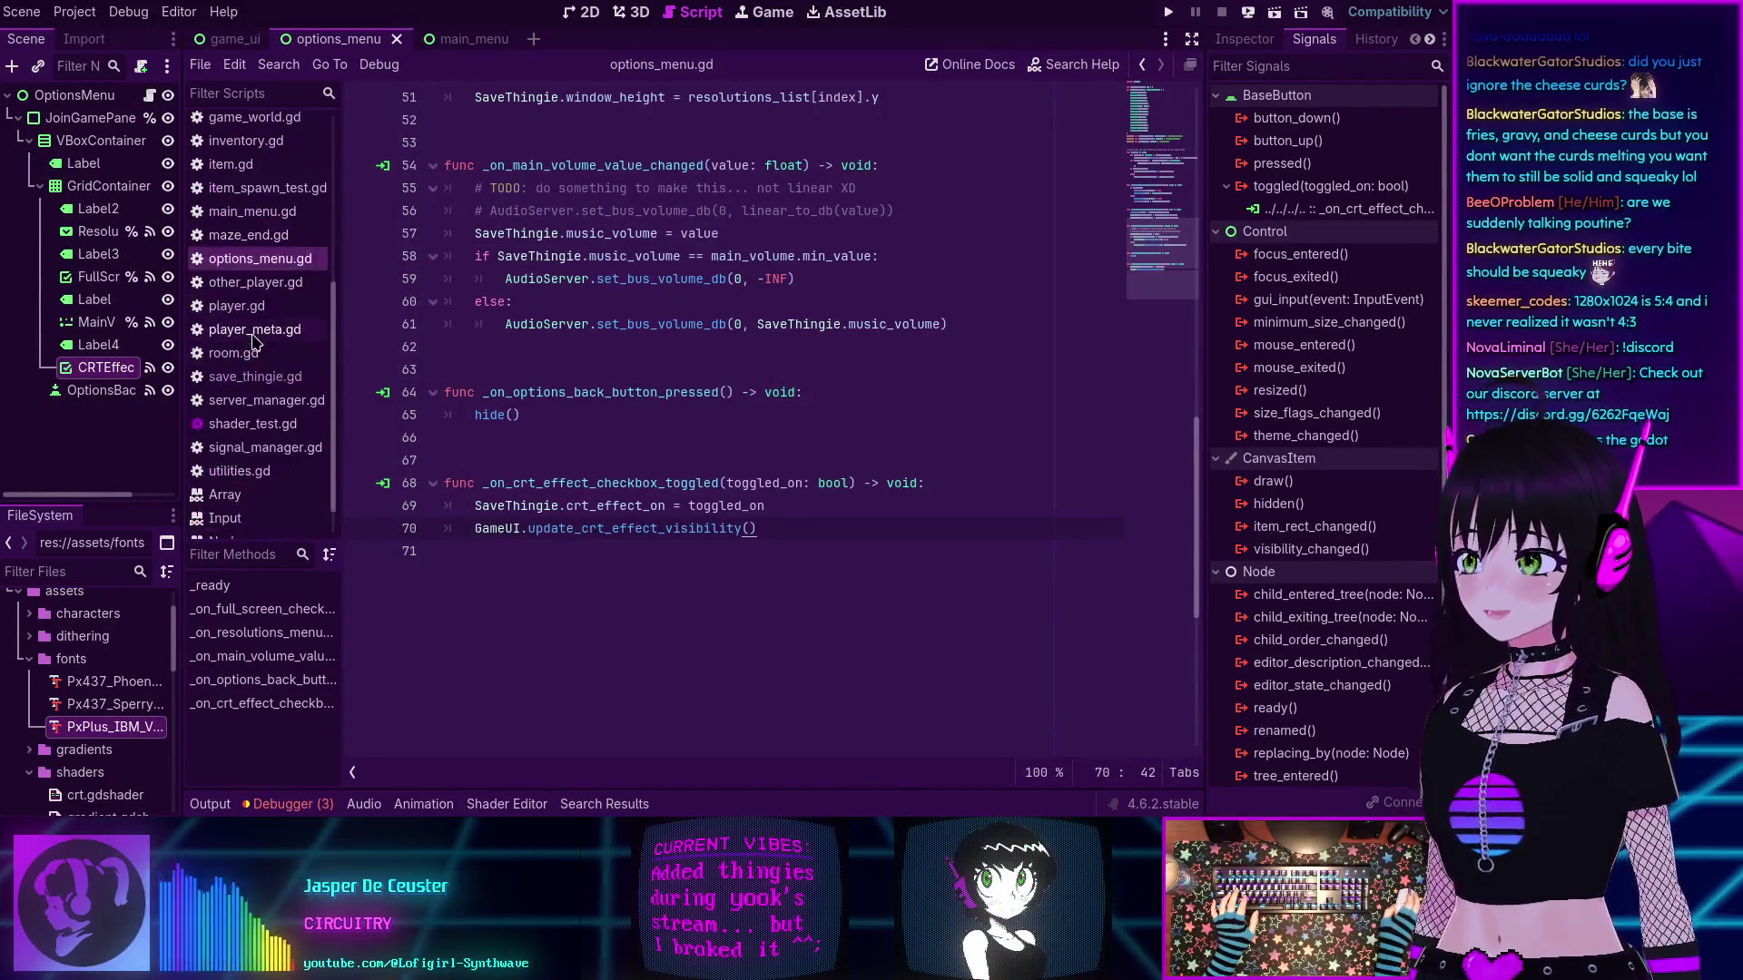
scroll(255, 357, down, 3)
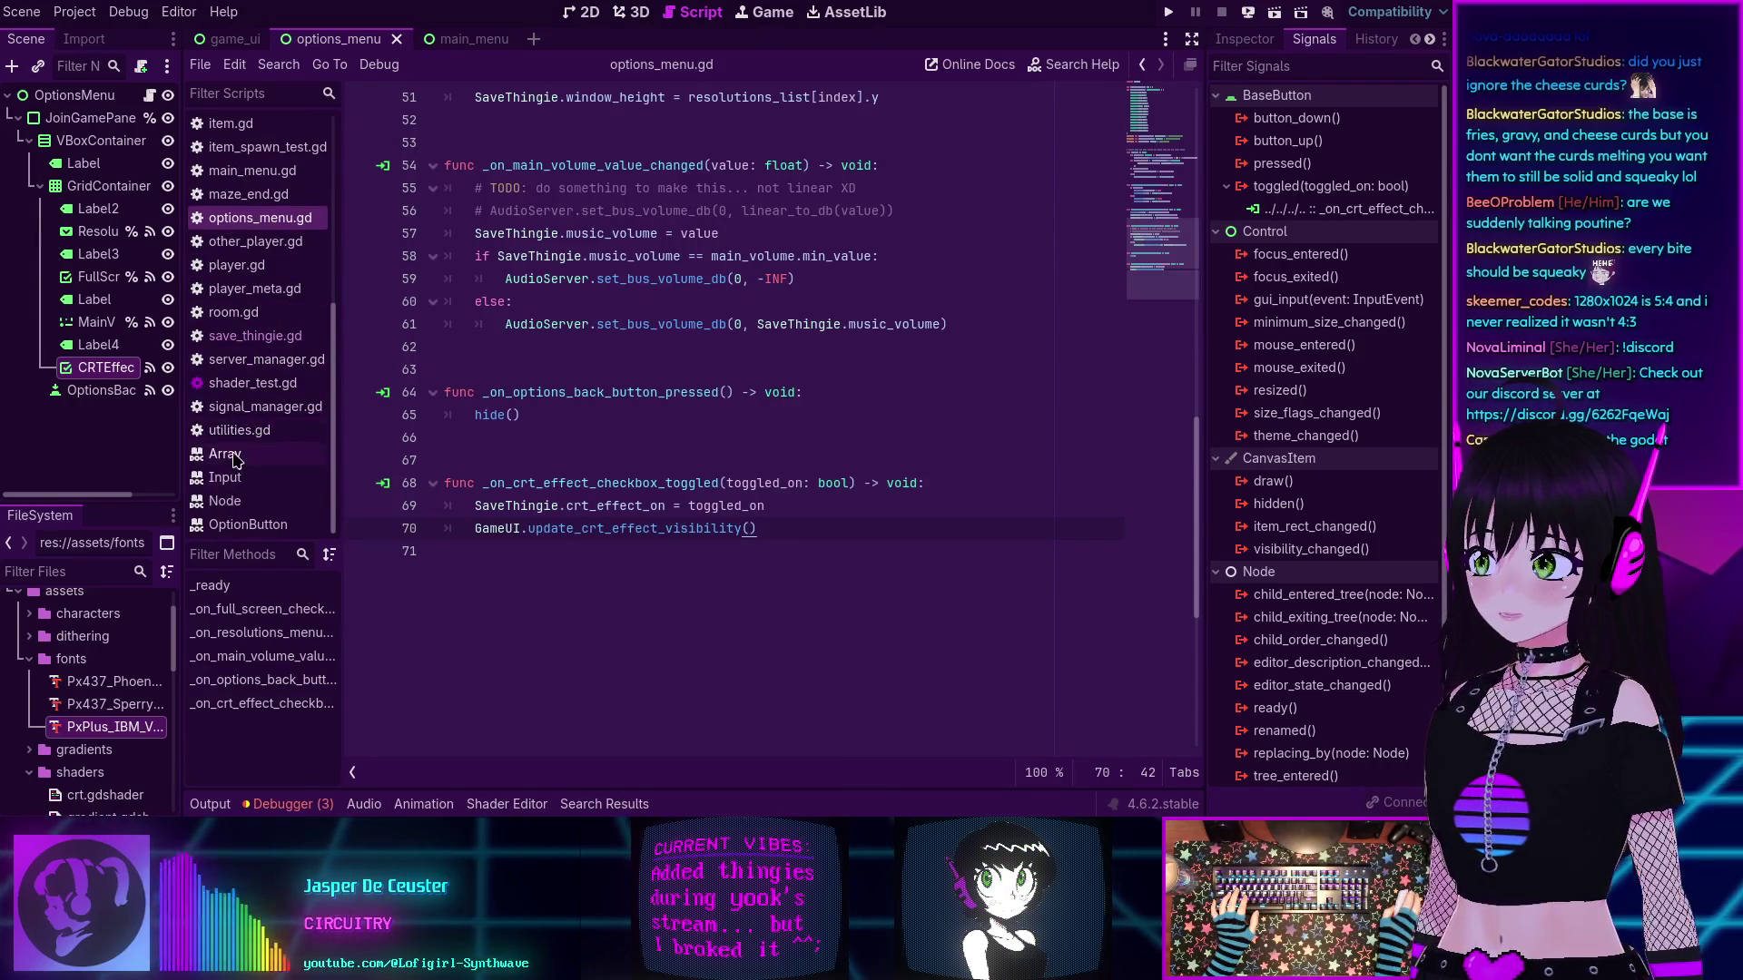
scroll(223, 482, up, 2)
scroll(245, 363, up, 5)
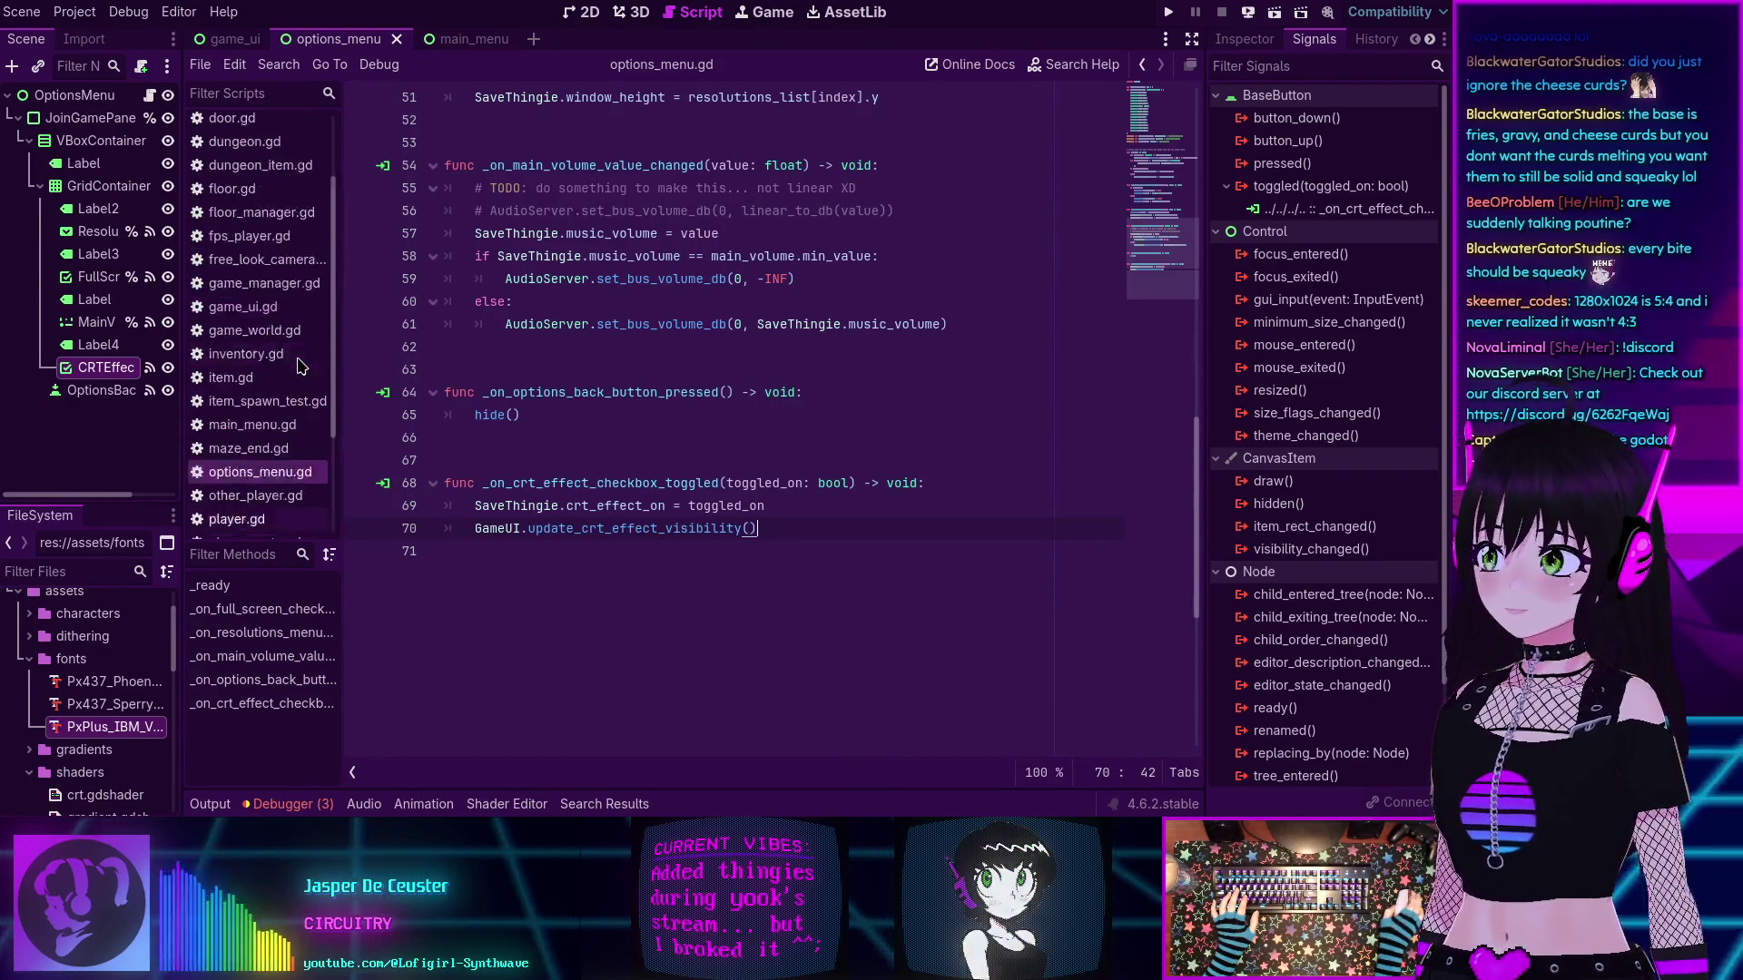
click(233, 218)
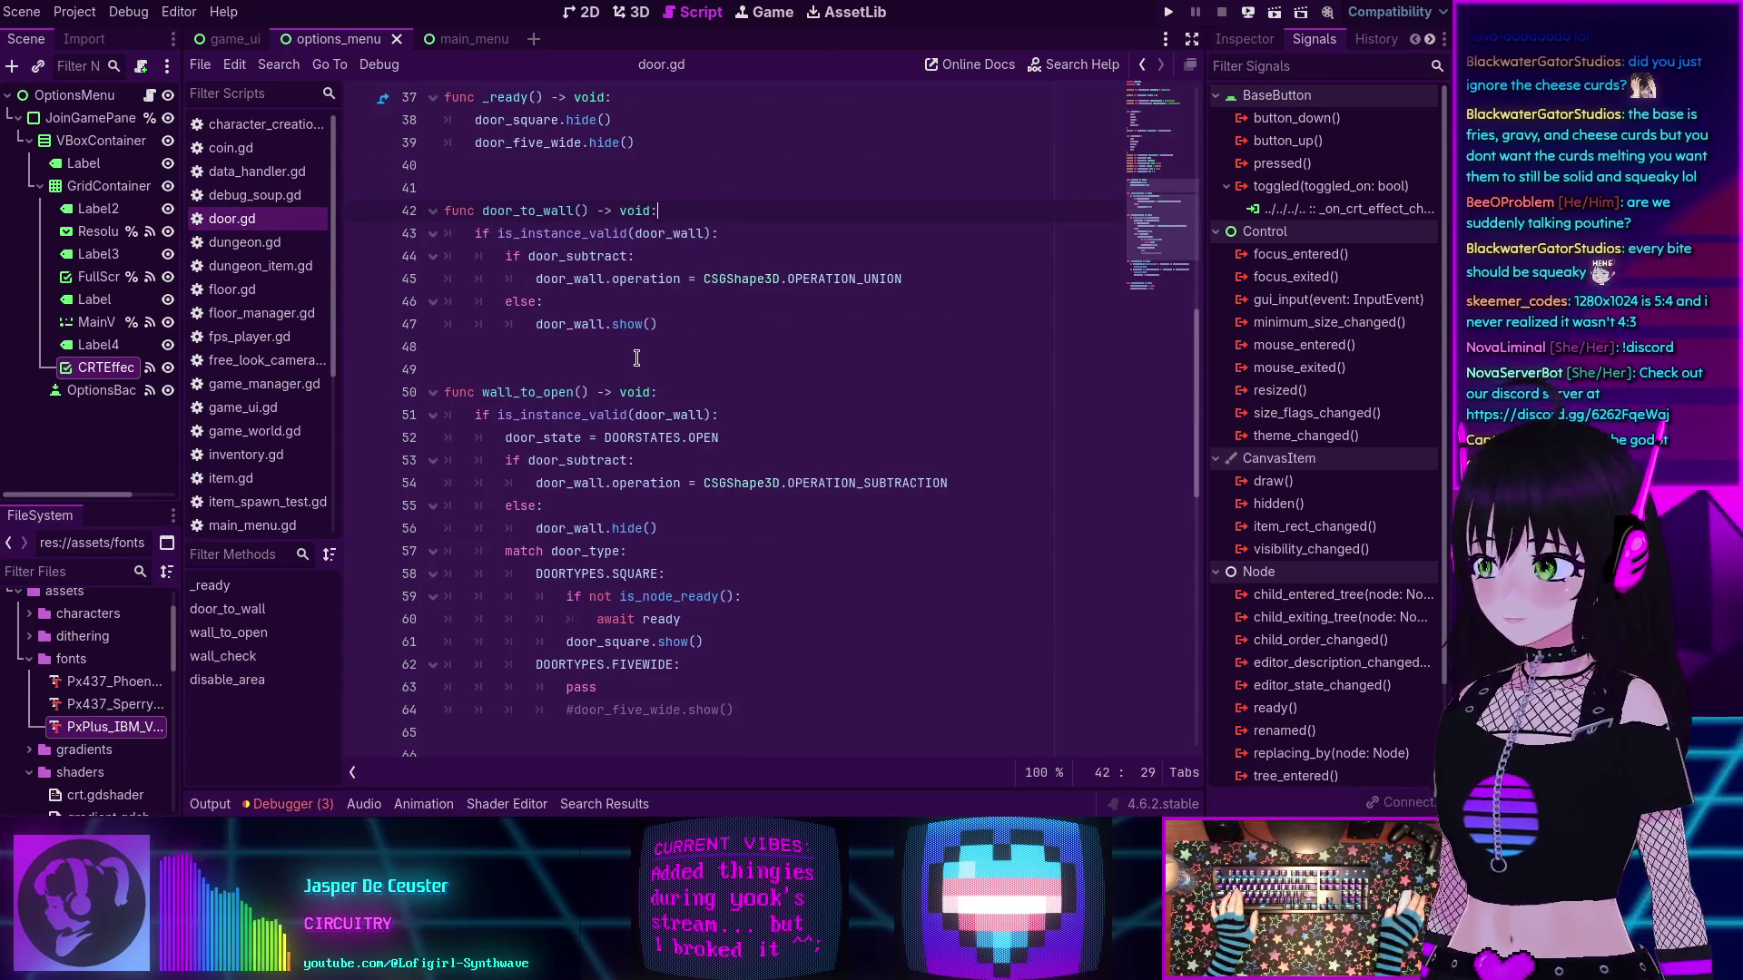
scroll(636, 357, up, 6)
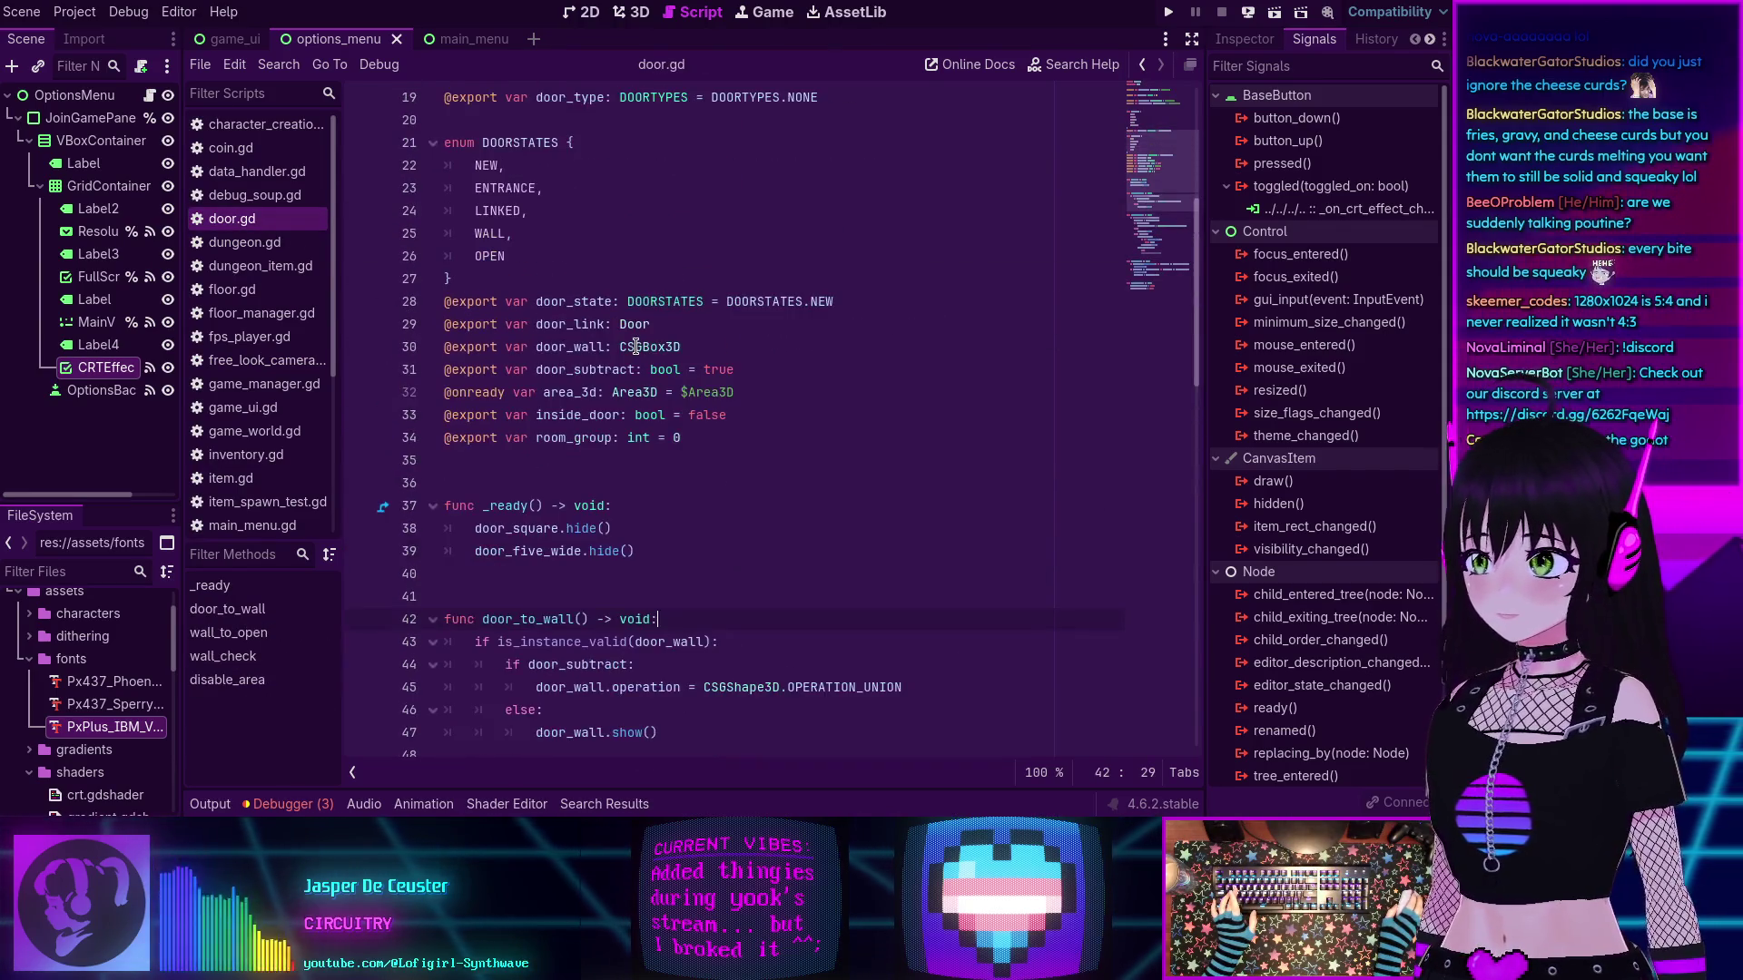
scroll(637, 347, down, 6)
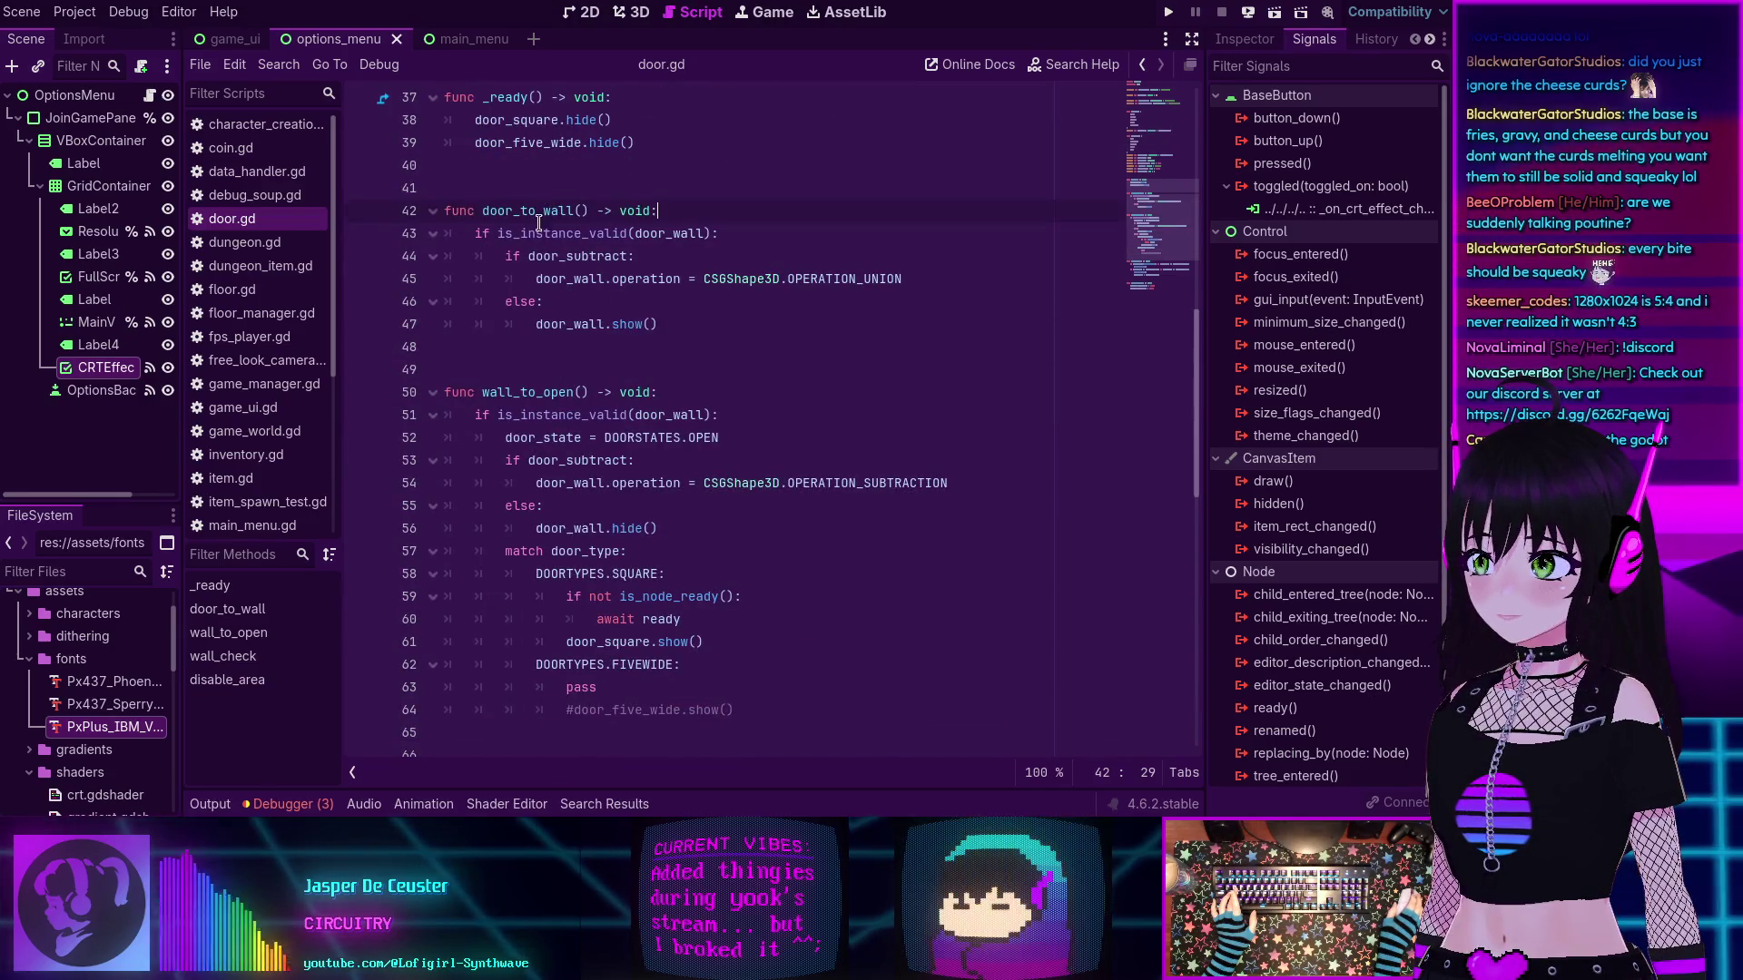
mouse_move(565, 317)
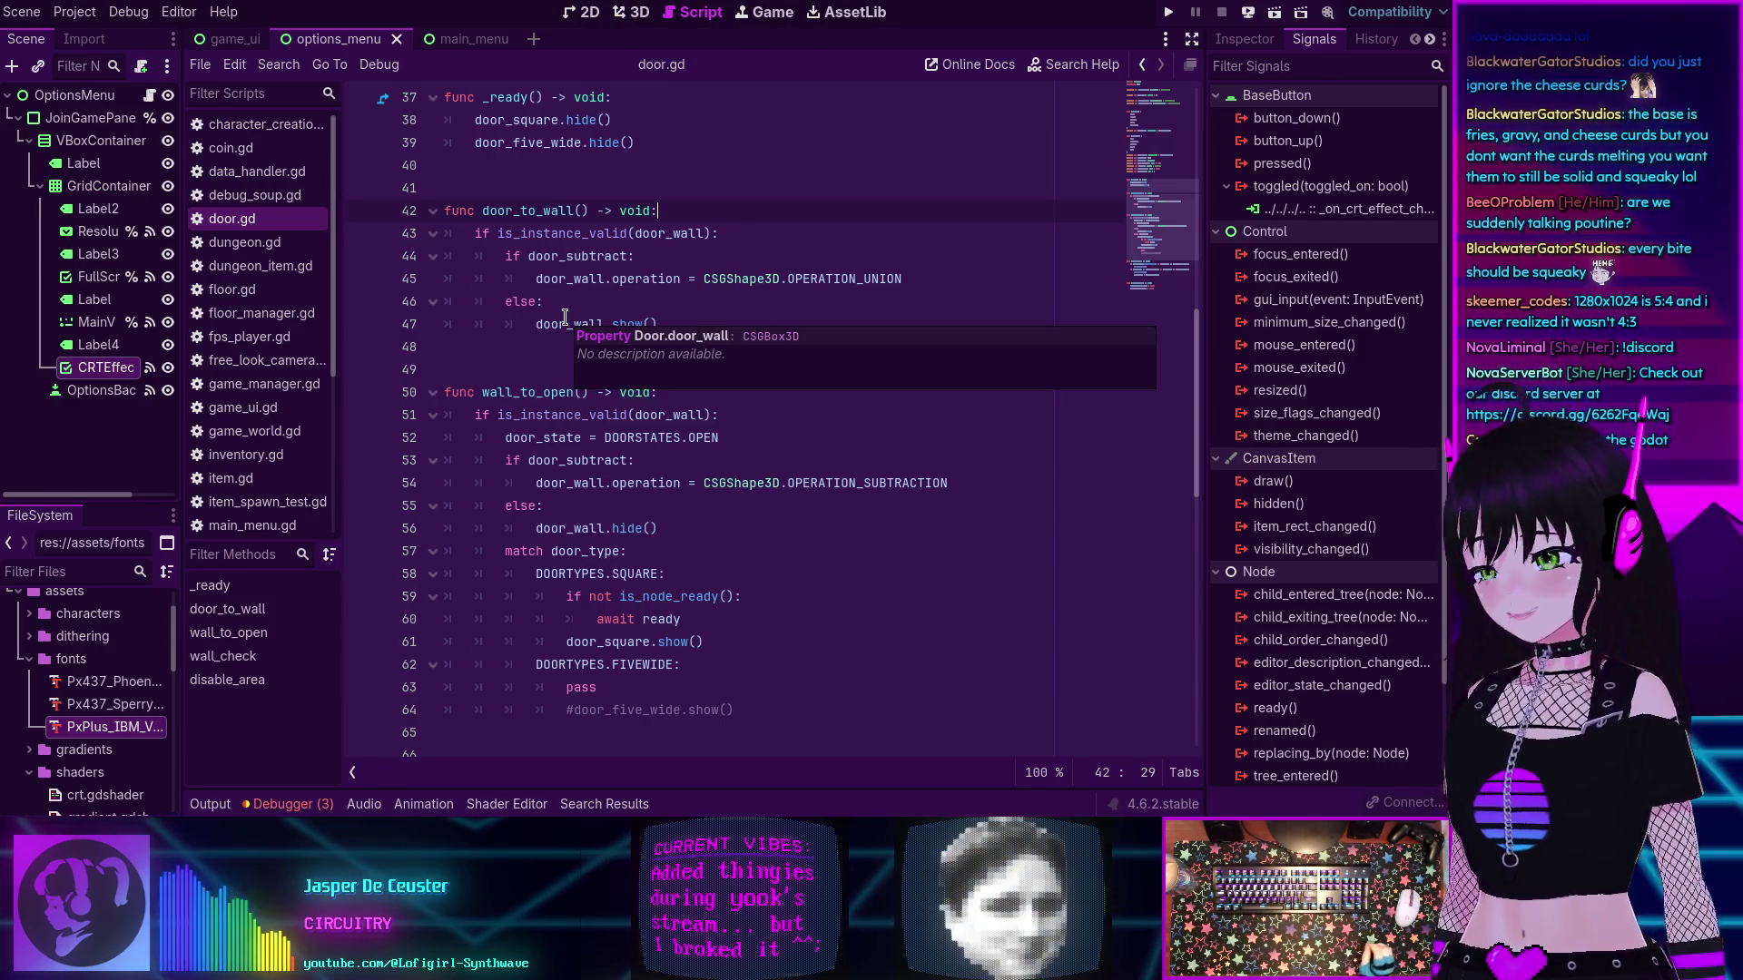
- Clear the three floor.gd errors from Session 1 in the Debugger
click(288, 805)
click(240, 551)
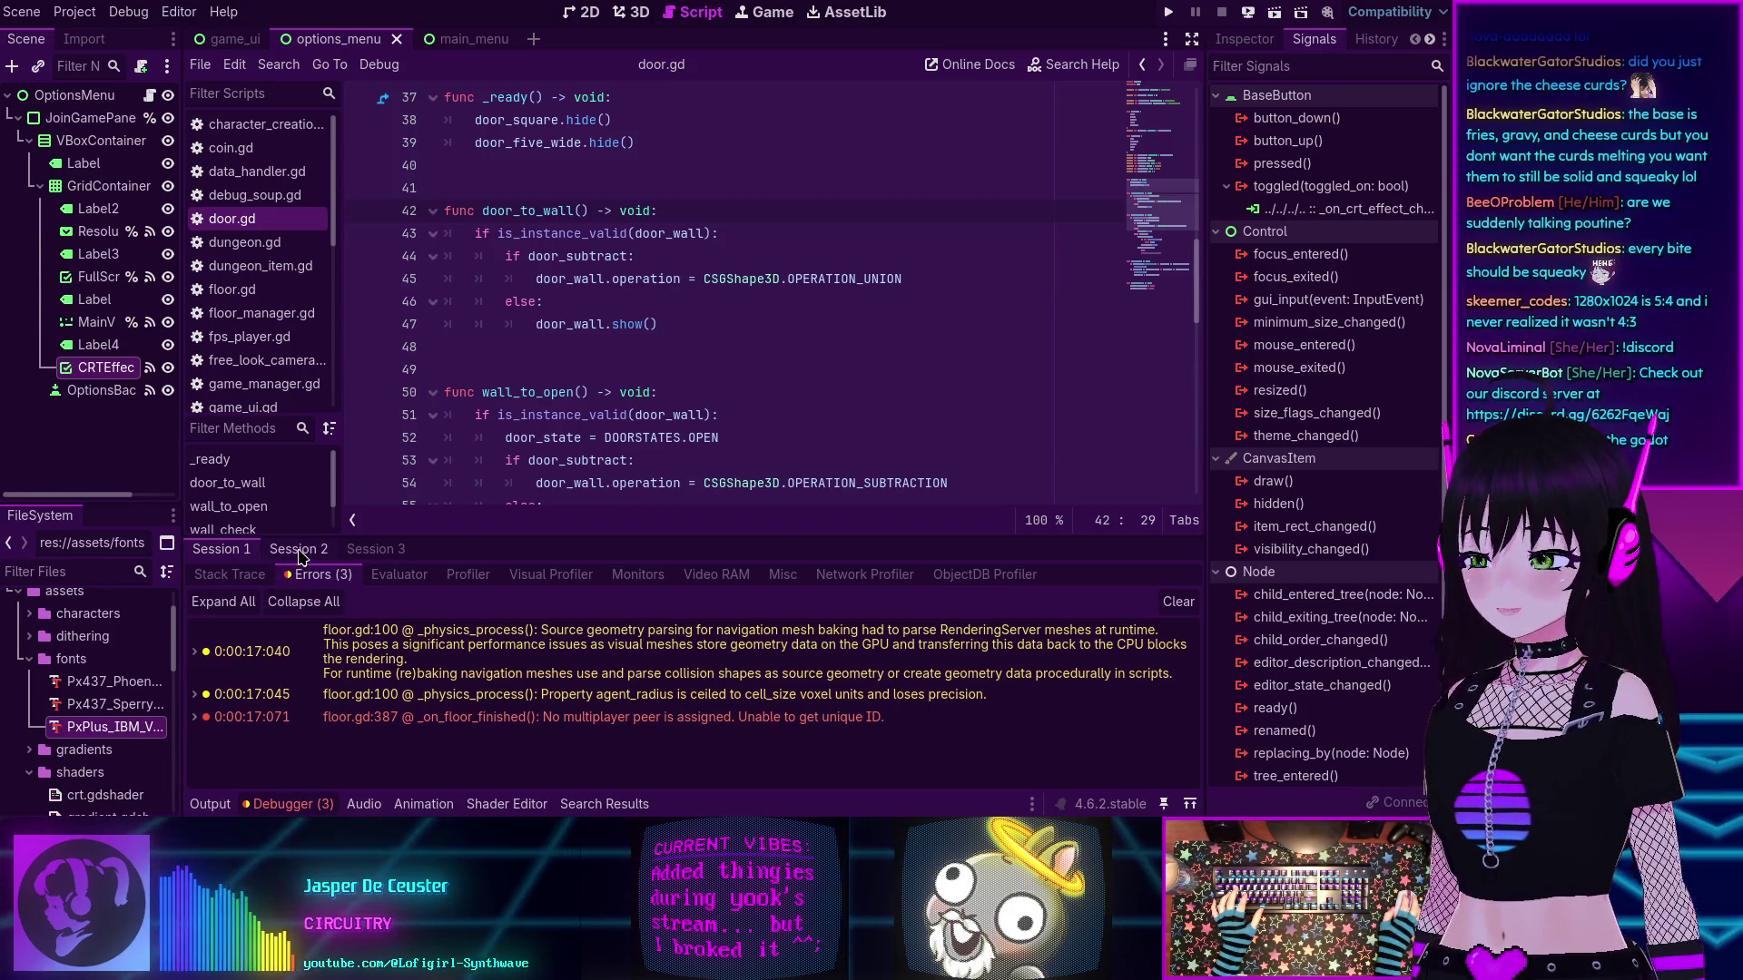
click(1158, 604)
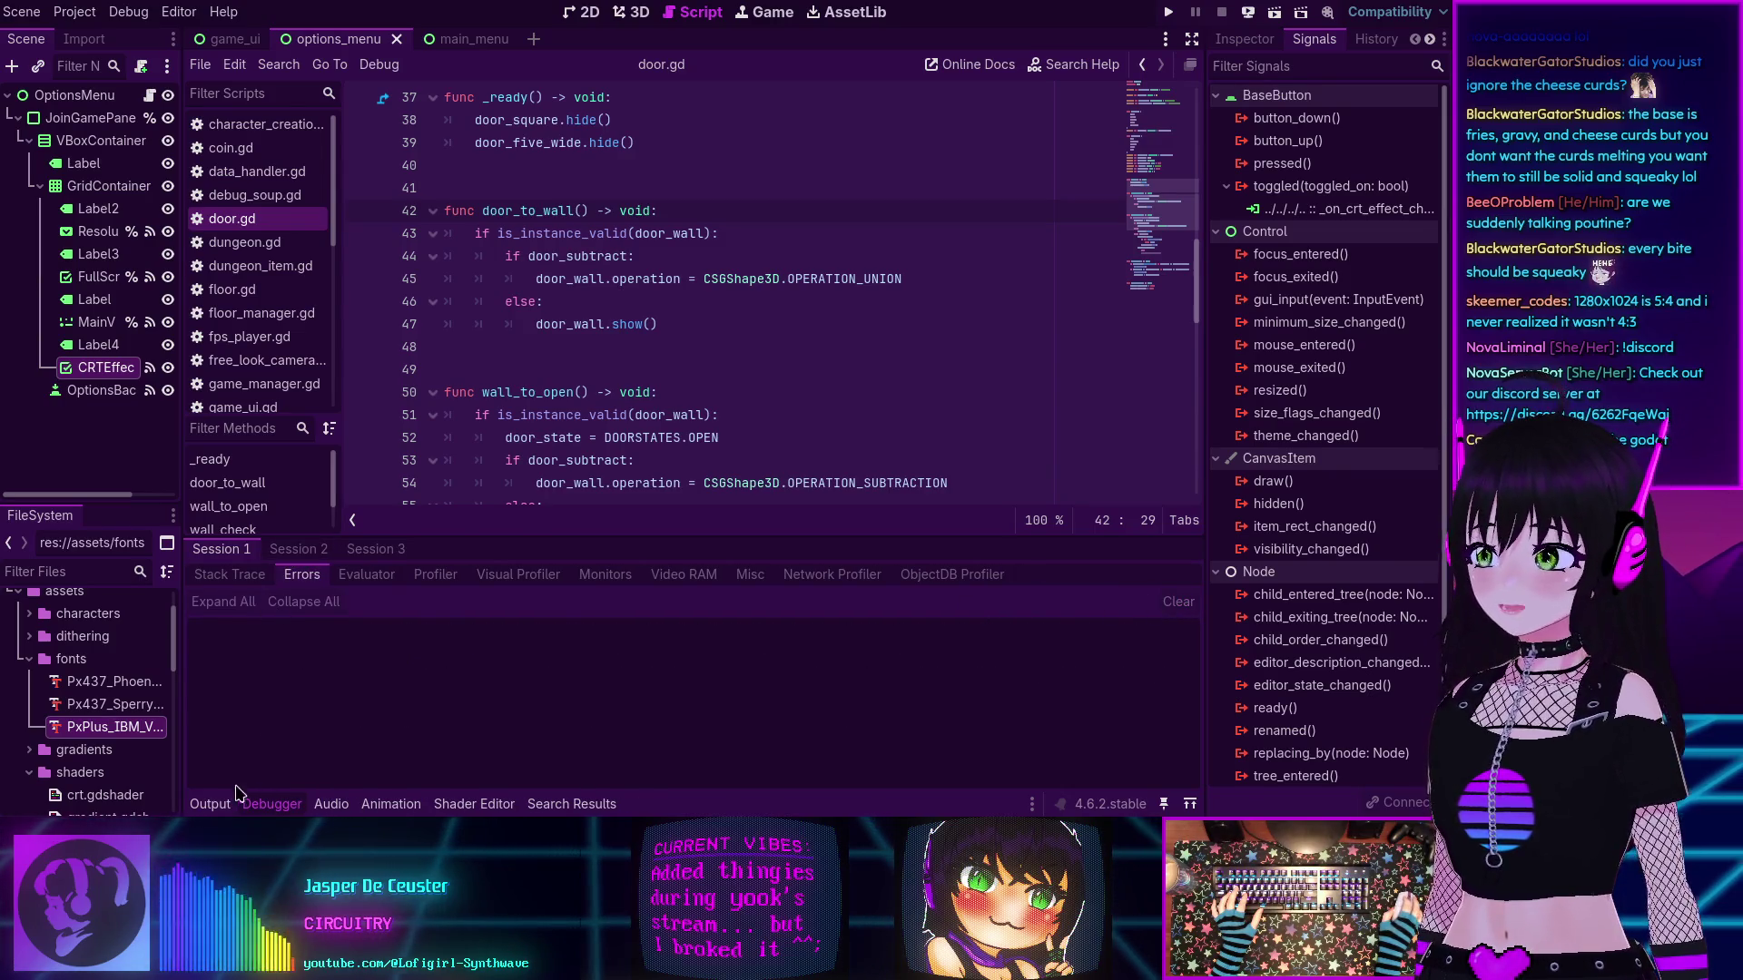
- Scroll through the Output log, then hide the bottom panel with Ctrl+J
click(209, 804)
scroll(452, 681, up, 3)
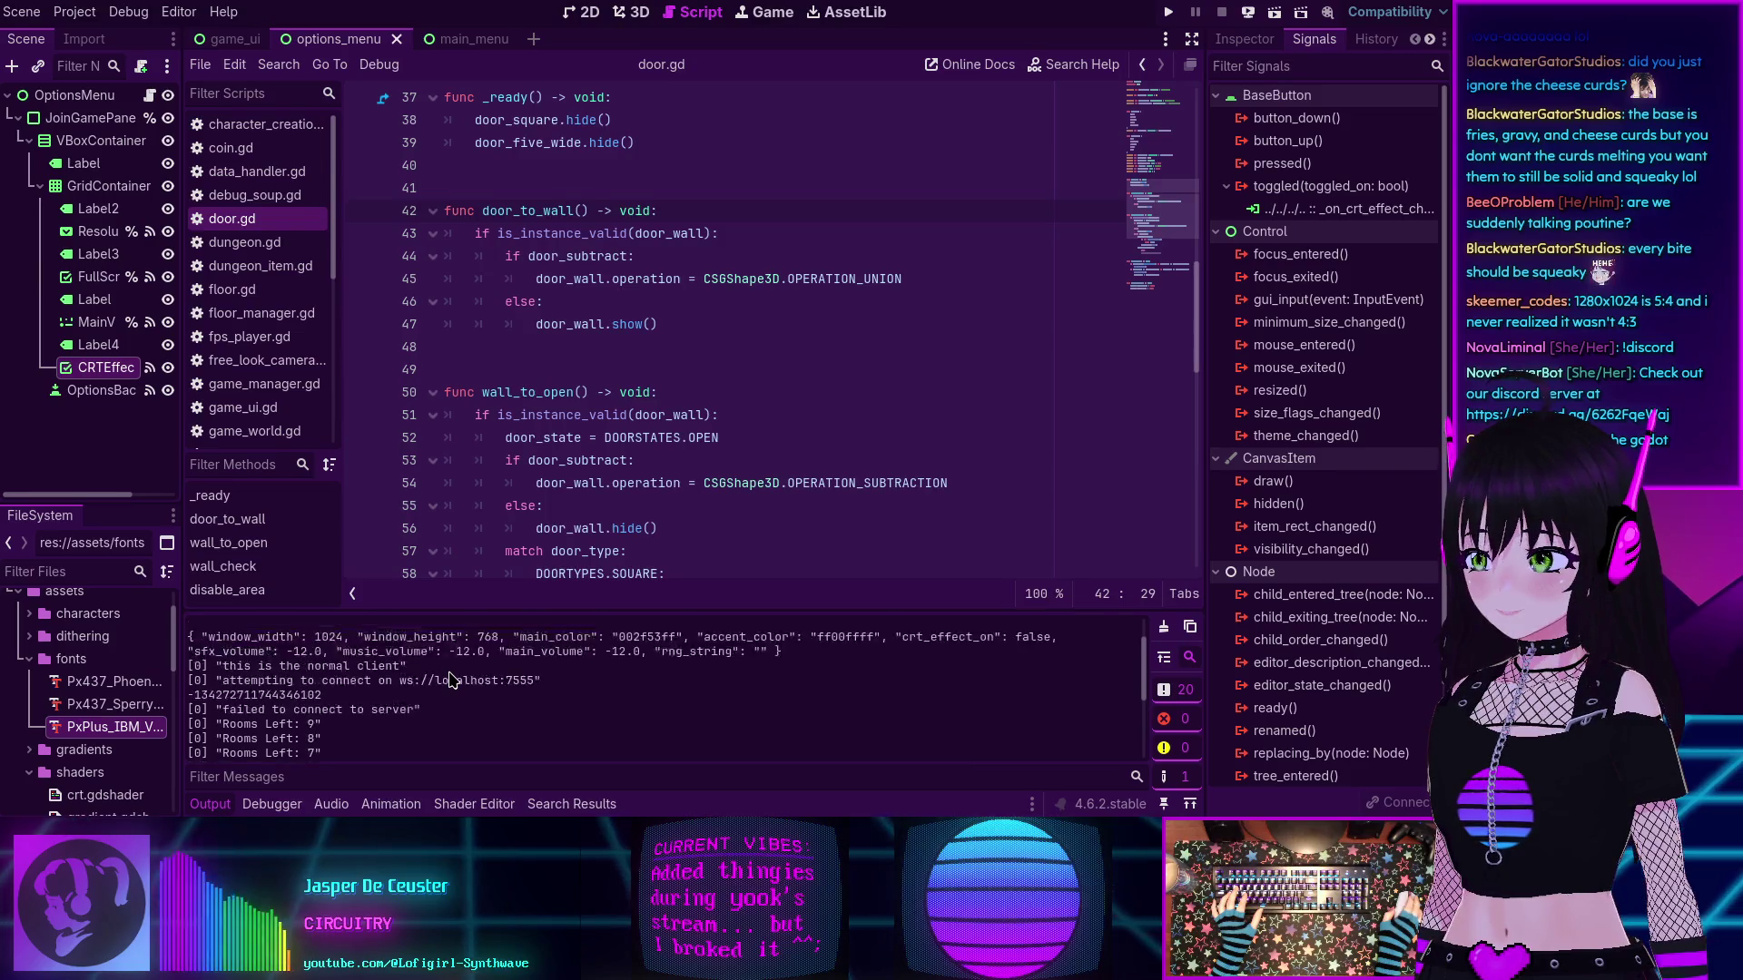
scroll(454, 717, down, 2)
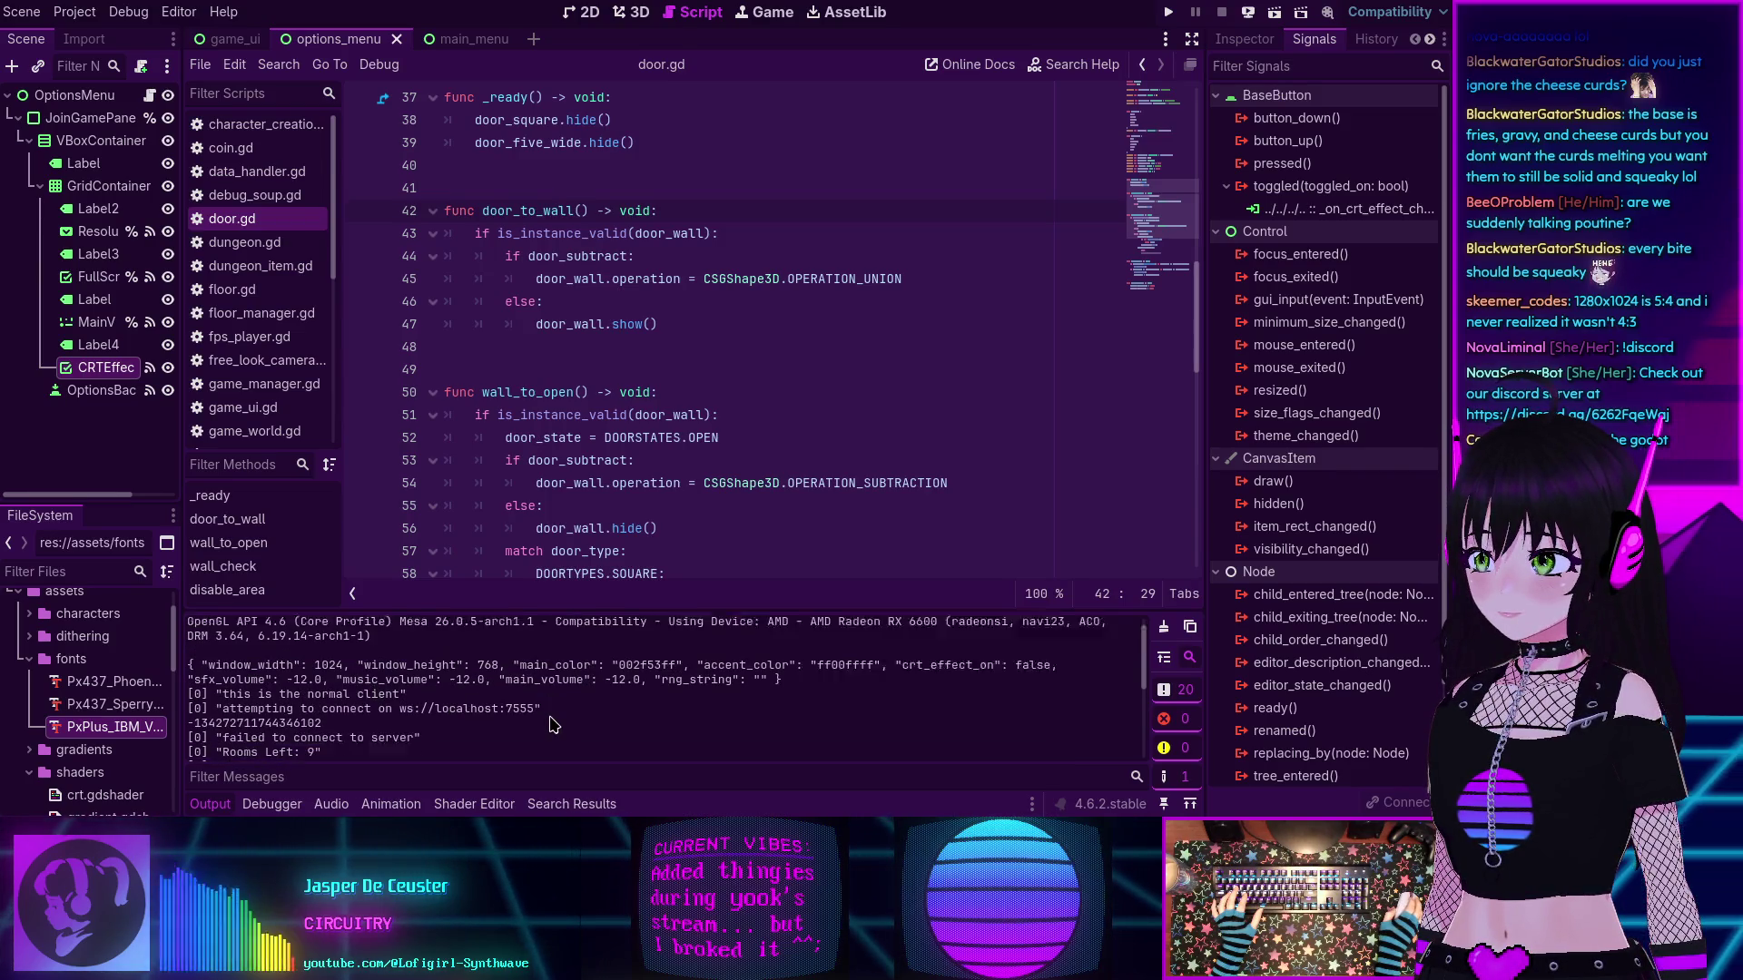
scroll(418, 713, down, 5)
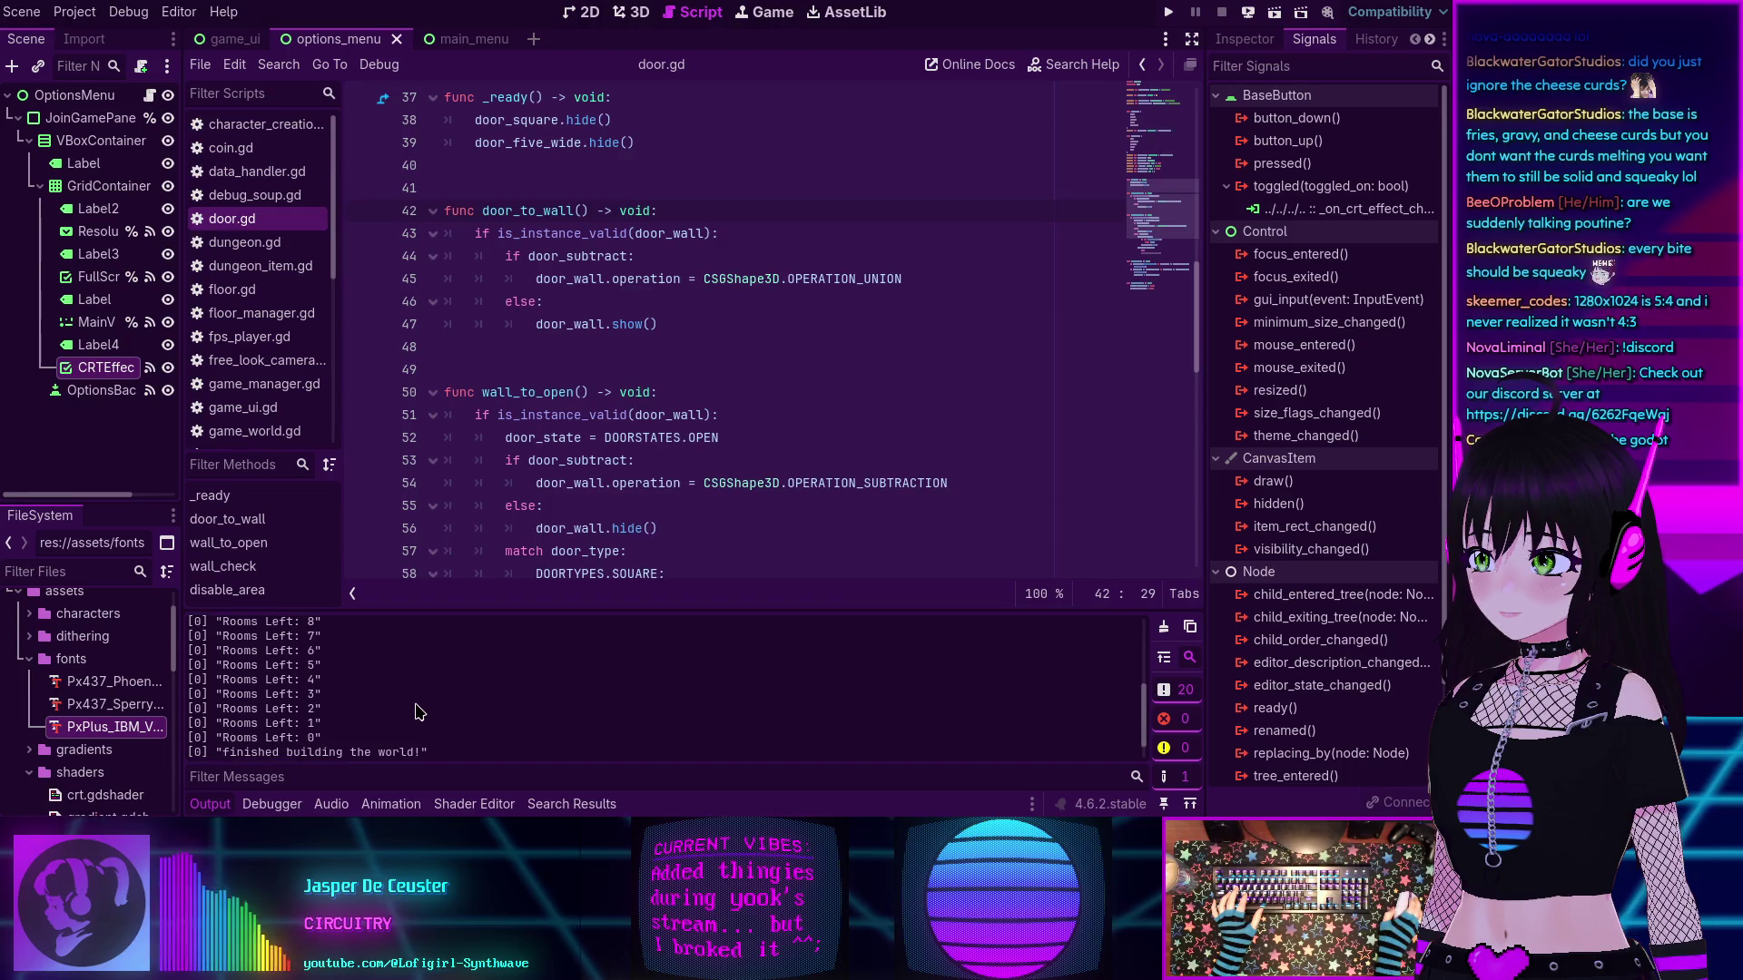
scroll(418, 711, up, 5)
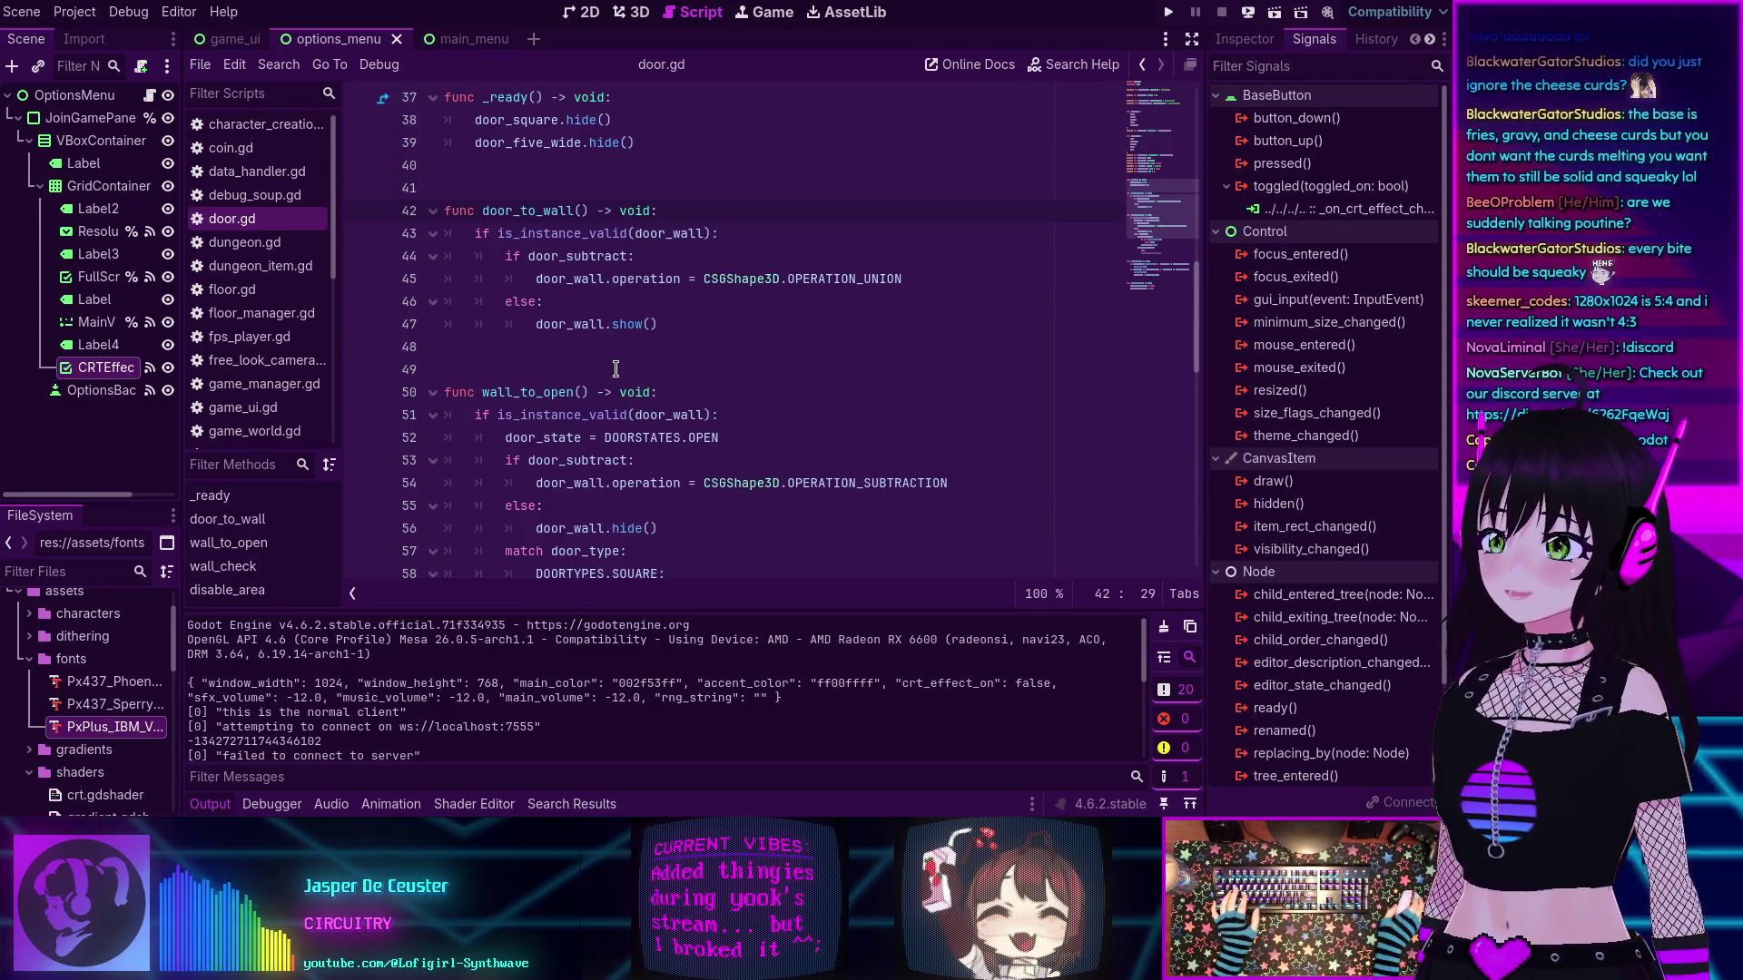
key(ctrl+j)
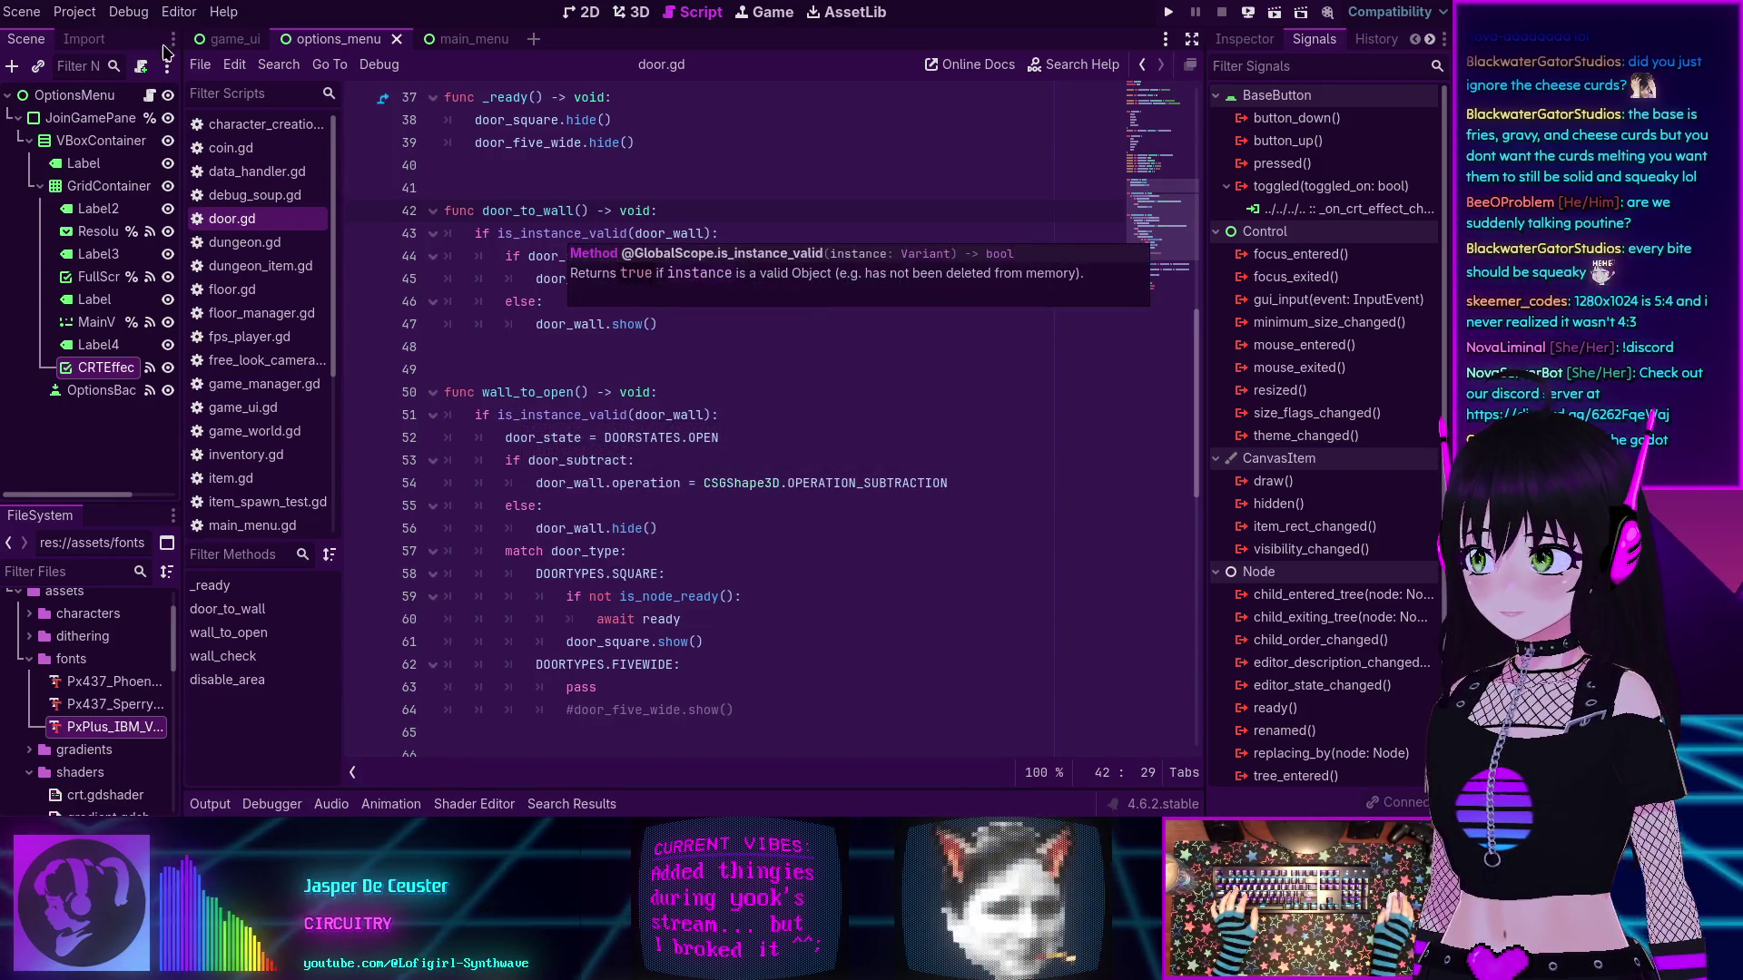
- Enable multiple run instances with a count of 2 in Customize Run Instances
click(128, 11)
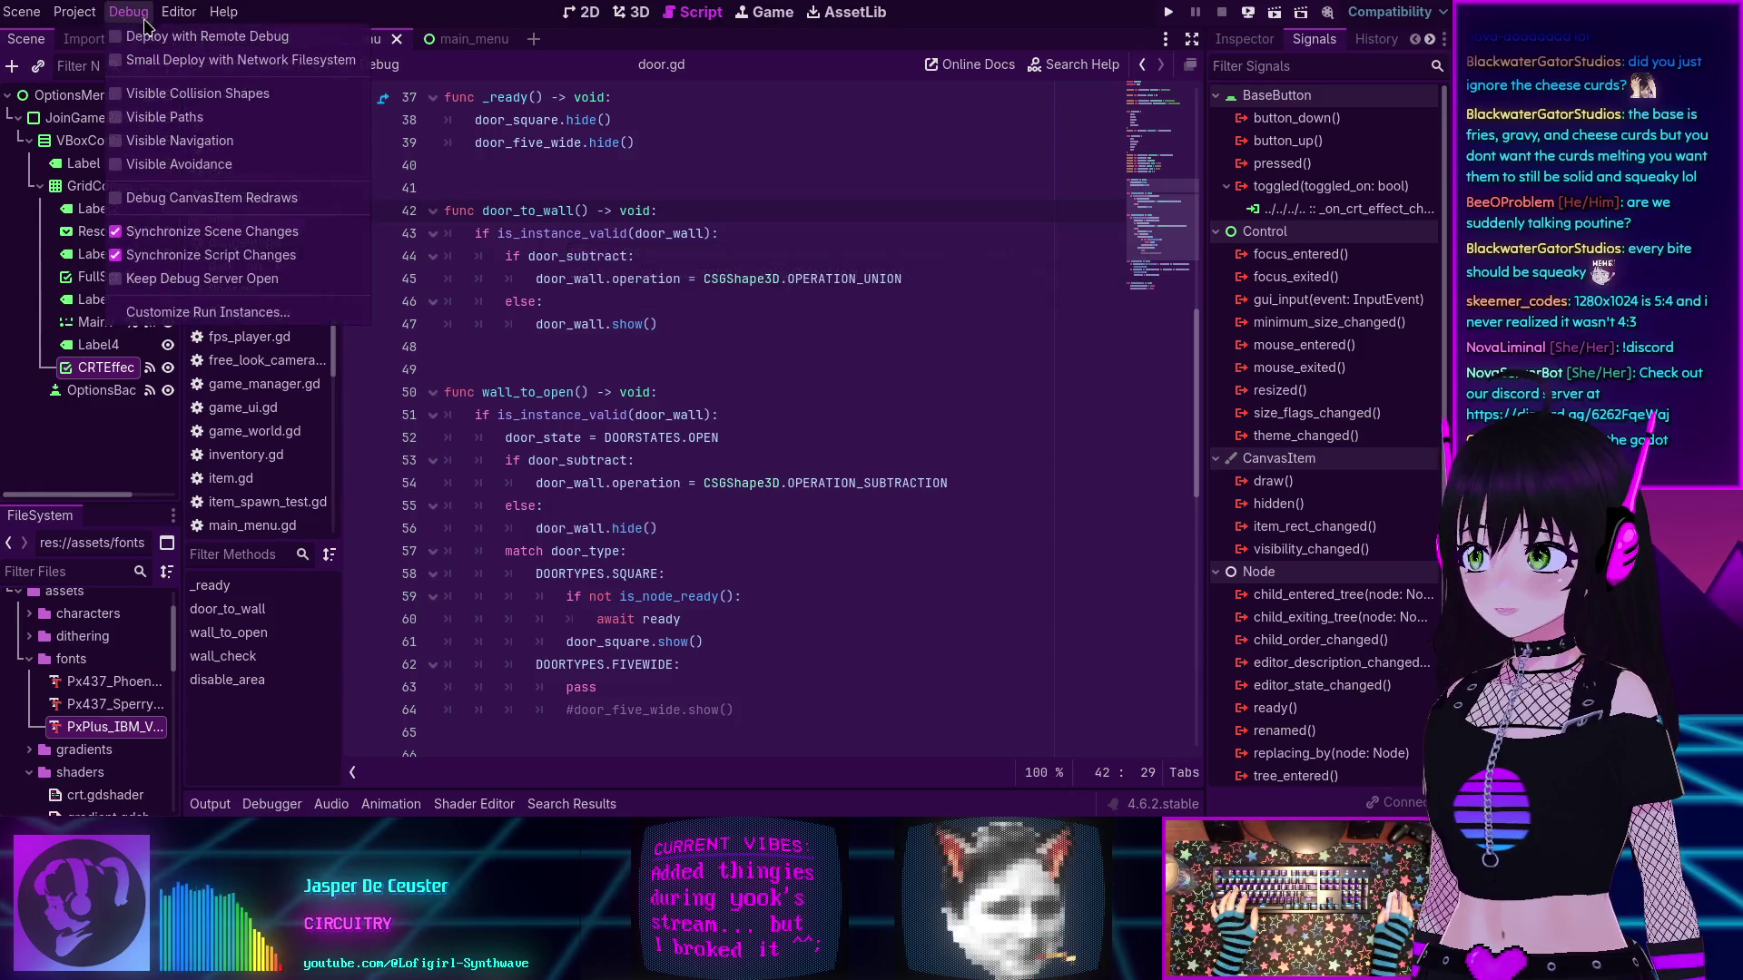
click(145, 312)
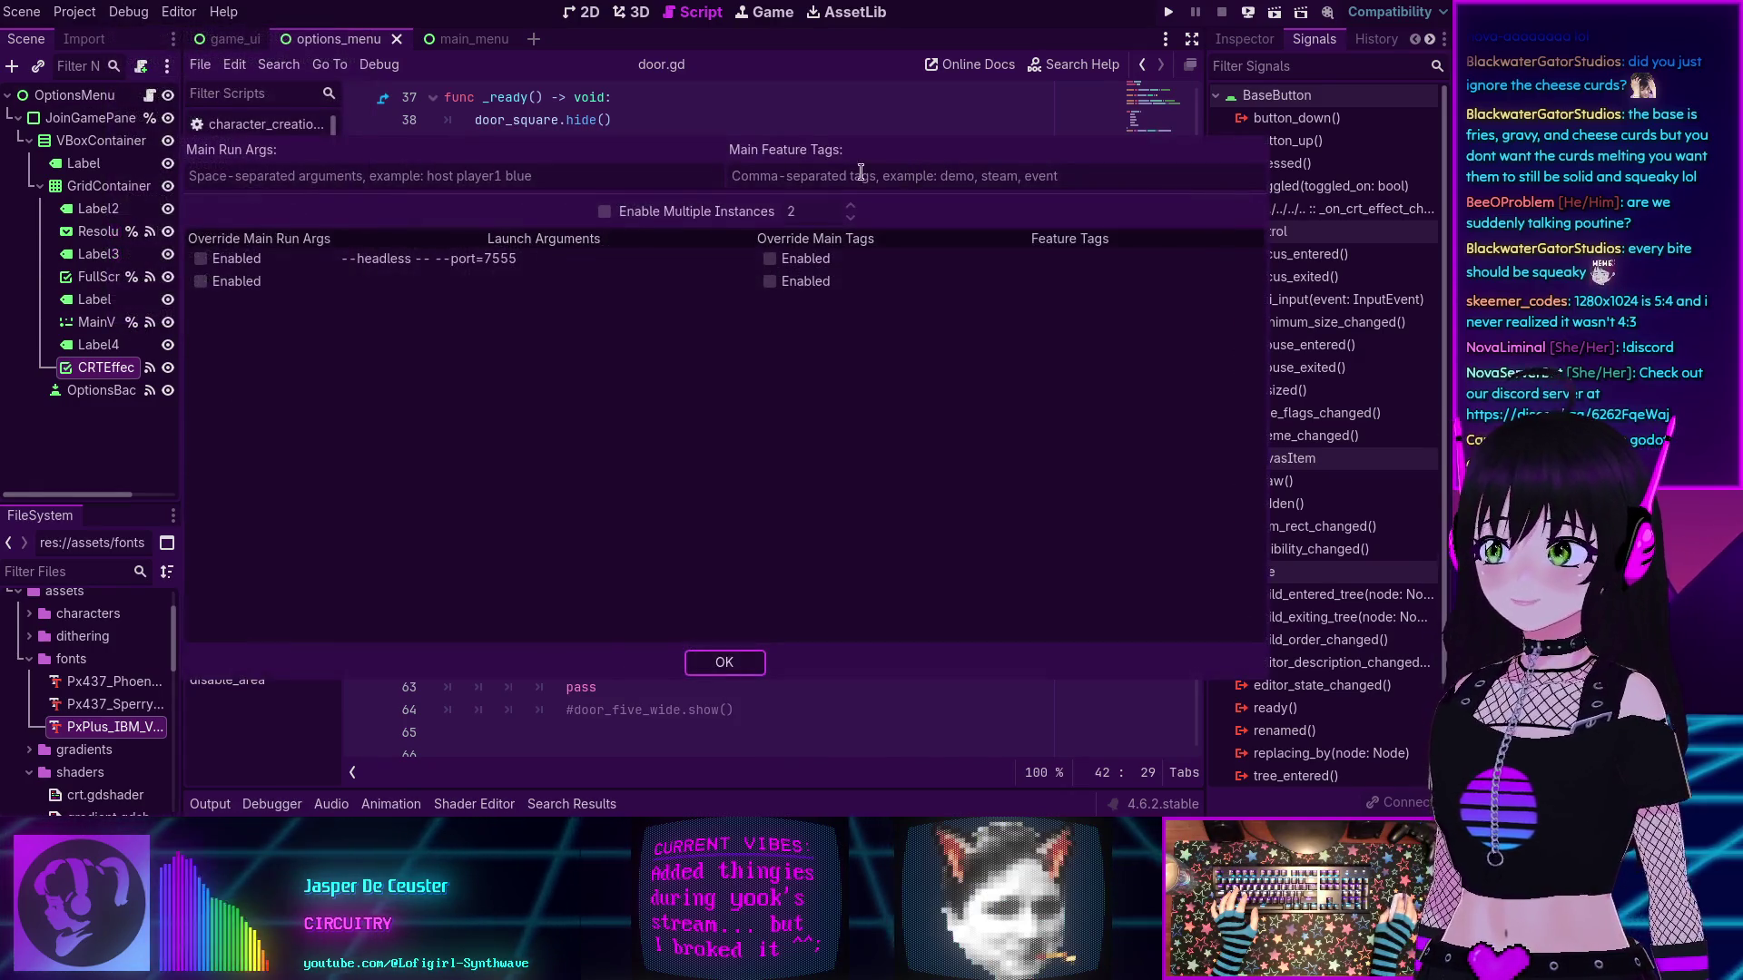
click(607, 211)
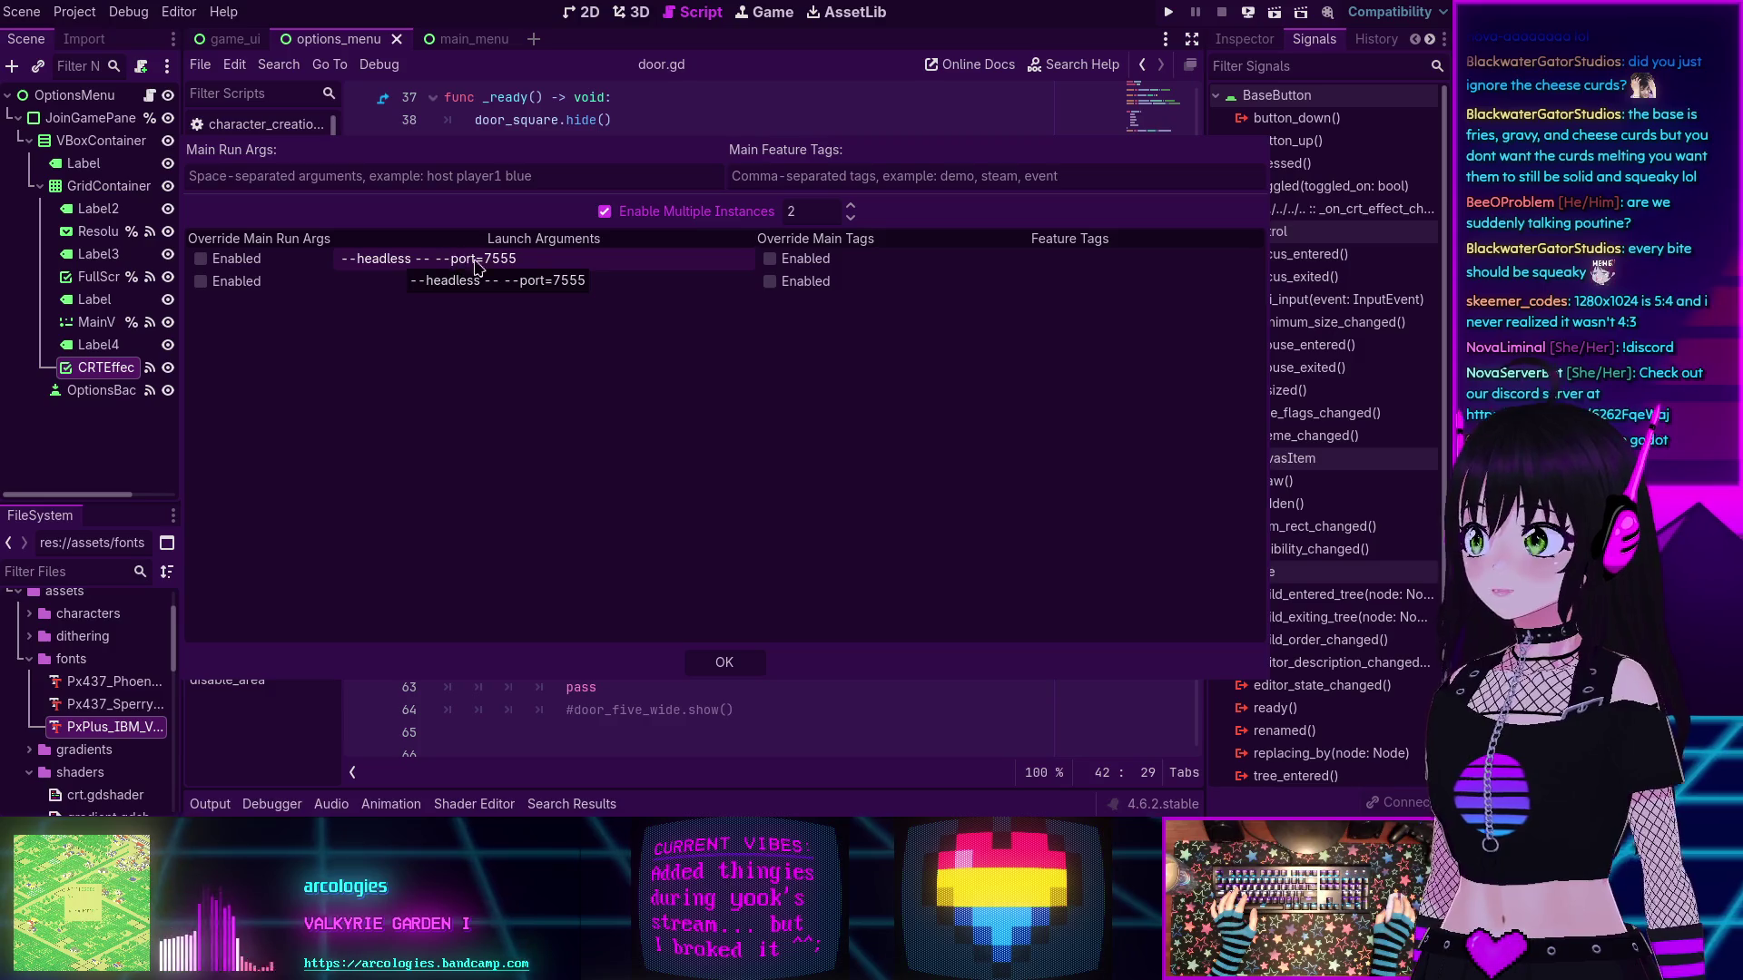
click(727, 662)
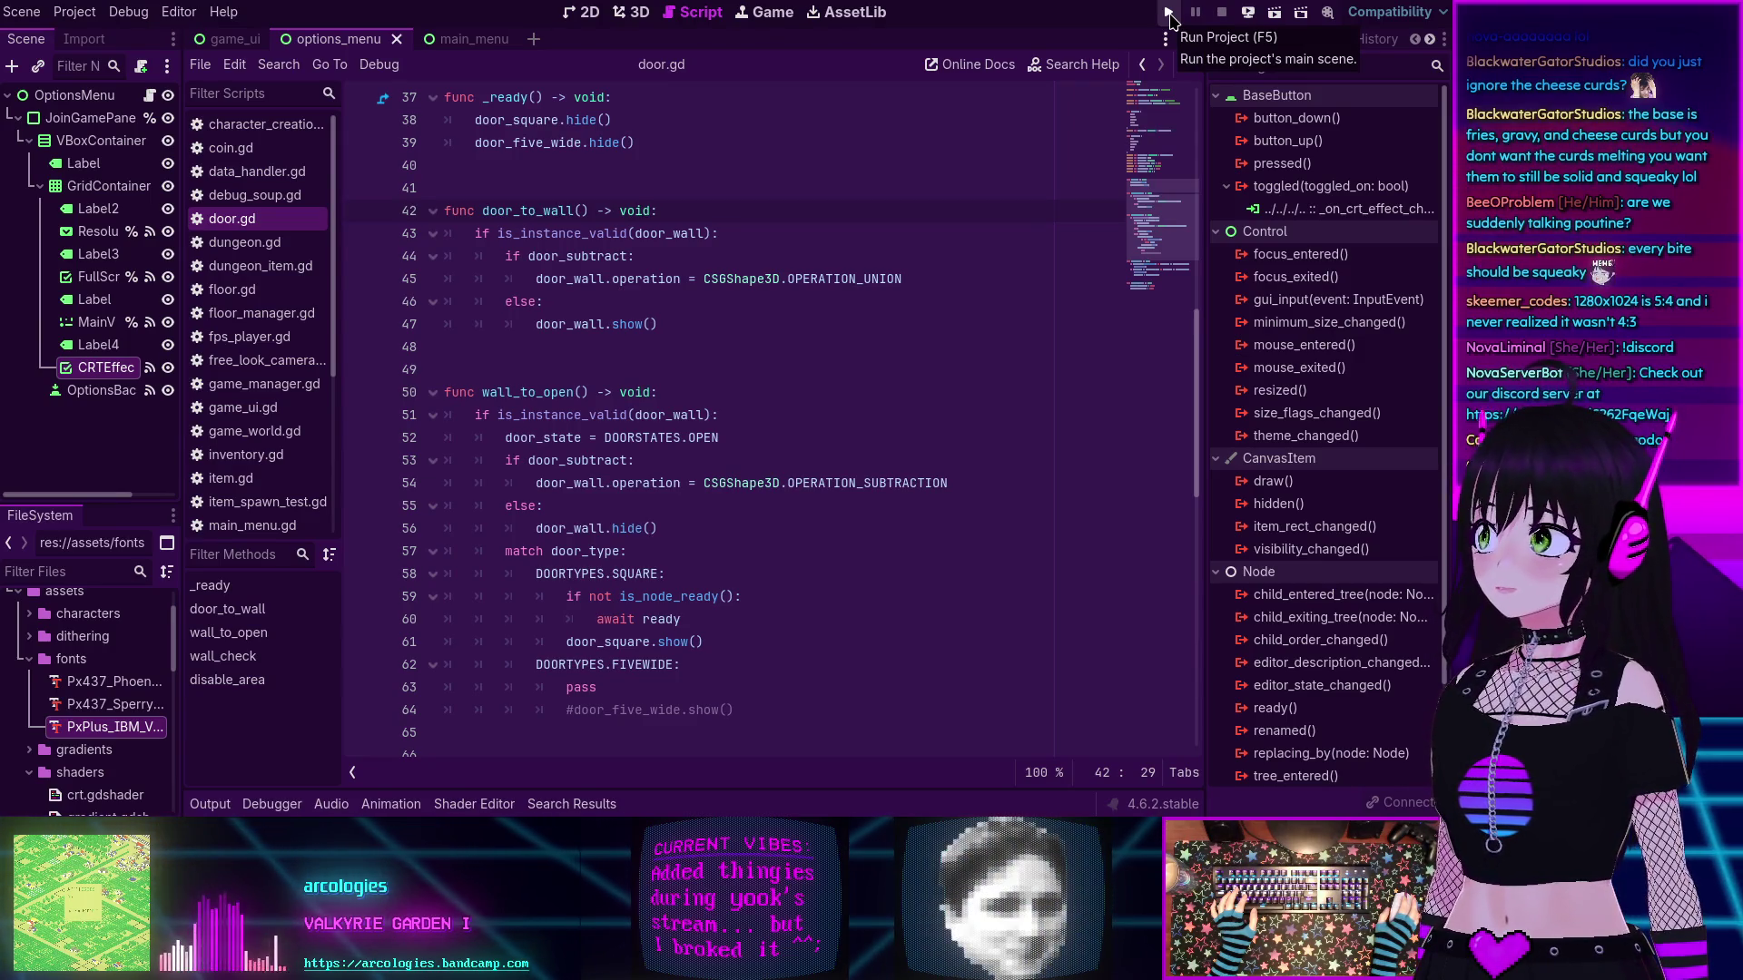
- Run the project, move its window, exit from the MiniMMO menu and reopen the run-instance settings
click(1168, 18)
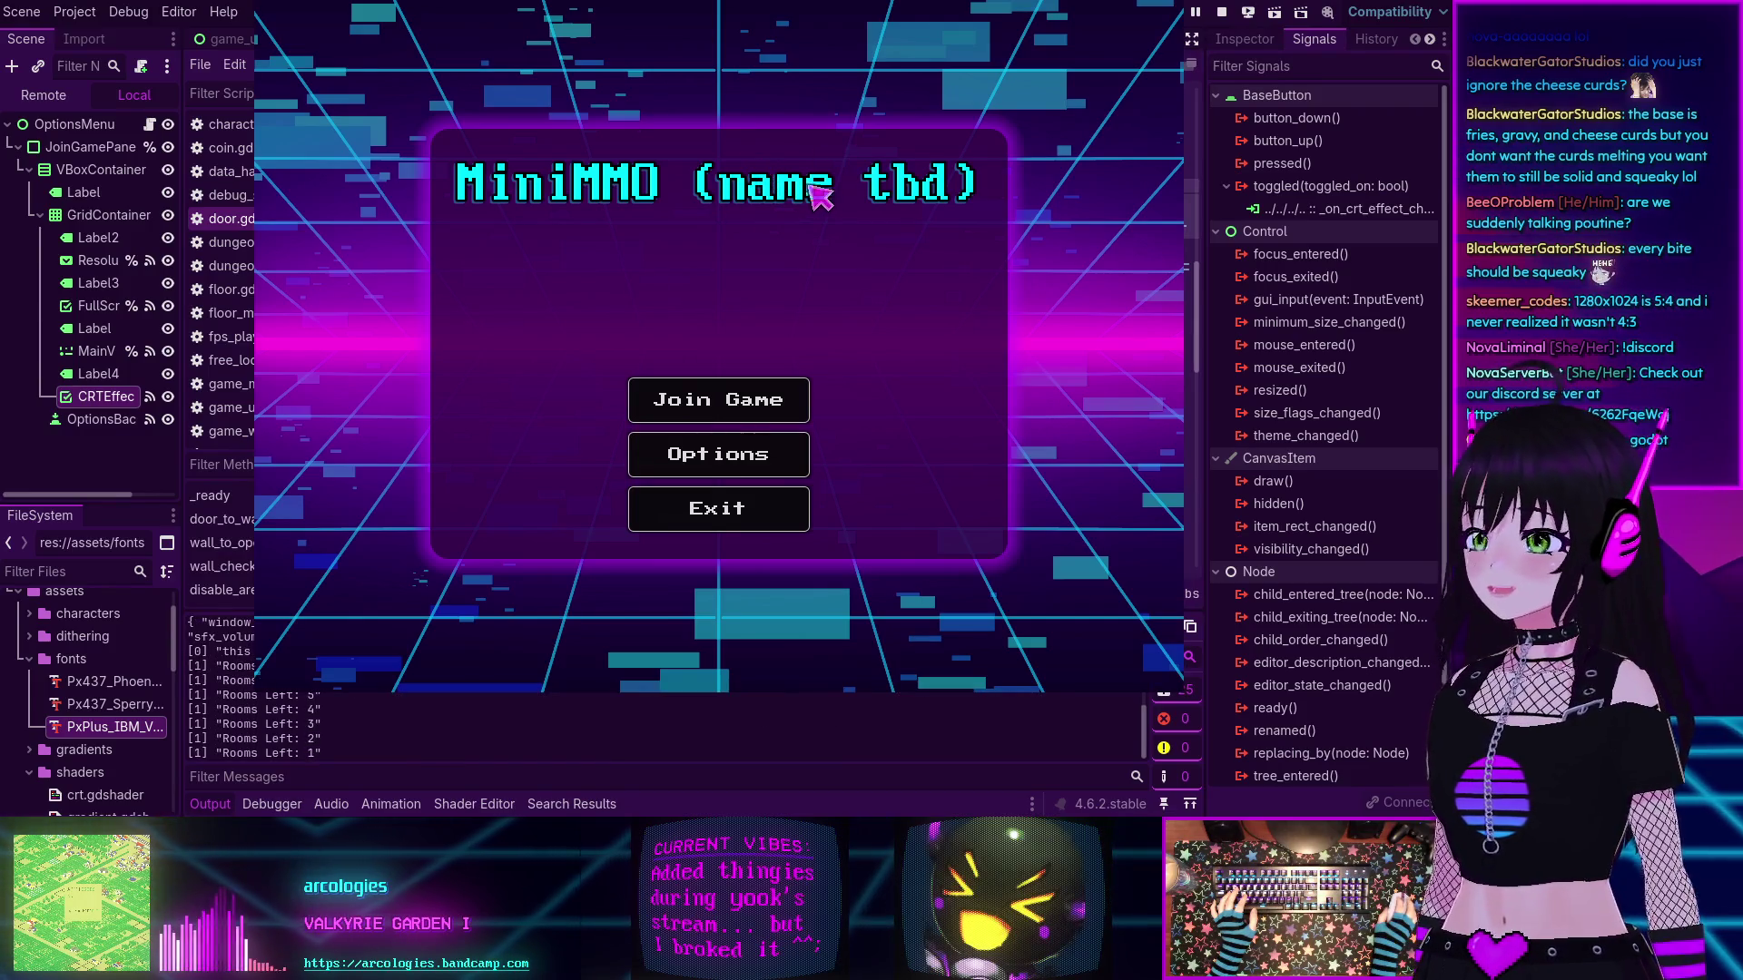
mouse_move(851, 167)
mouse_down()
mouse_move(676, 276)
mouse_move(736, 274)
mouse_up()
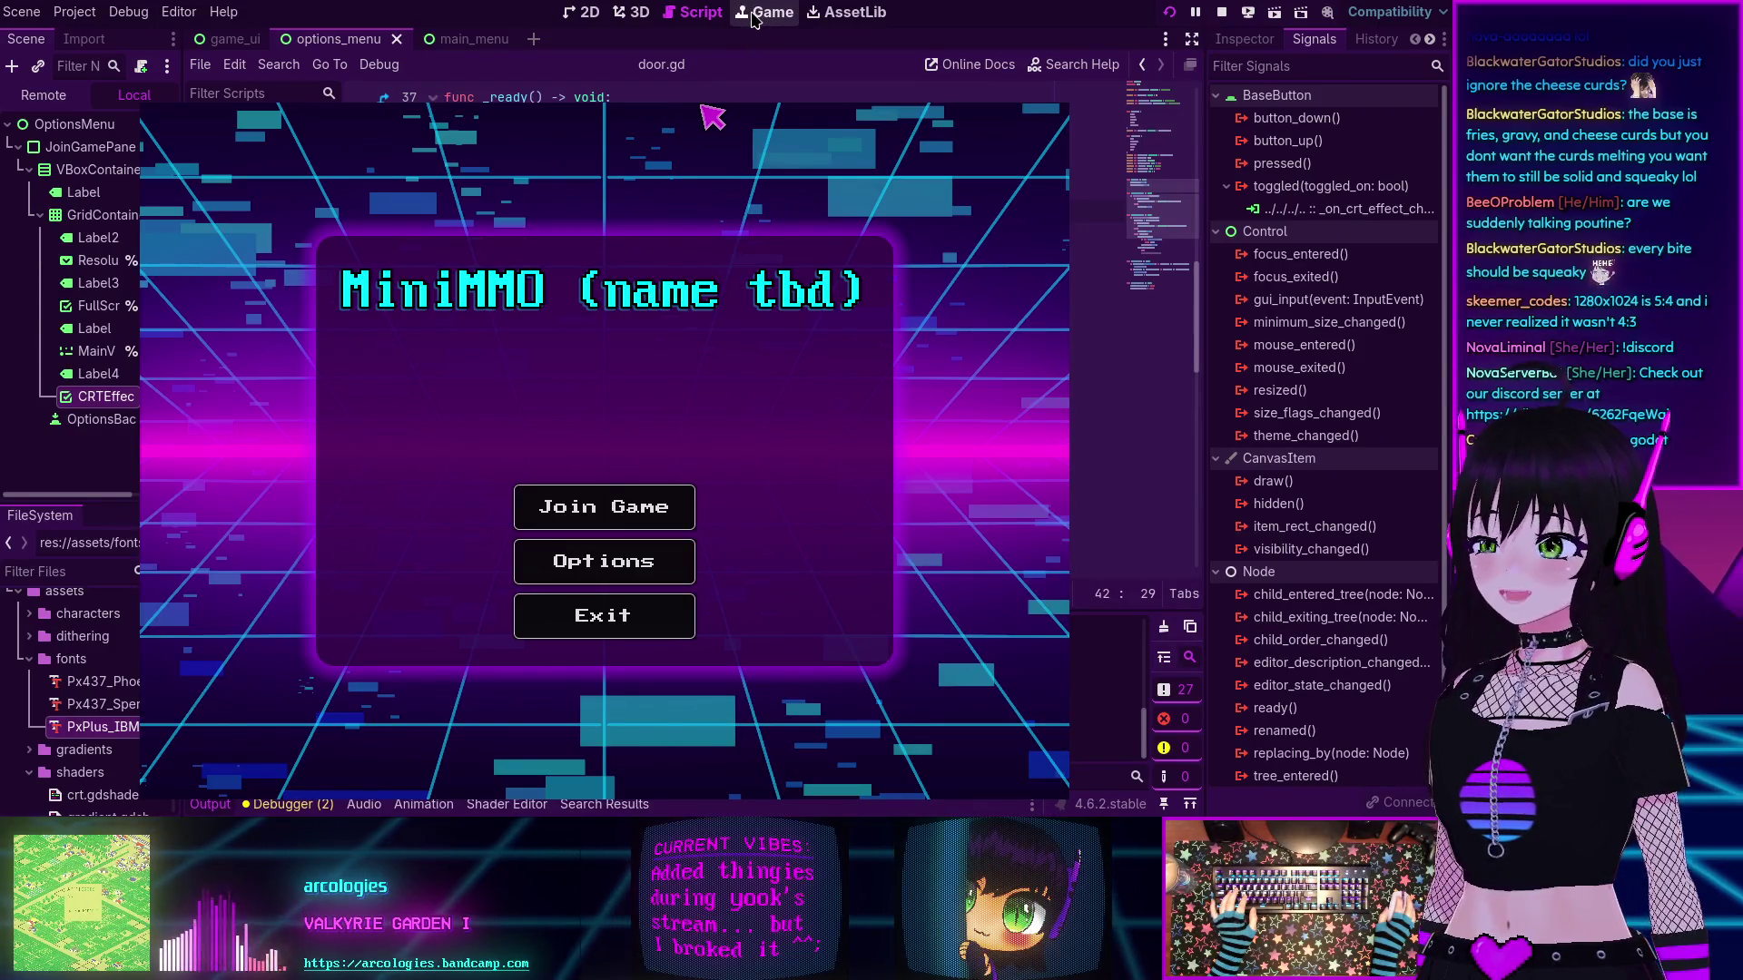
click(624, 615)
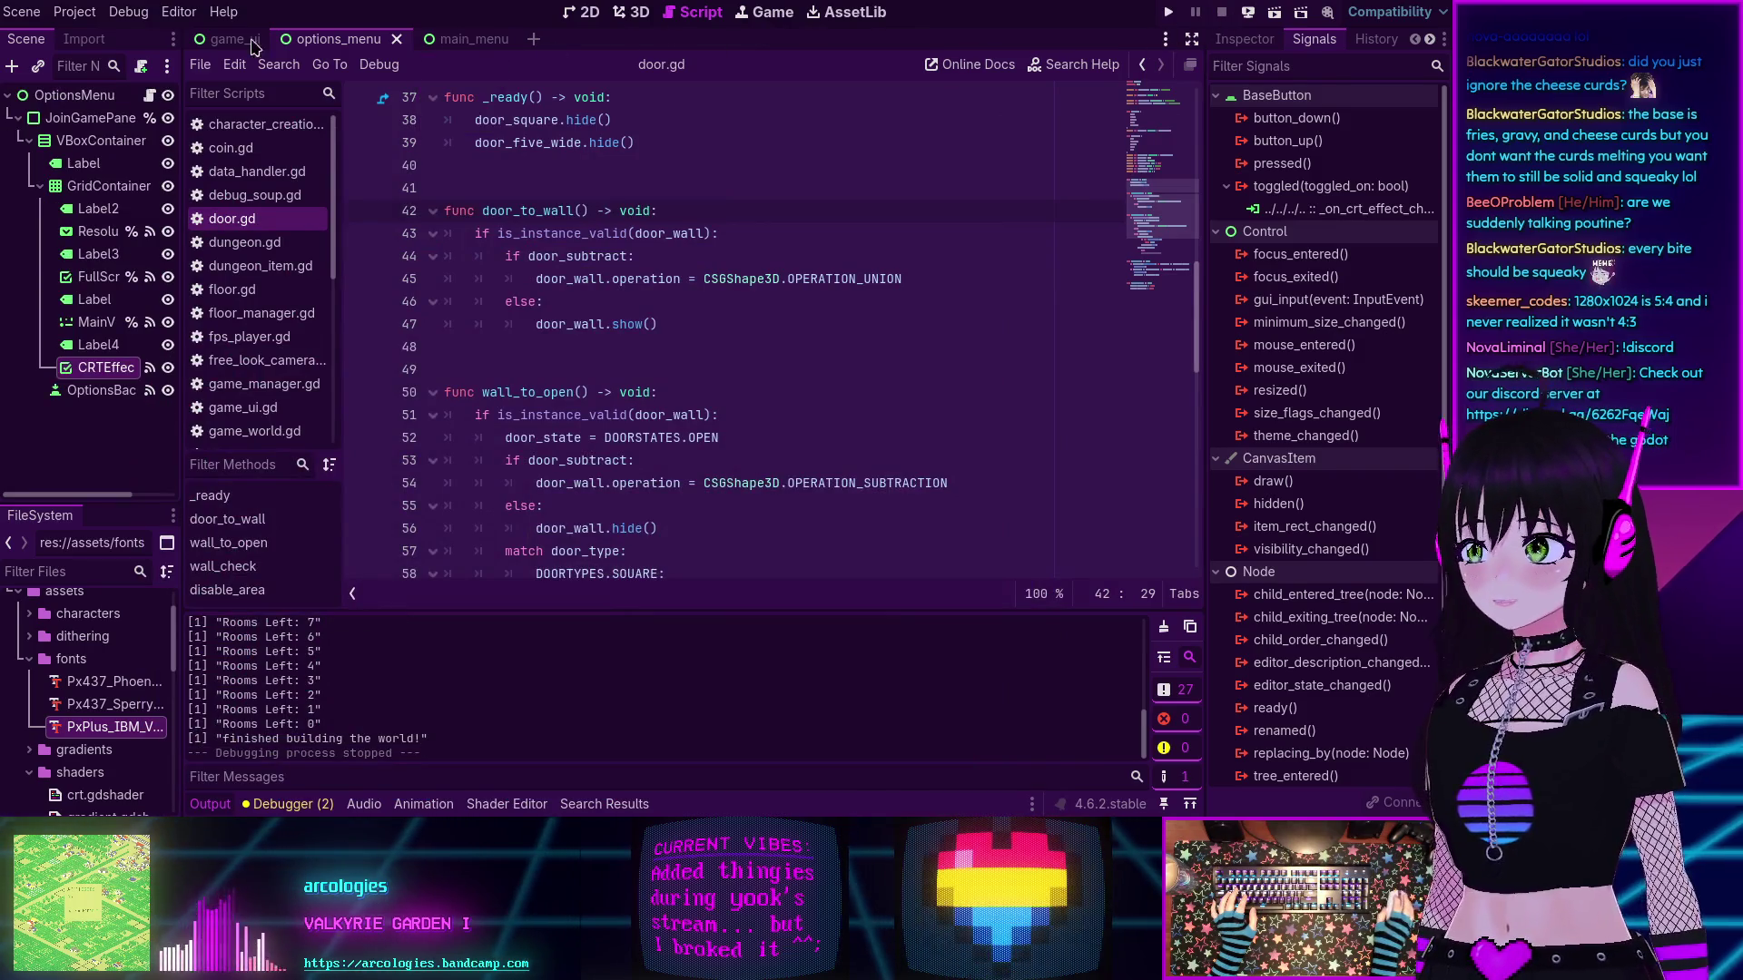
click(116, 18)
click(182, 312)
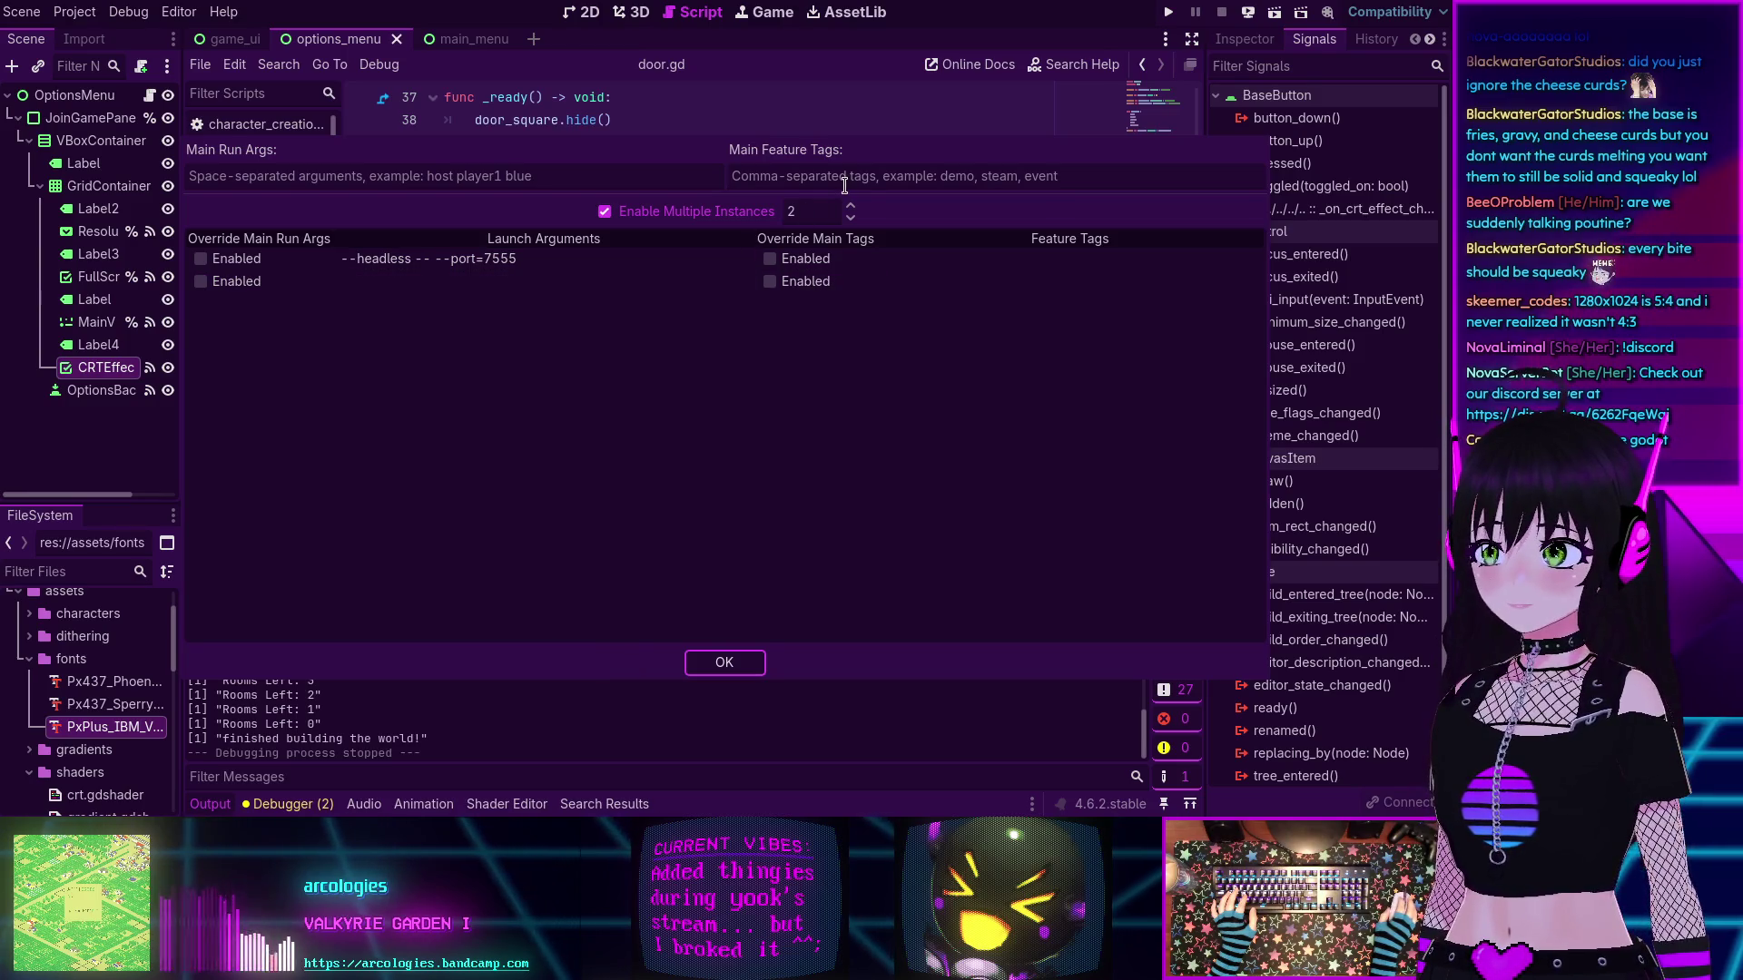
- Close the run-instance settings and show the Game workspace, which reports headless embedding unavailable
click(715, 662)
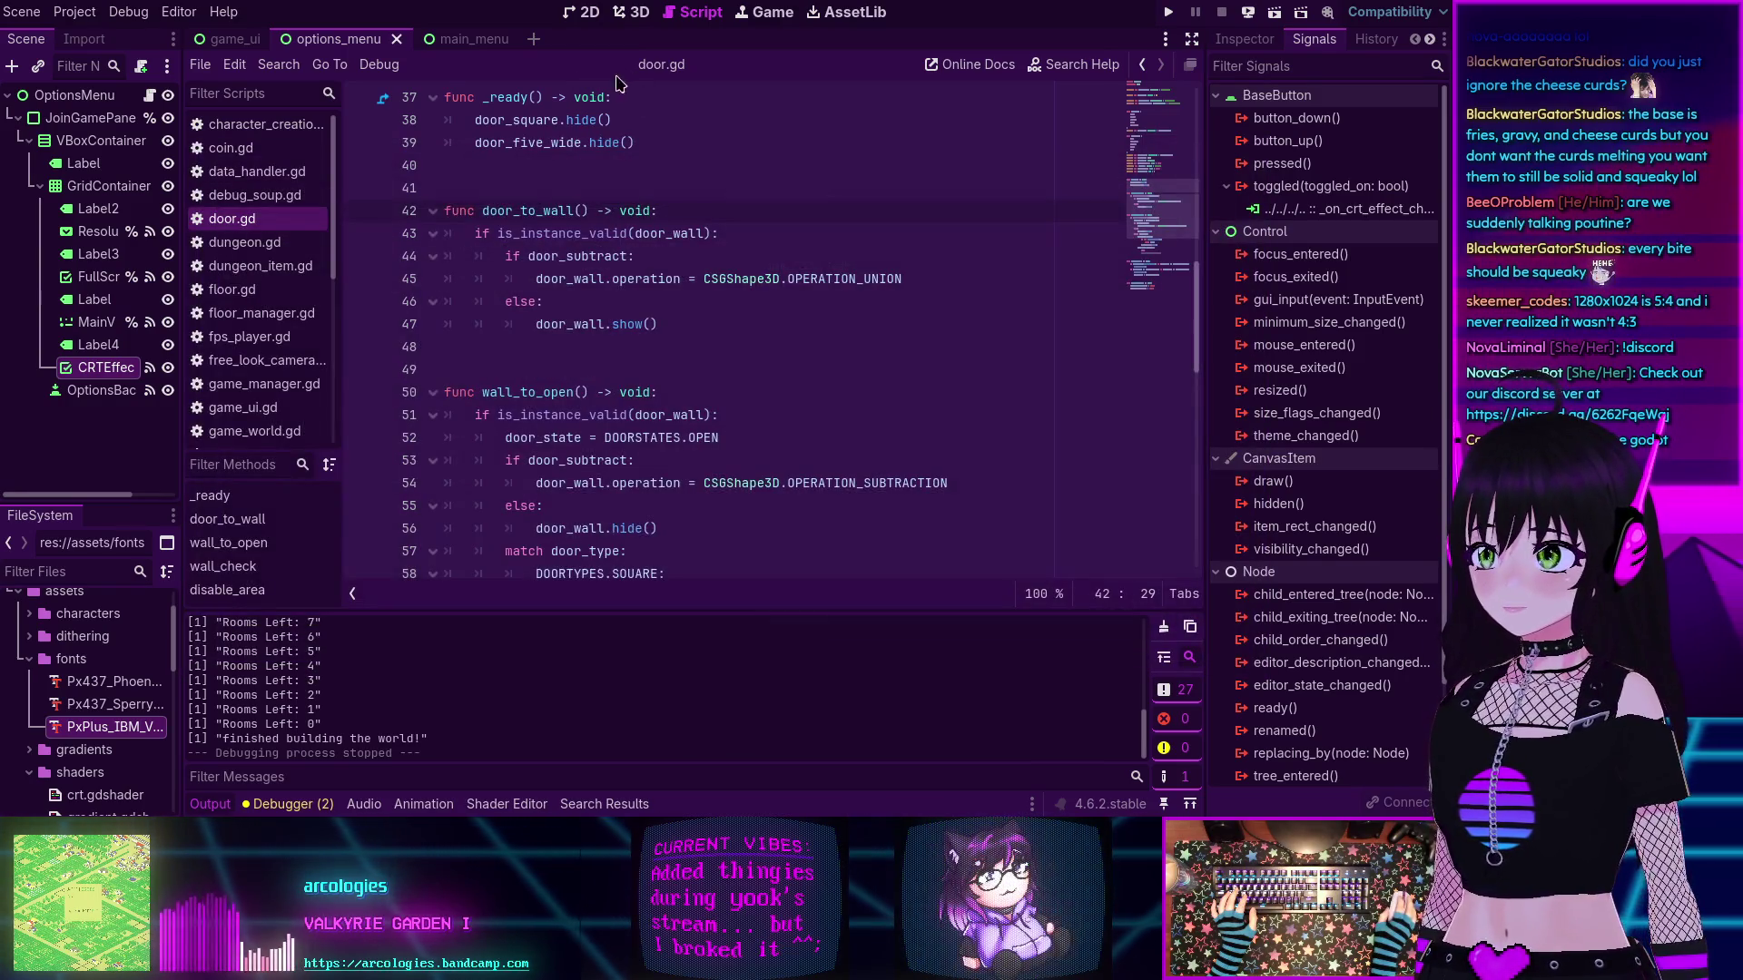
click(772, 12)
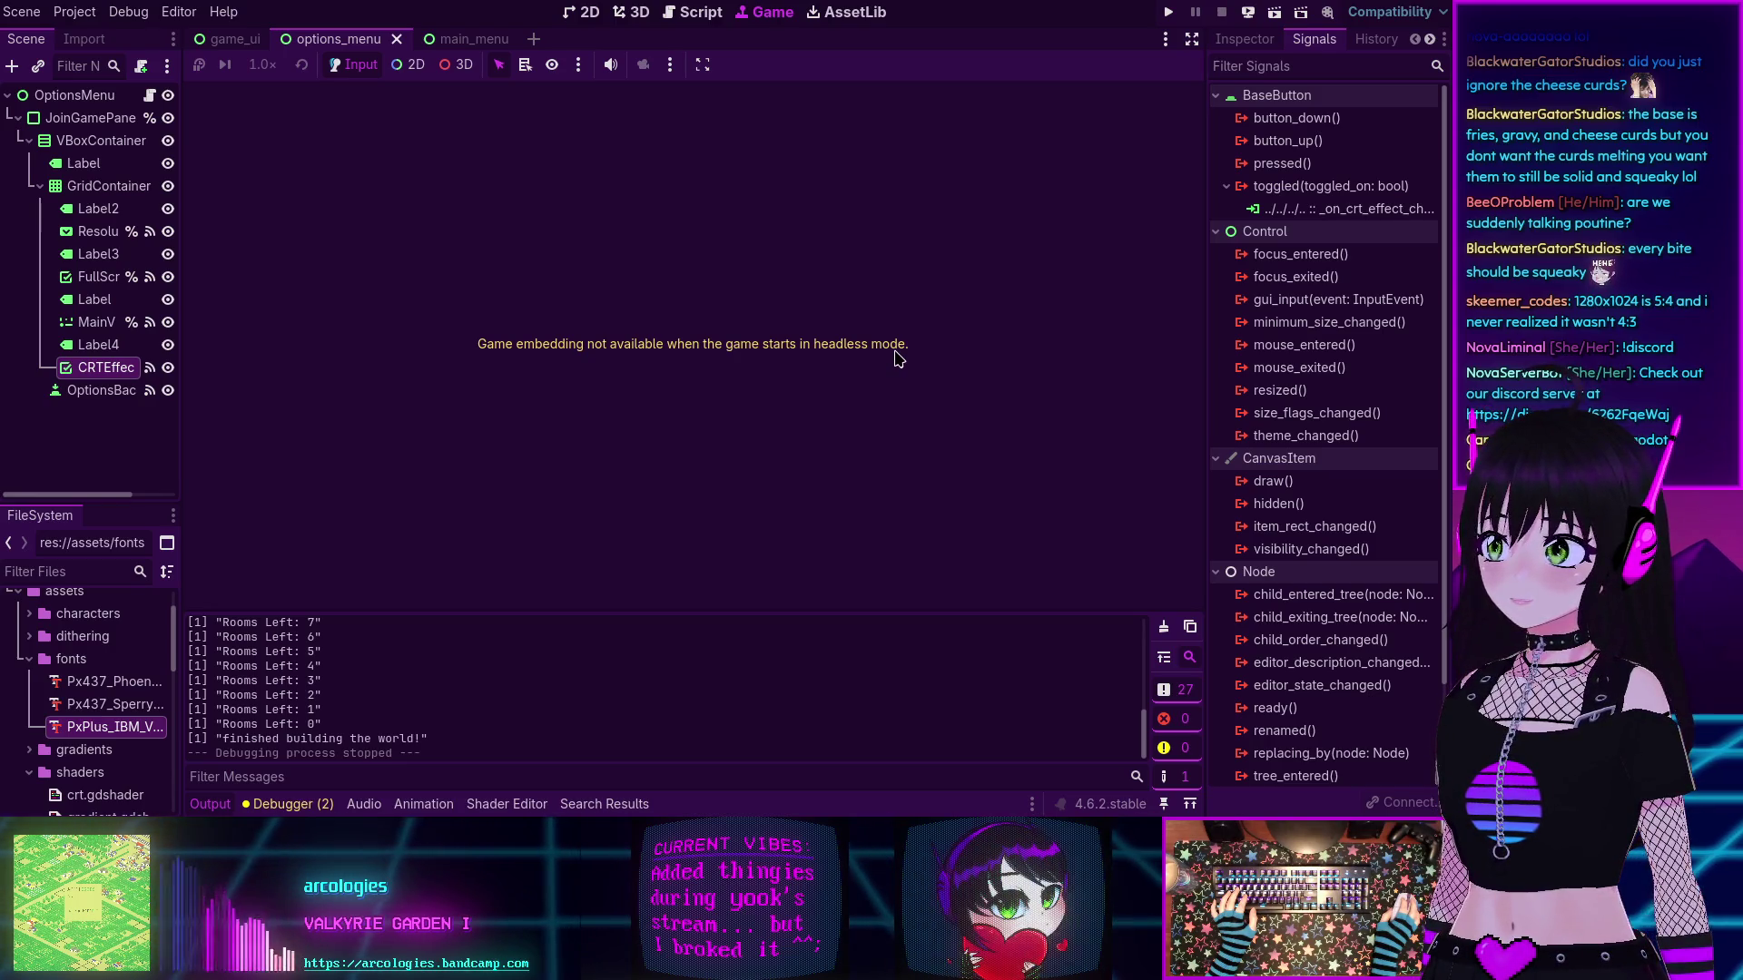
click(128, 12)
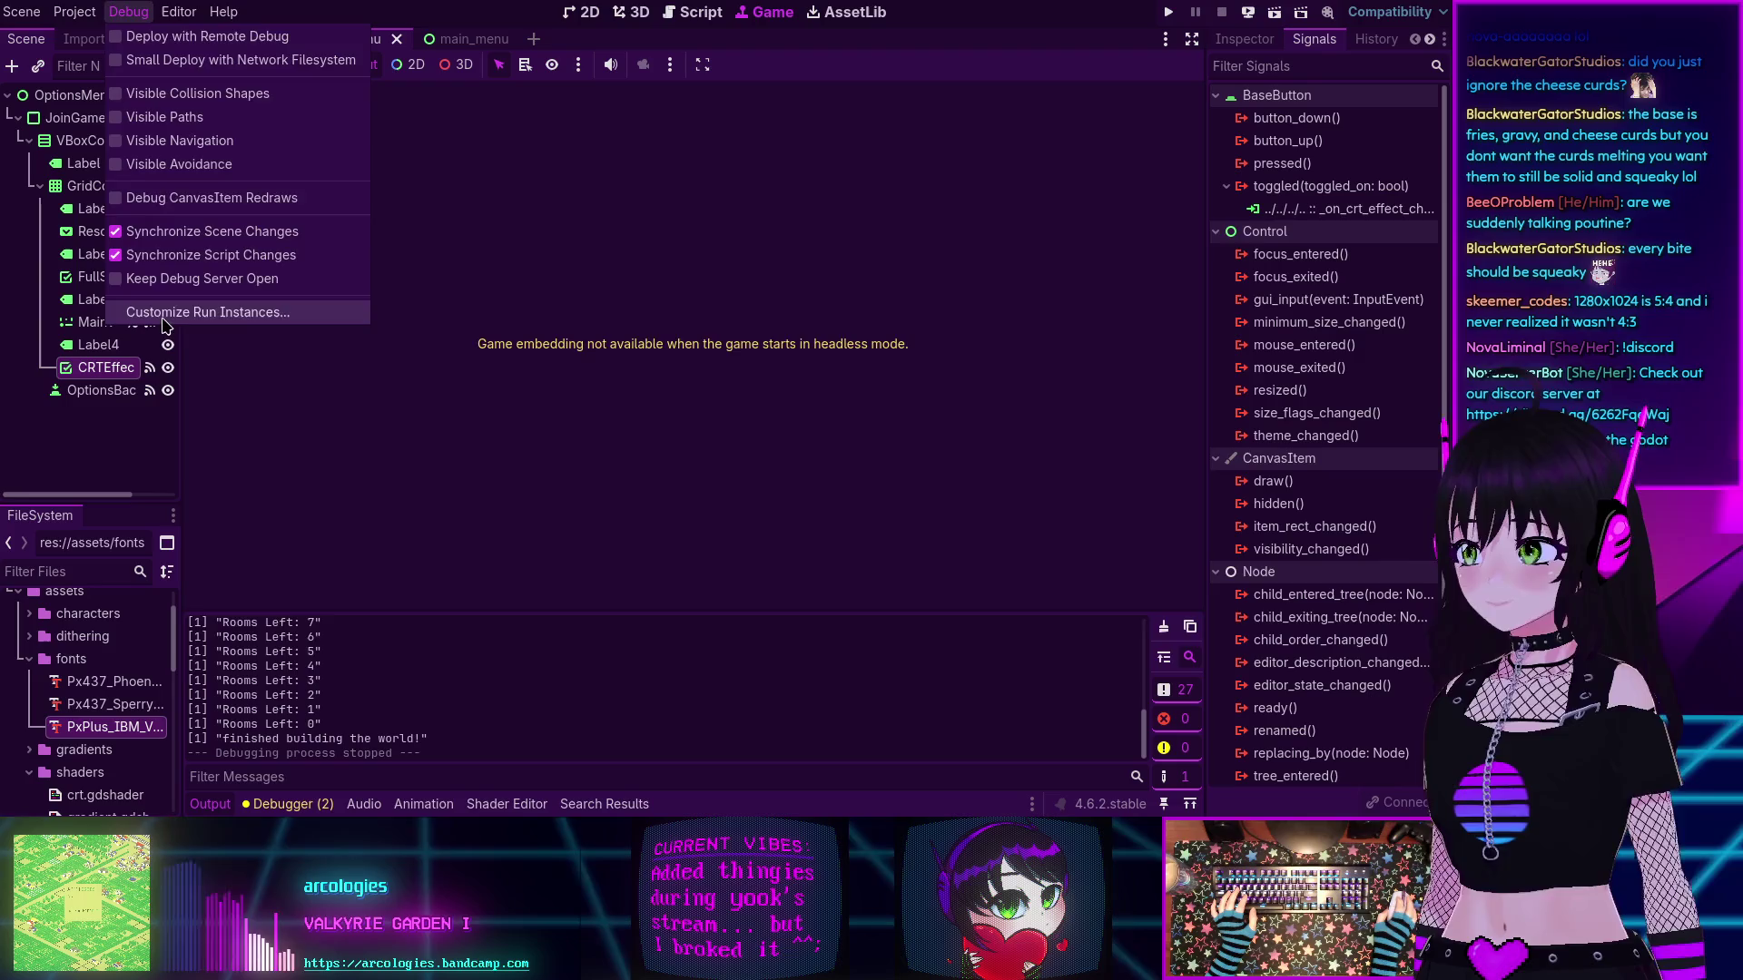
- Move '--headless -- --port=7555' from instance 1's launch arguments to instance 2's
click(306, 309)
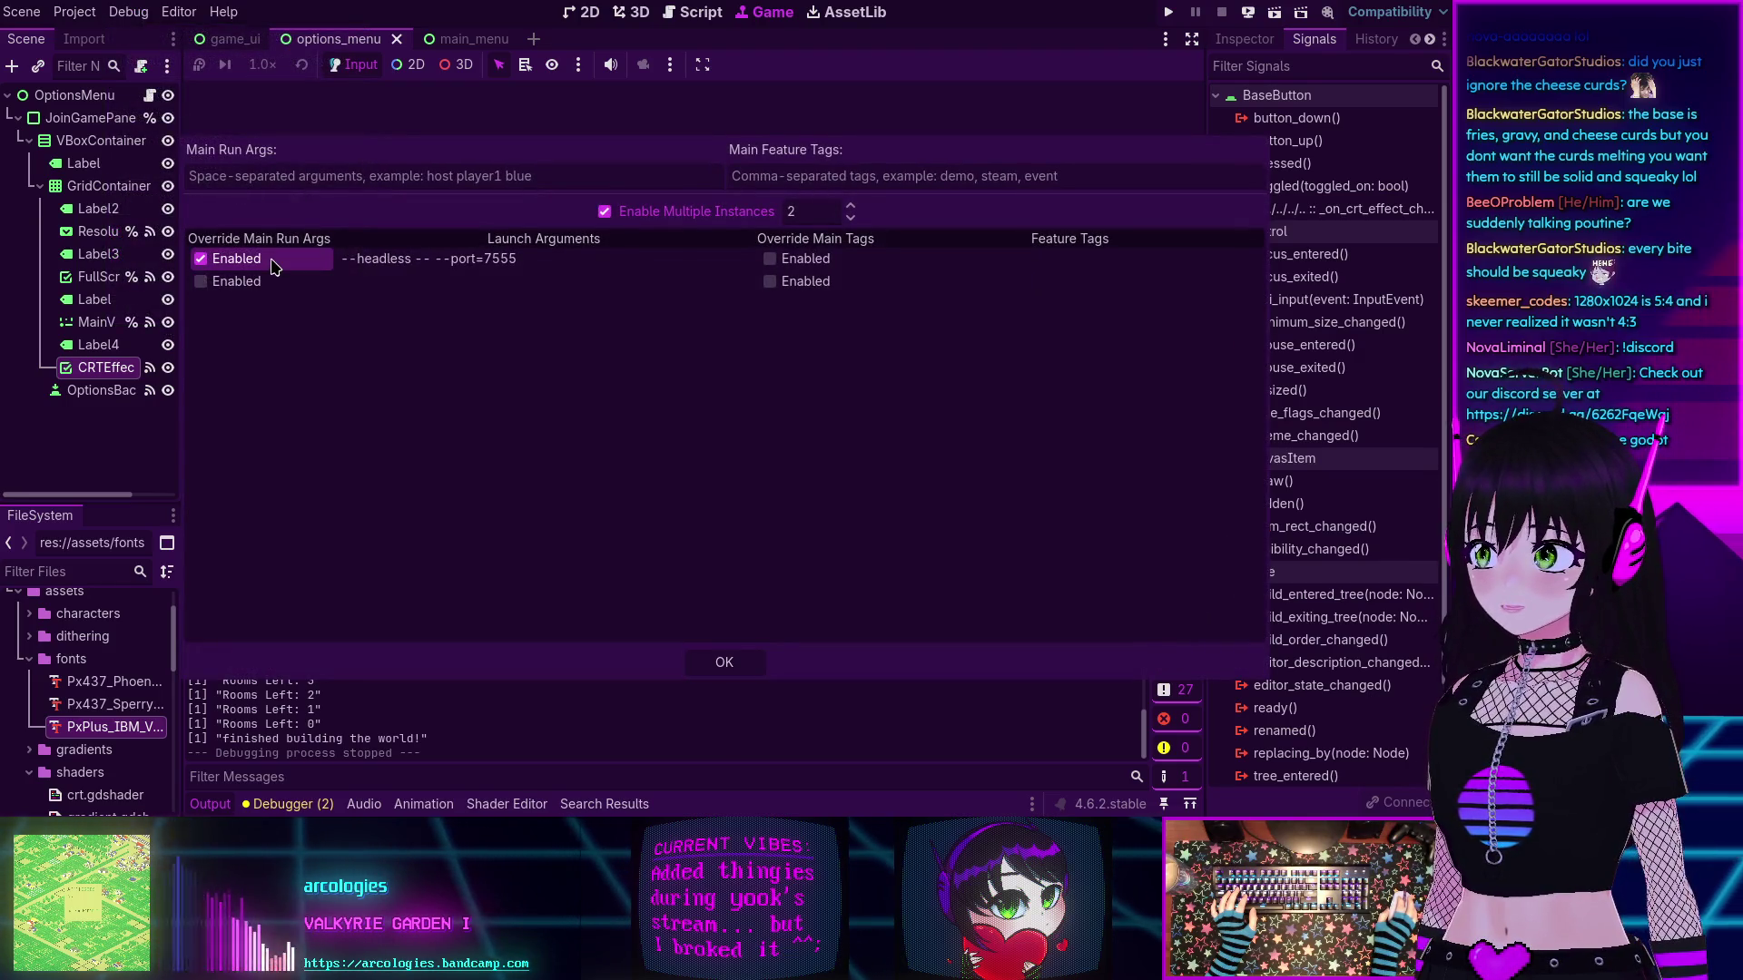
double_click(548, 260)
key(ctrl+c)
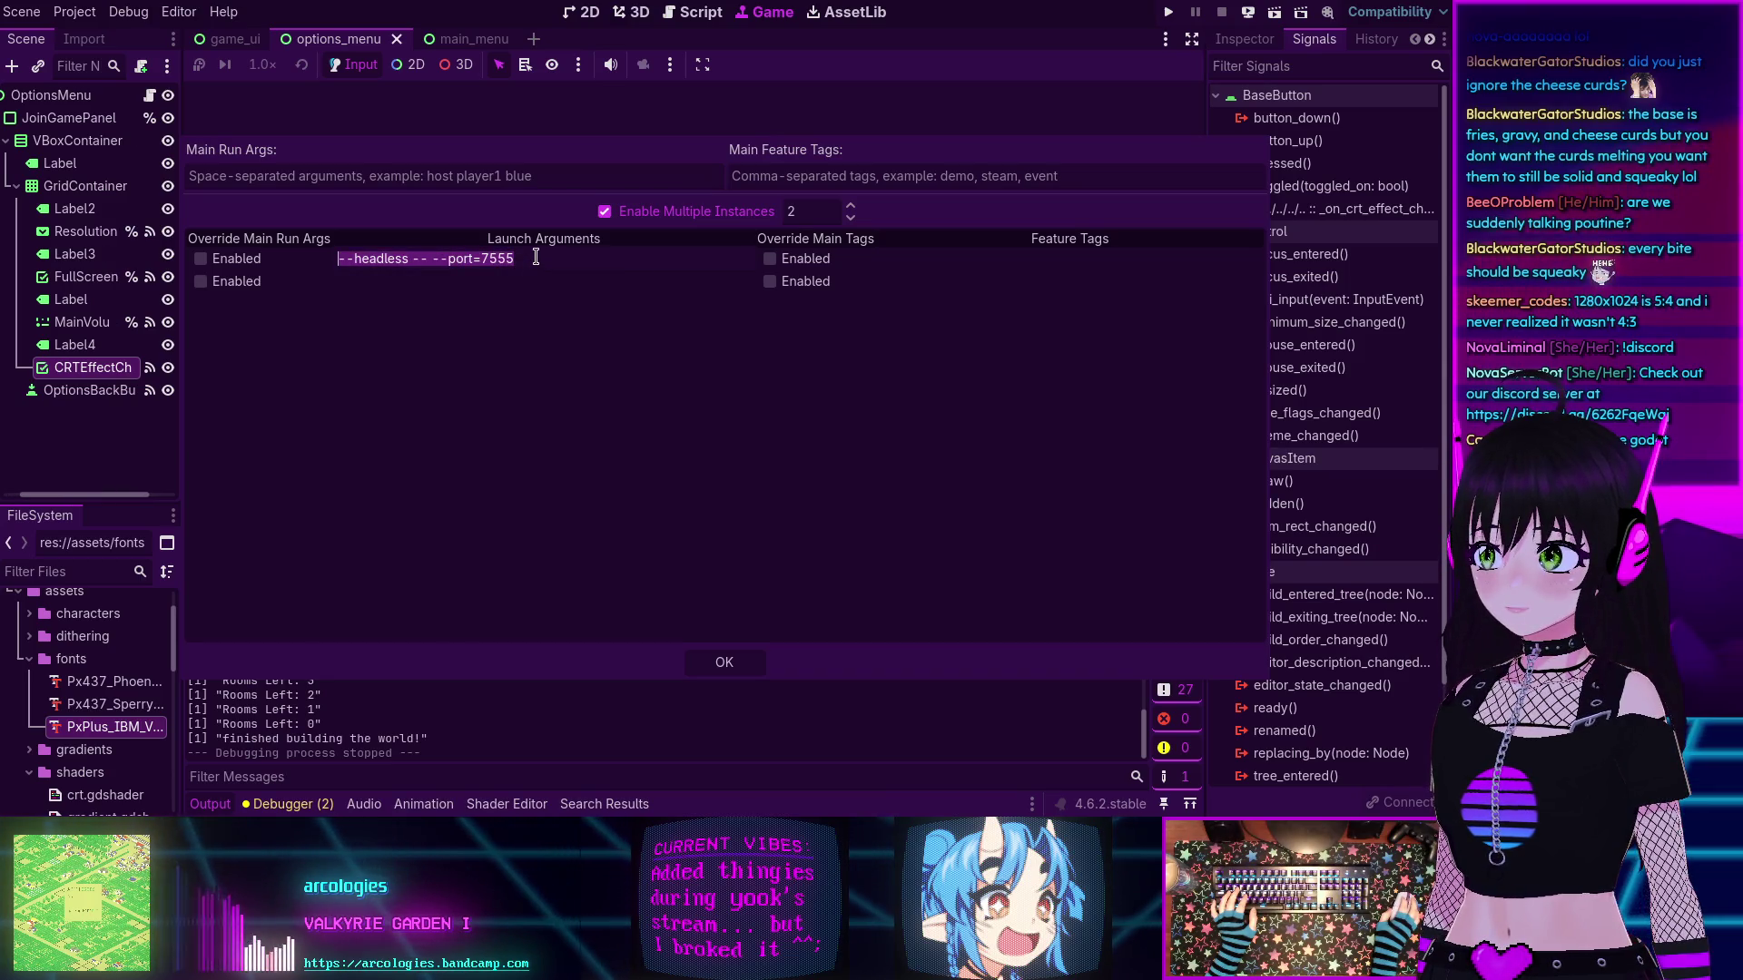
key(BackSpace)
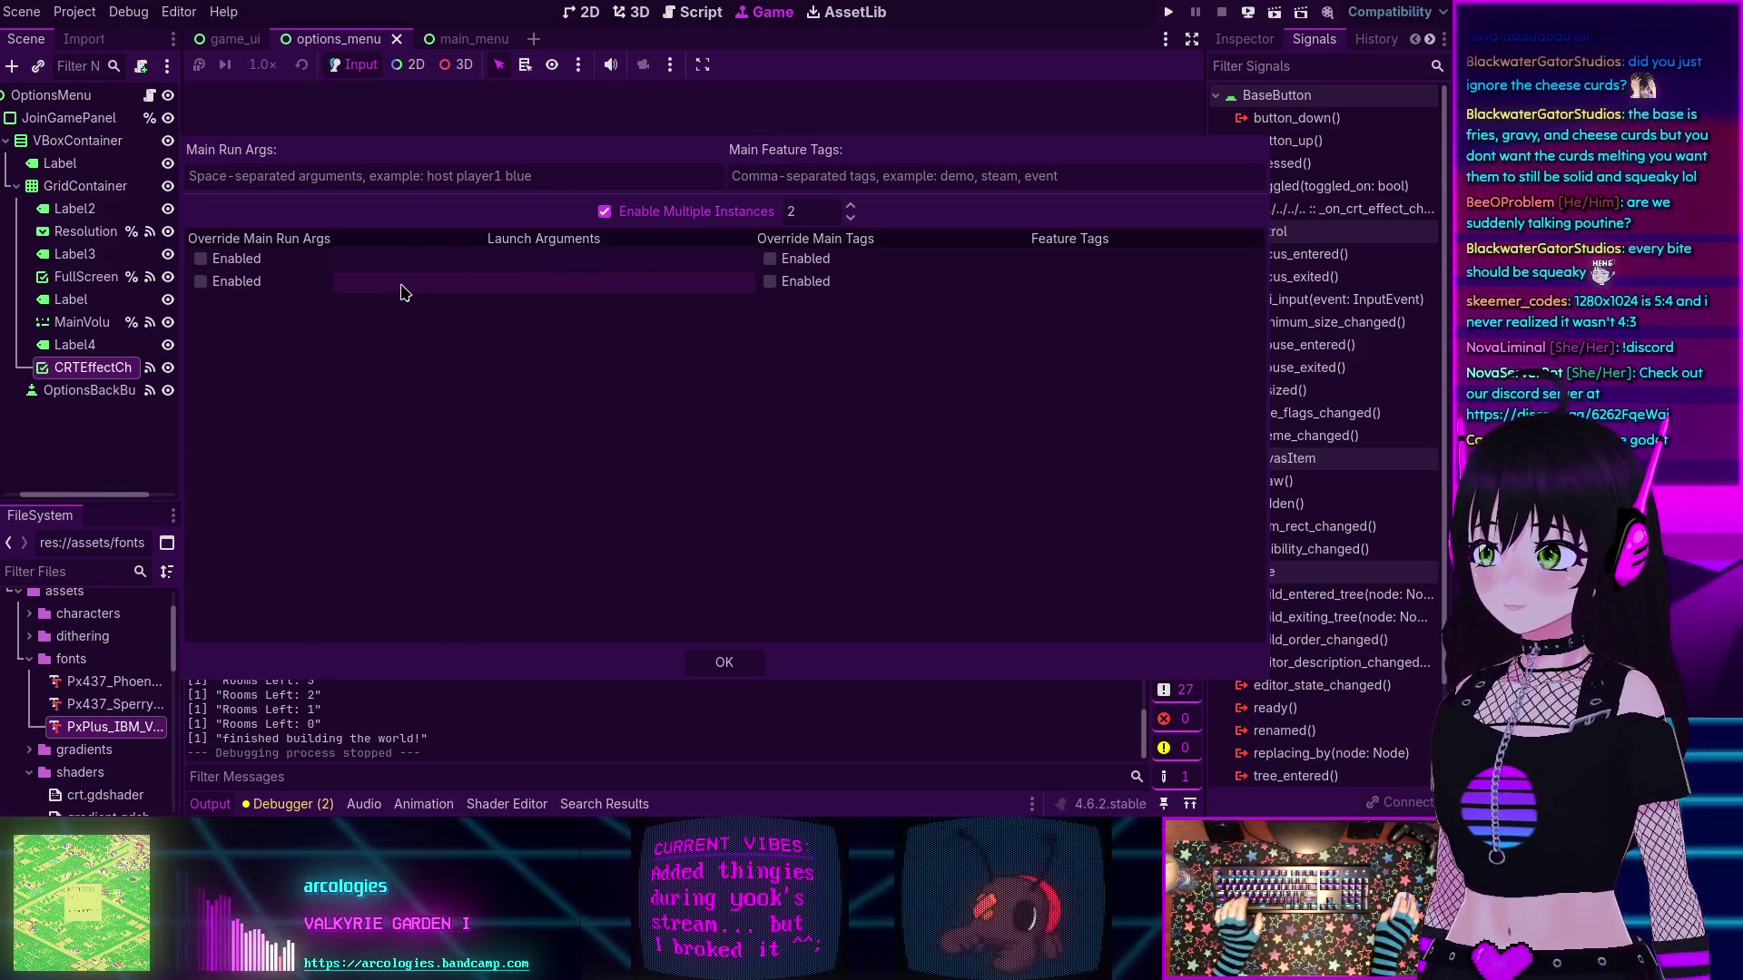
double_click(410, 282)
key(ctrl+v)
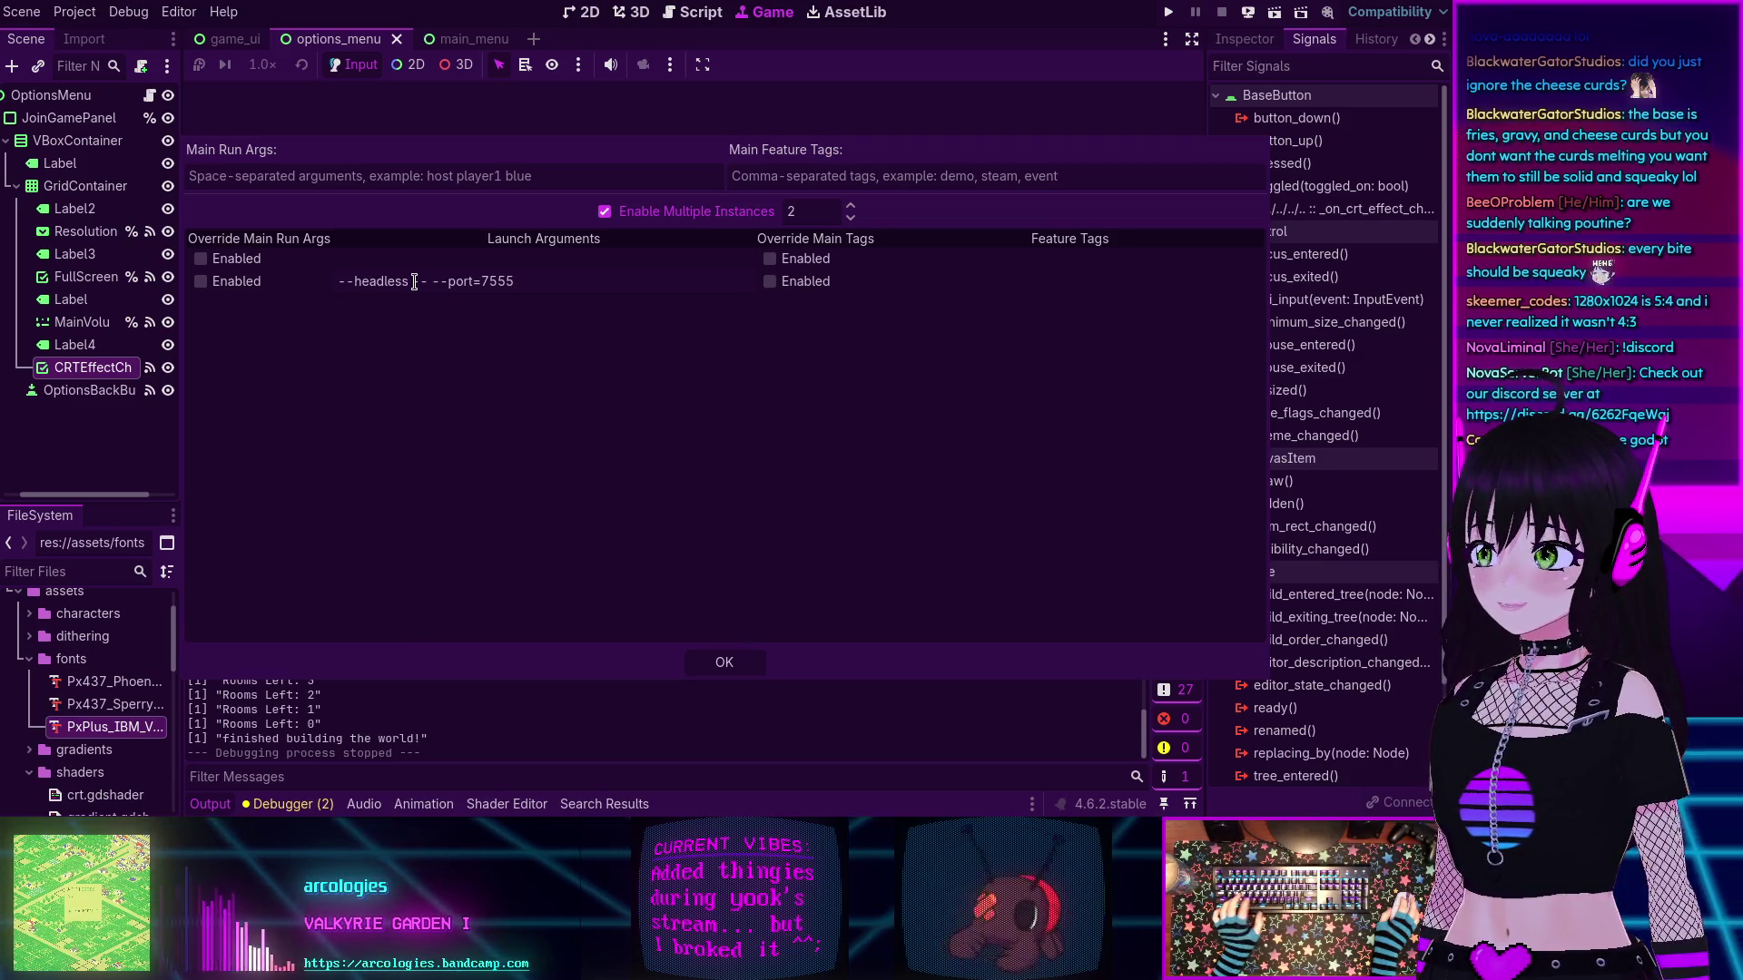
key(Return)
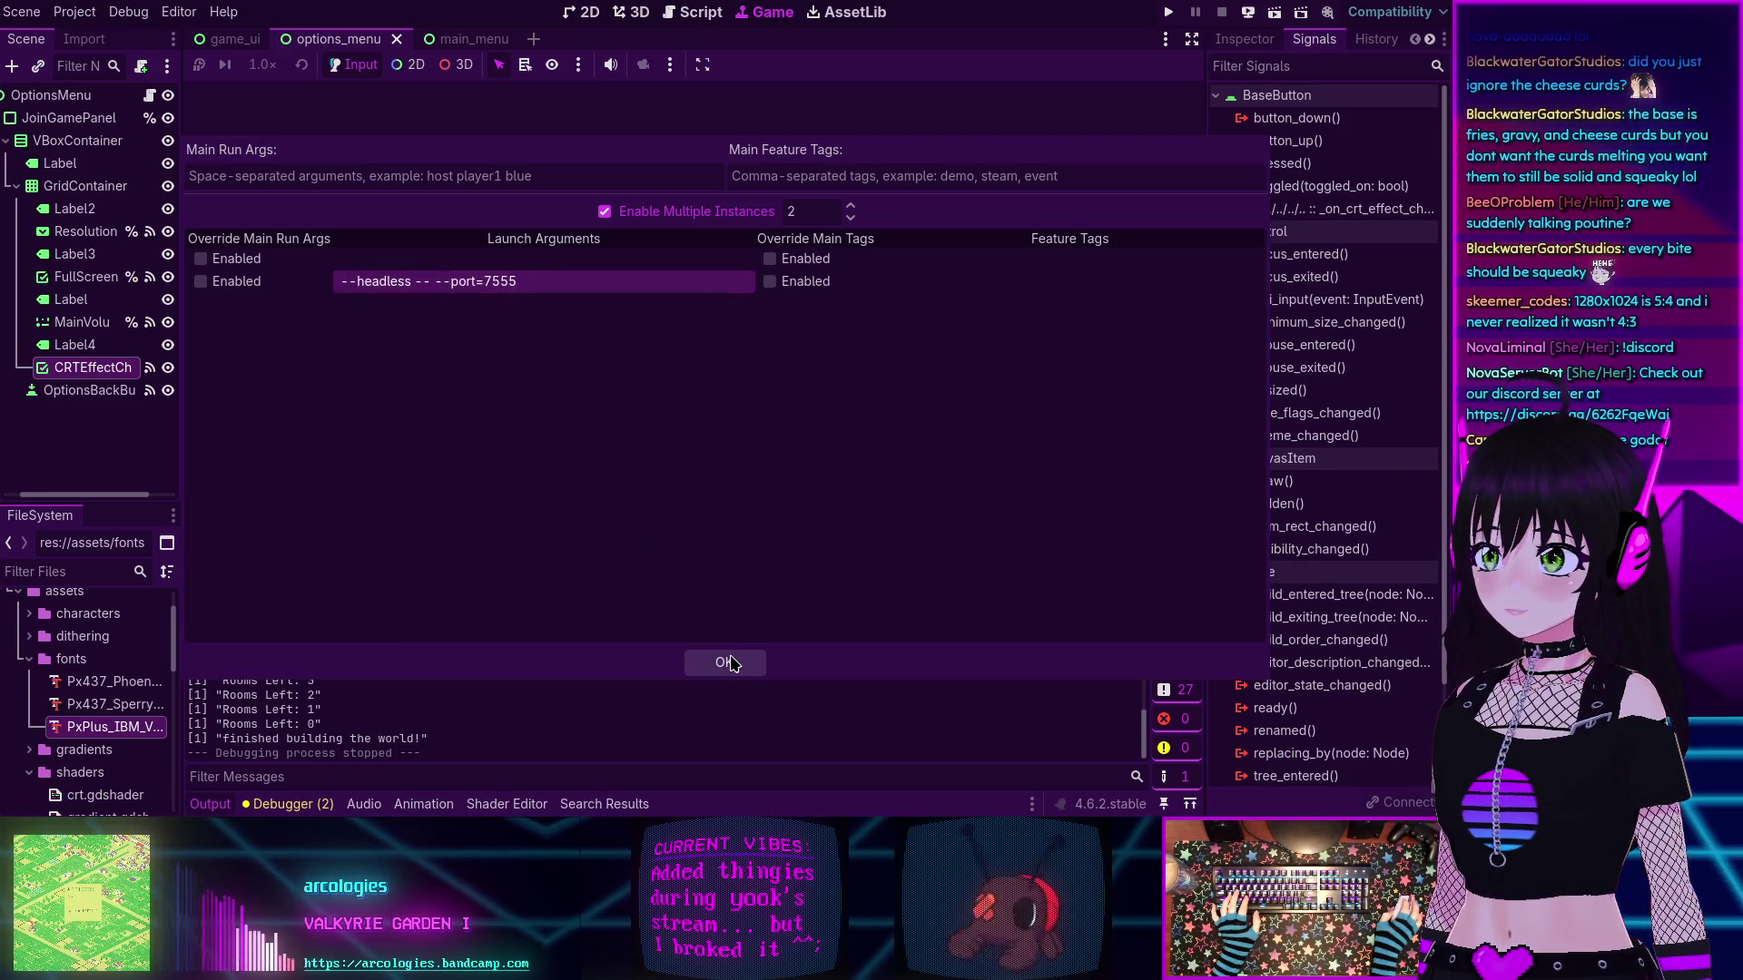
click(732, 665)
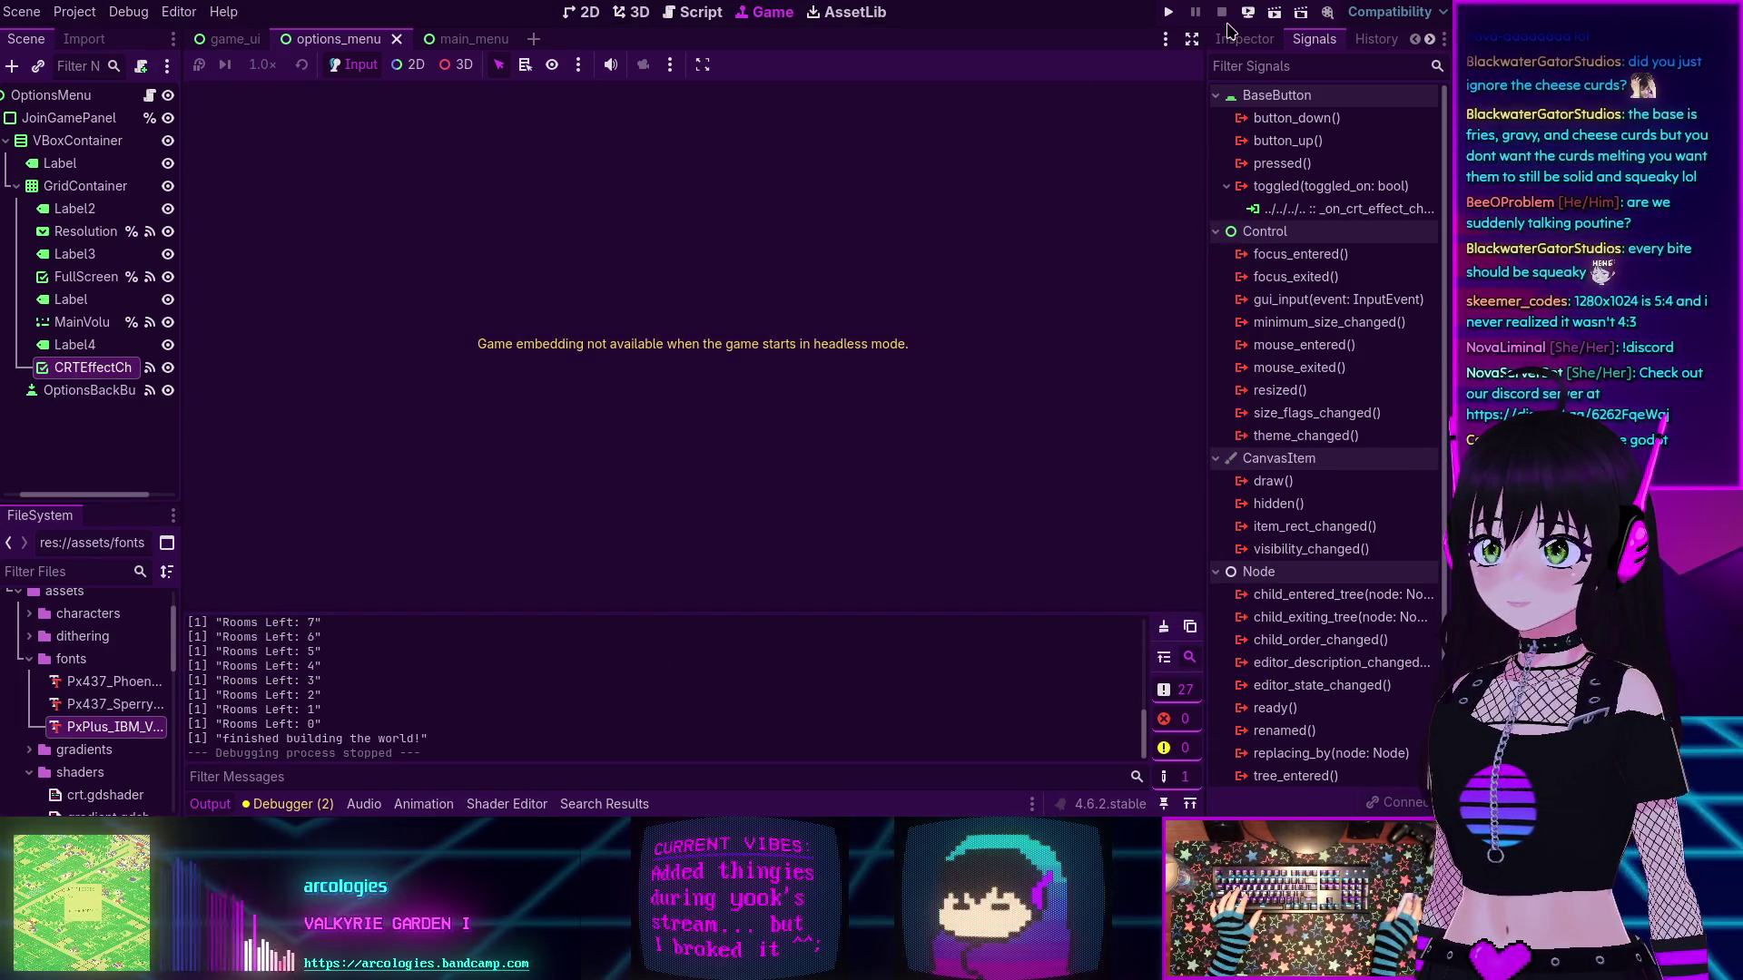
- Run both instances, join localhost:7555, collect coins in the maze, and save the floor data
click(1169, 16)
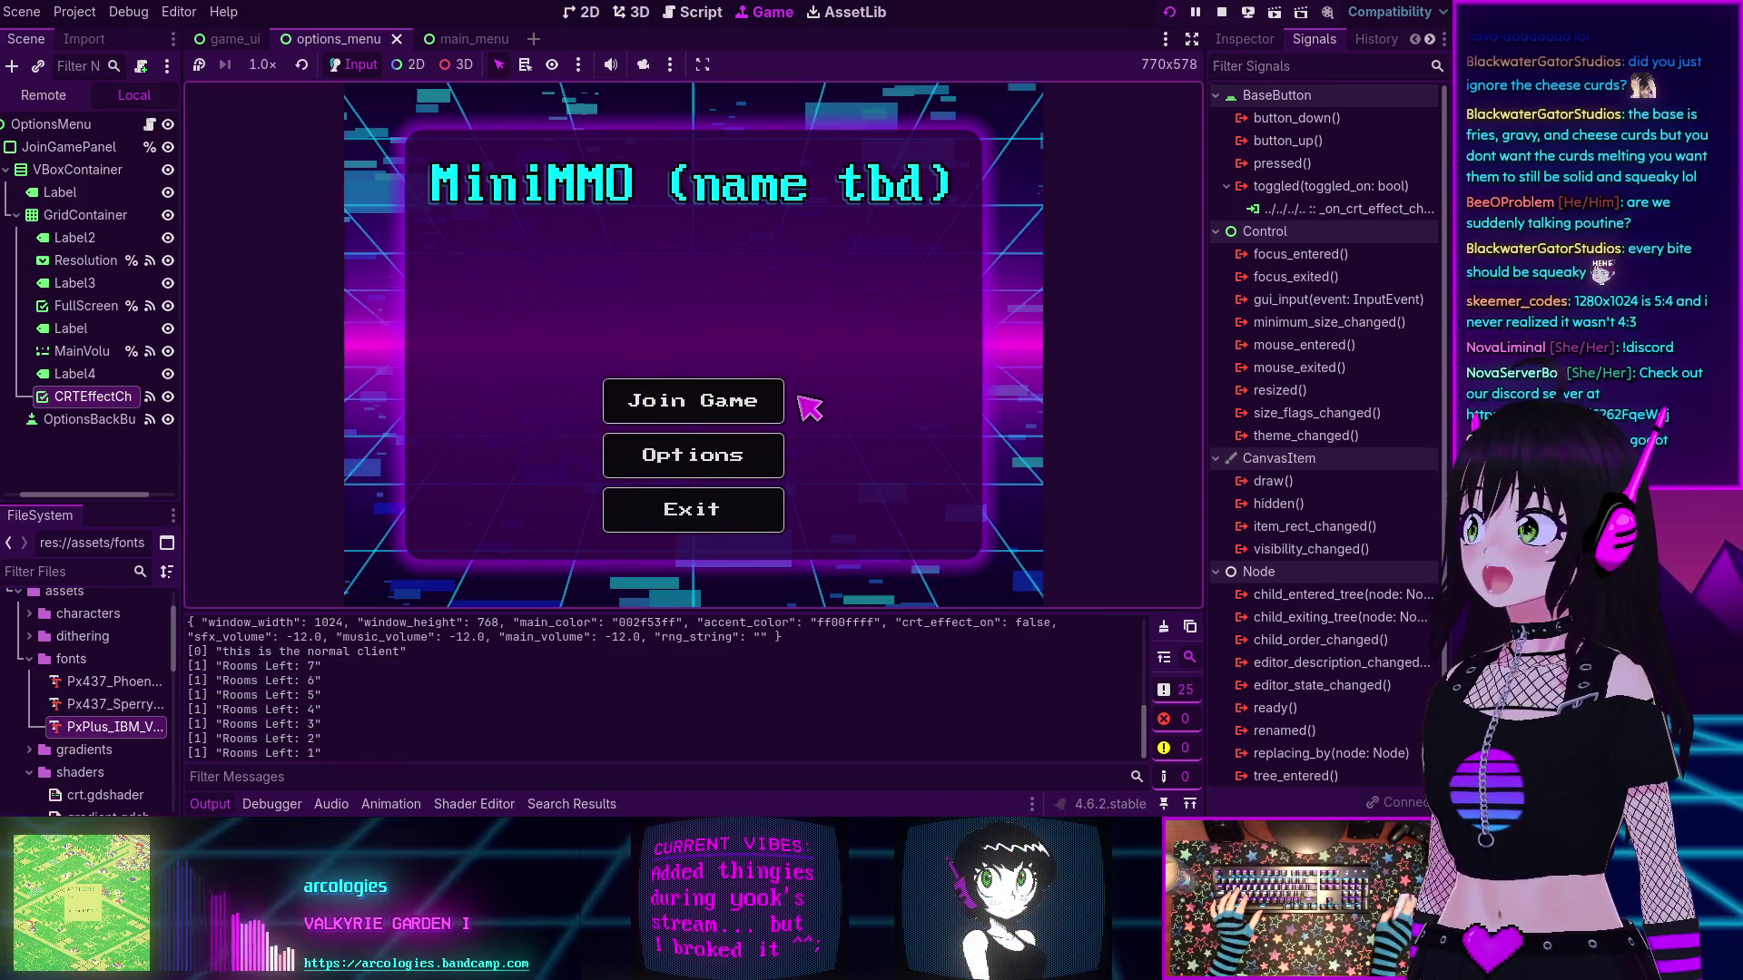
click(734, 410)
click(873, 537)
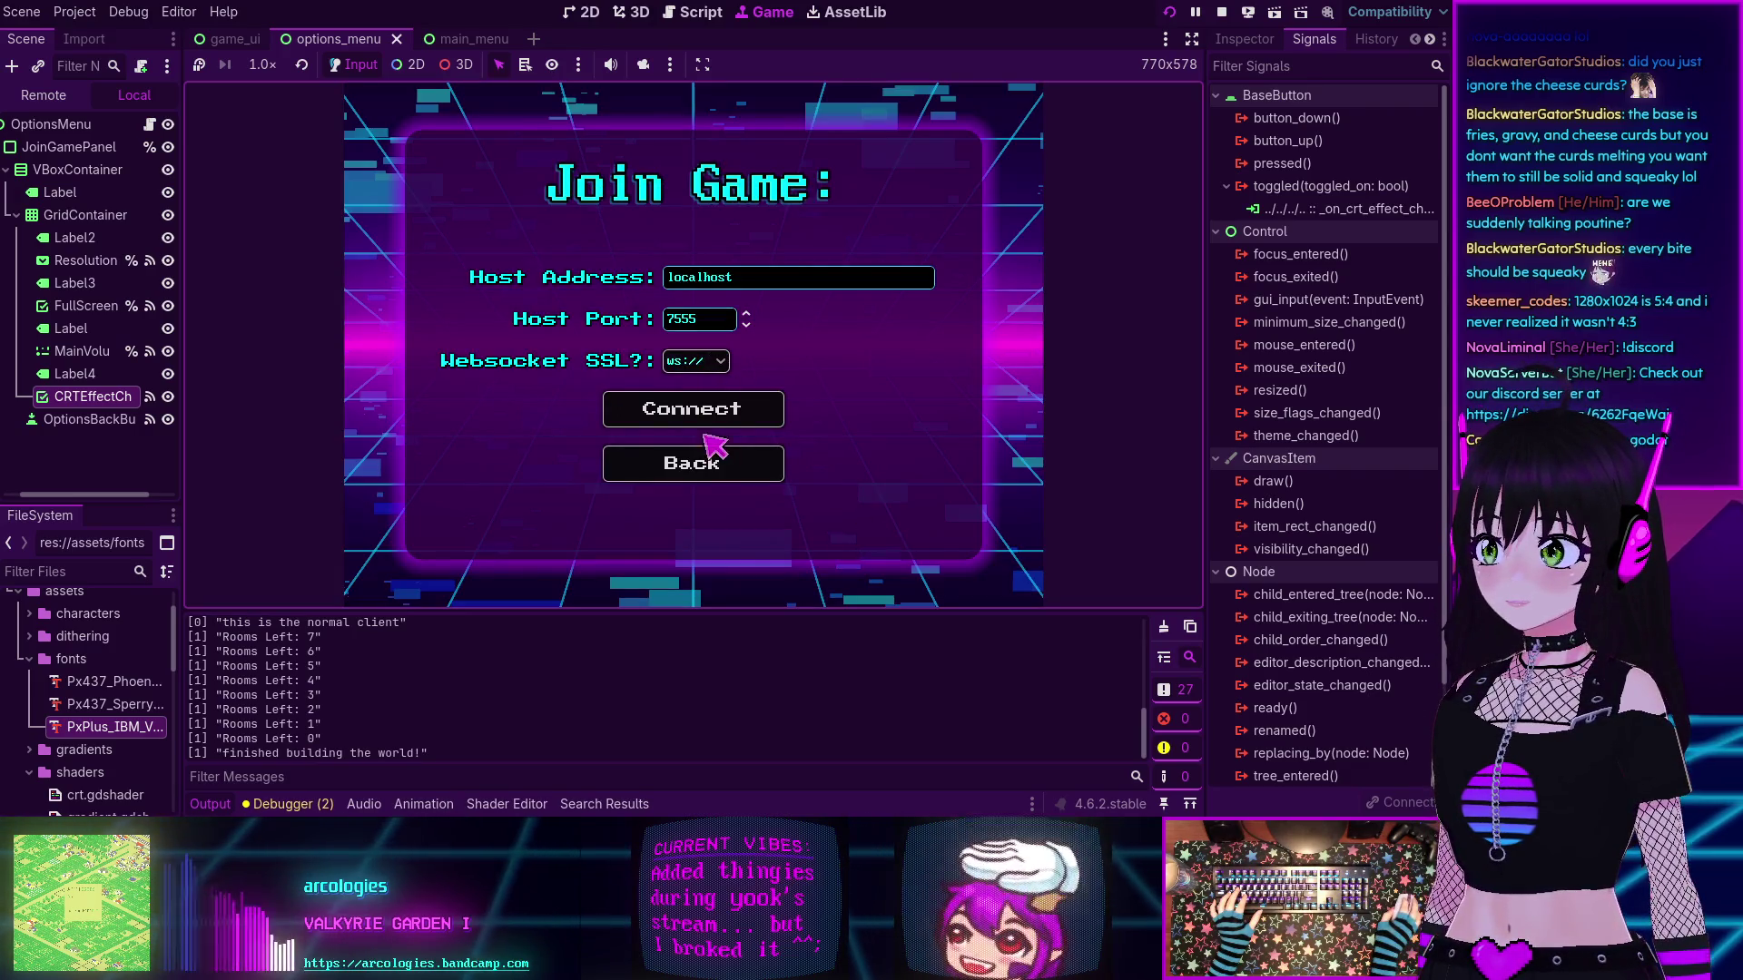
click(718, 454)
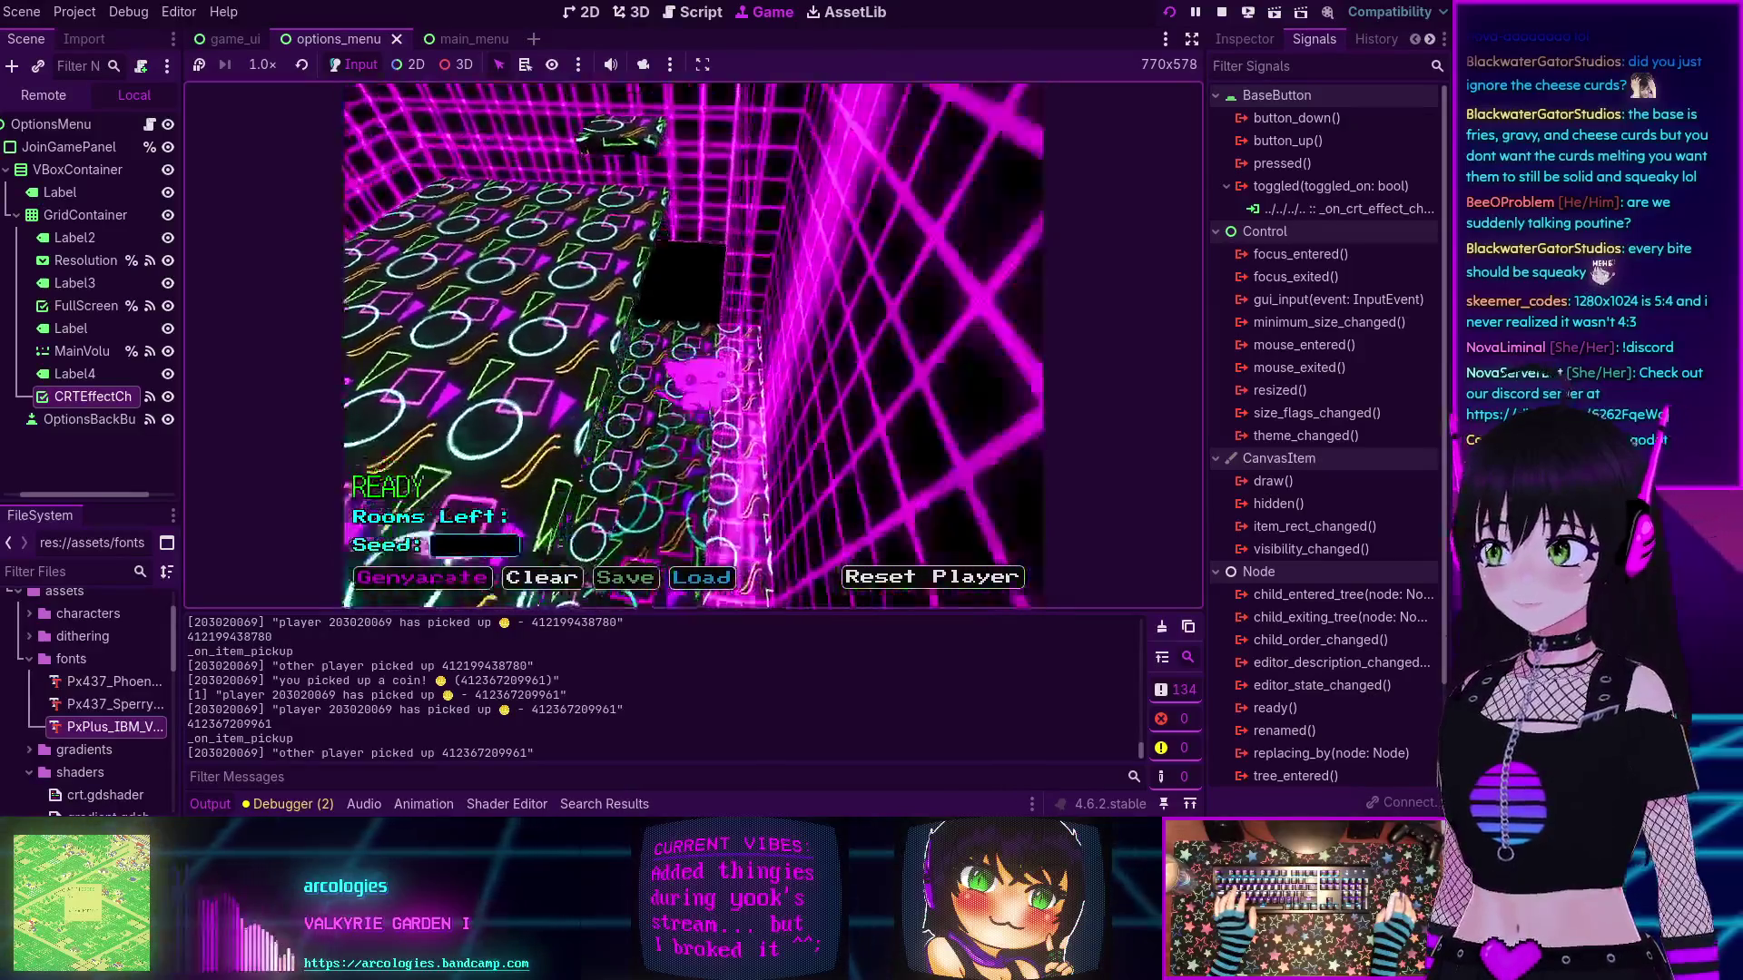
key(Escape)
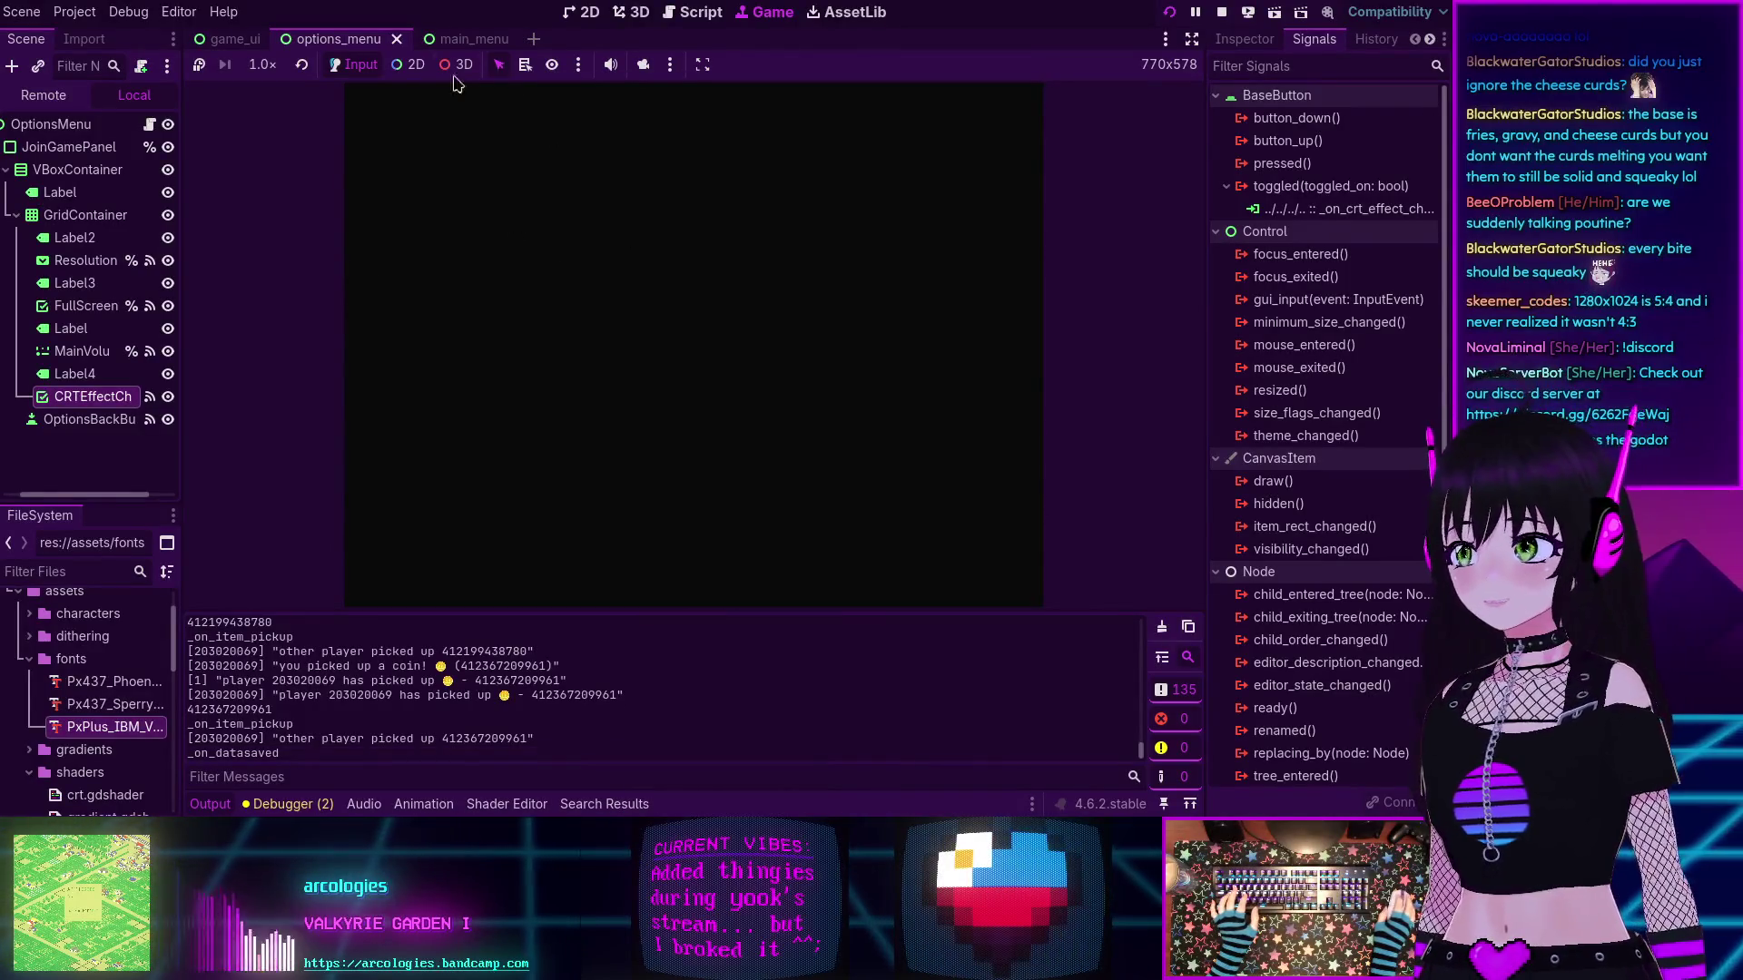
- Cycle through the 2D, 3D and Game workspaces, then open floor_manager.gd in the Script editor
click(679, 13)
click(581, 11)
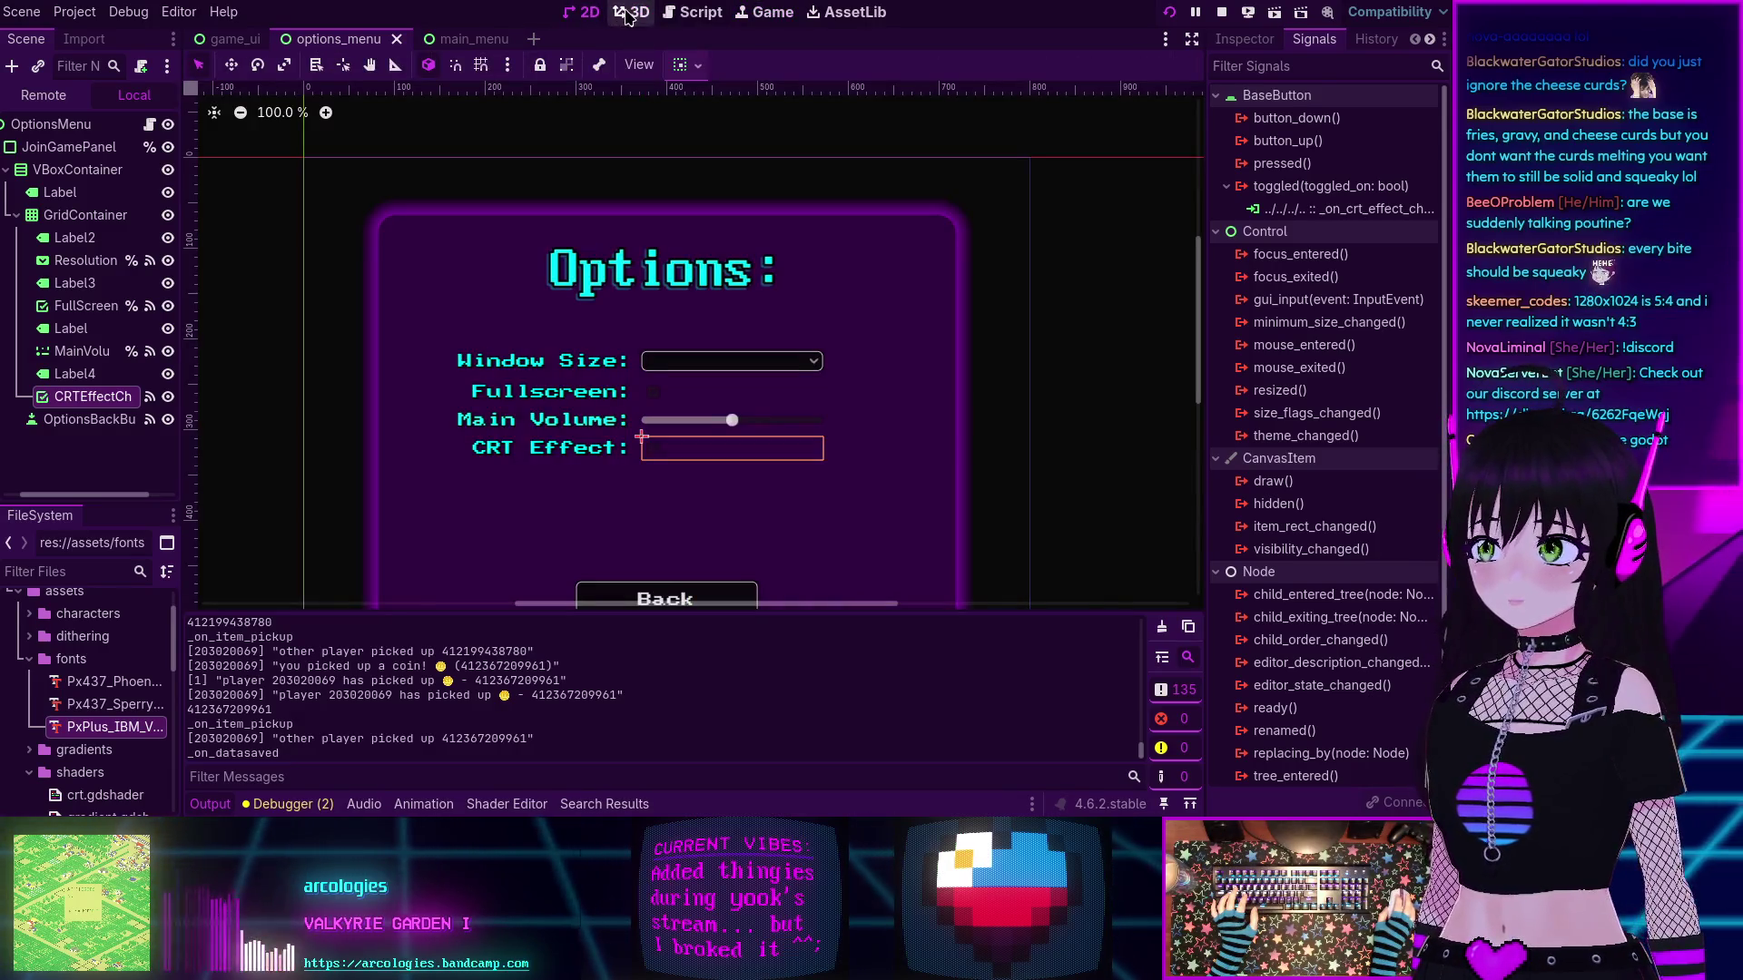
click(632, 12)
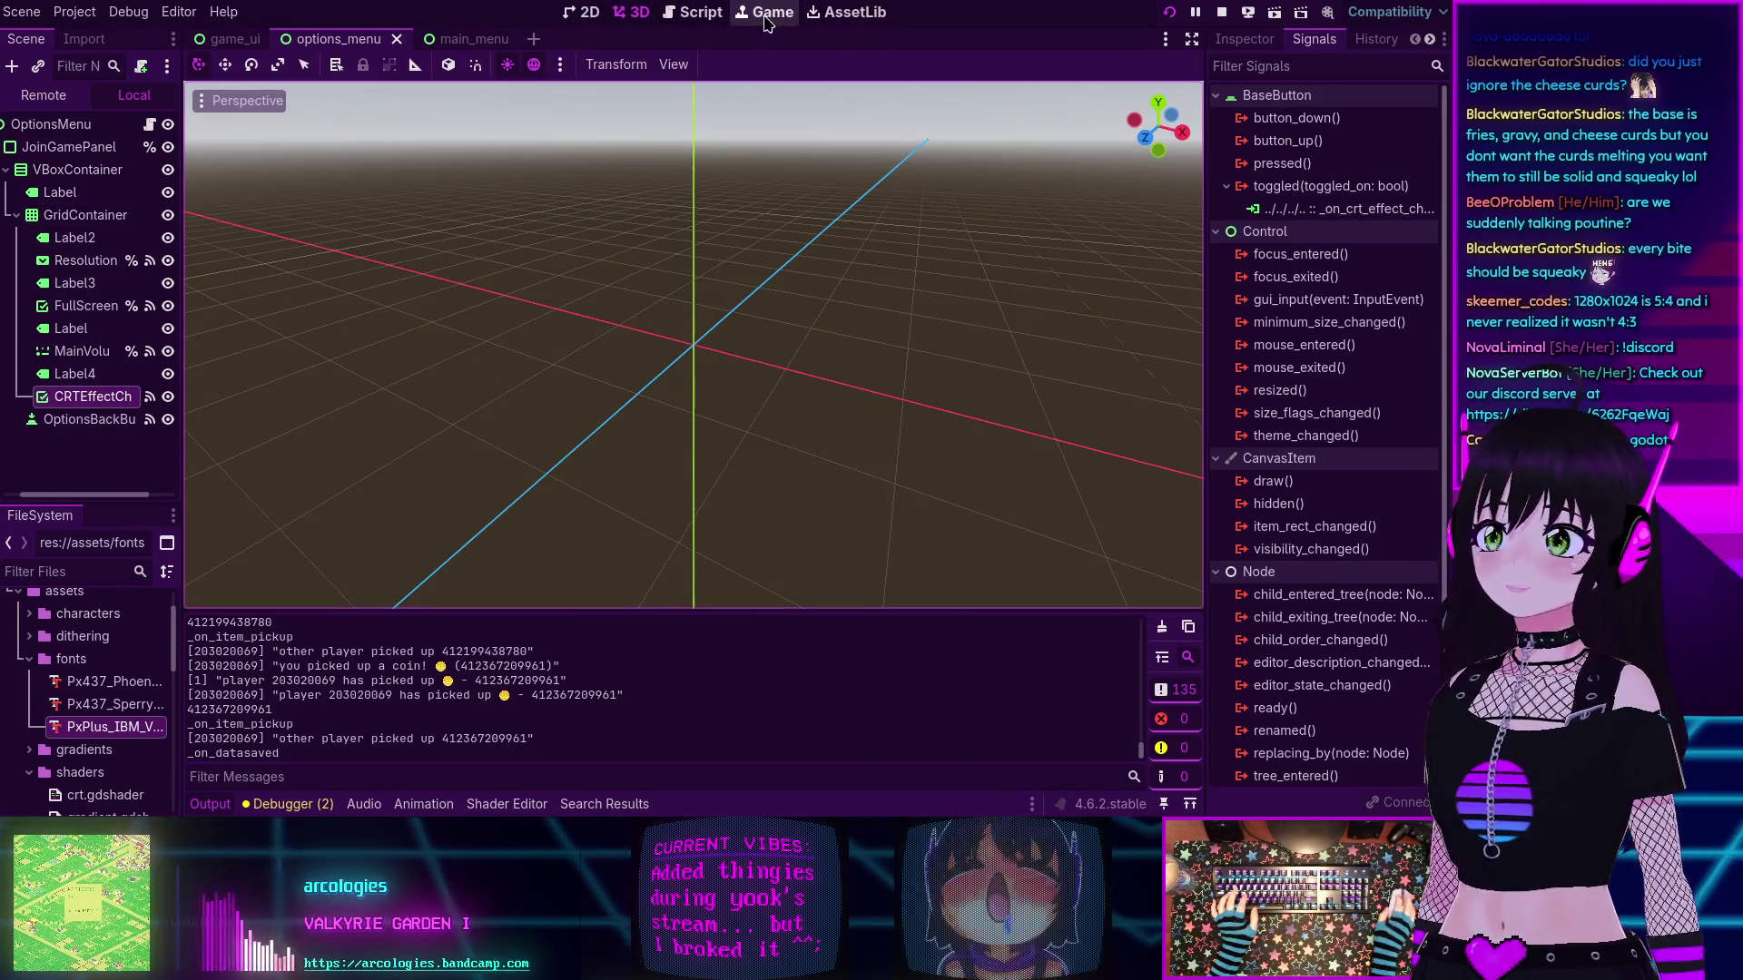
click(772, 11)
click(690, 13)
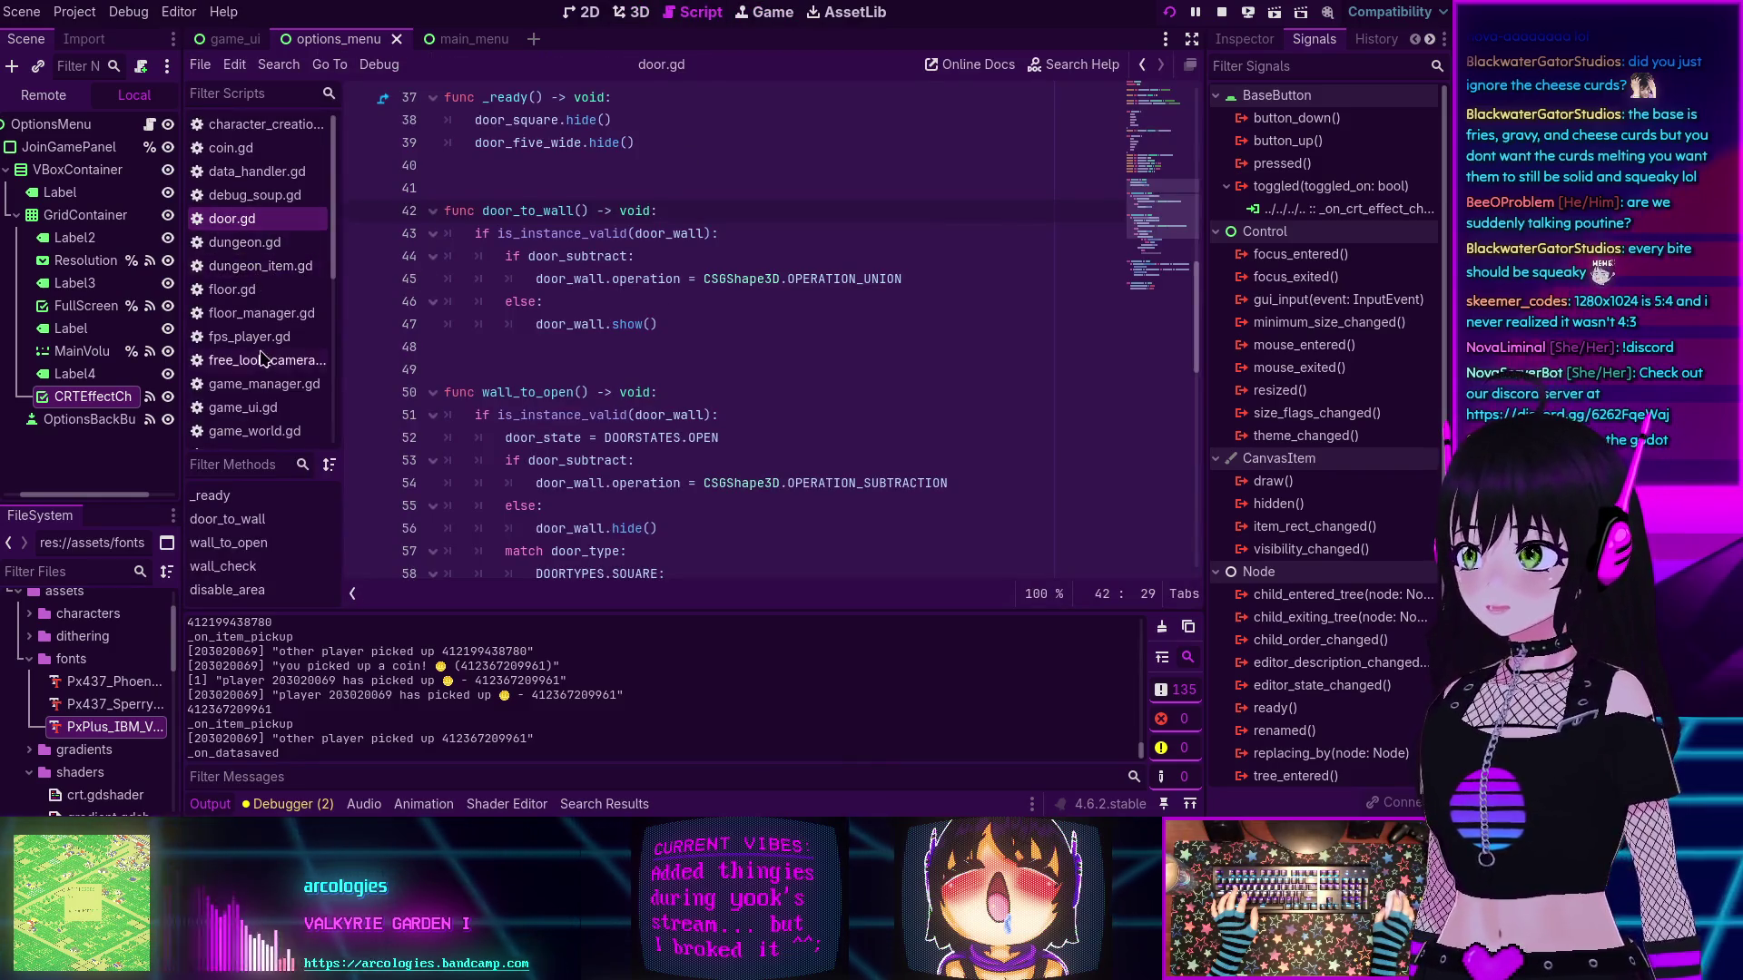
click(262, 313)
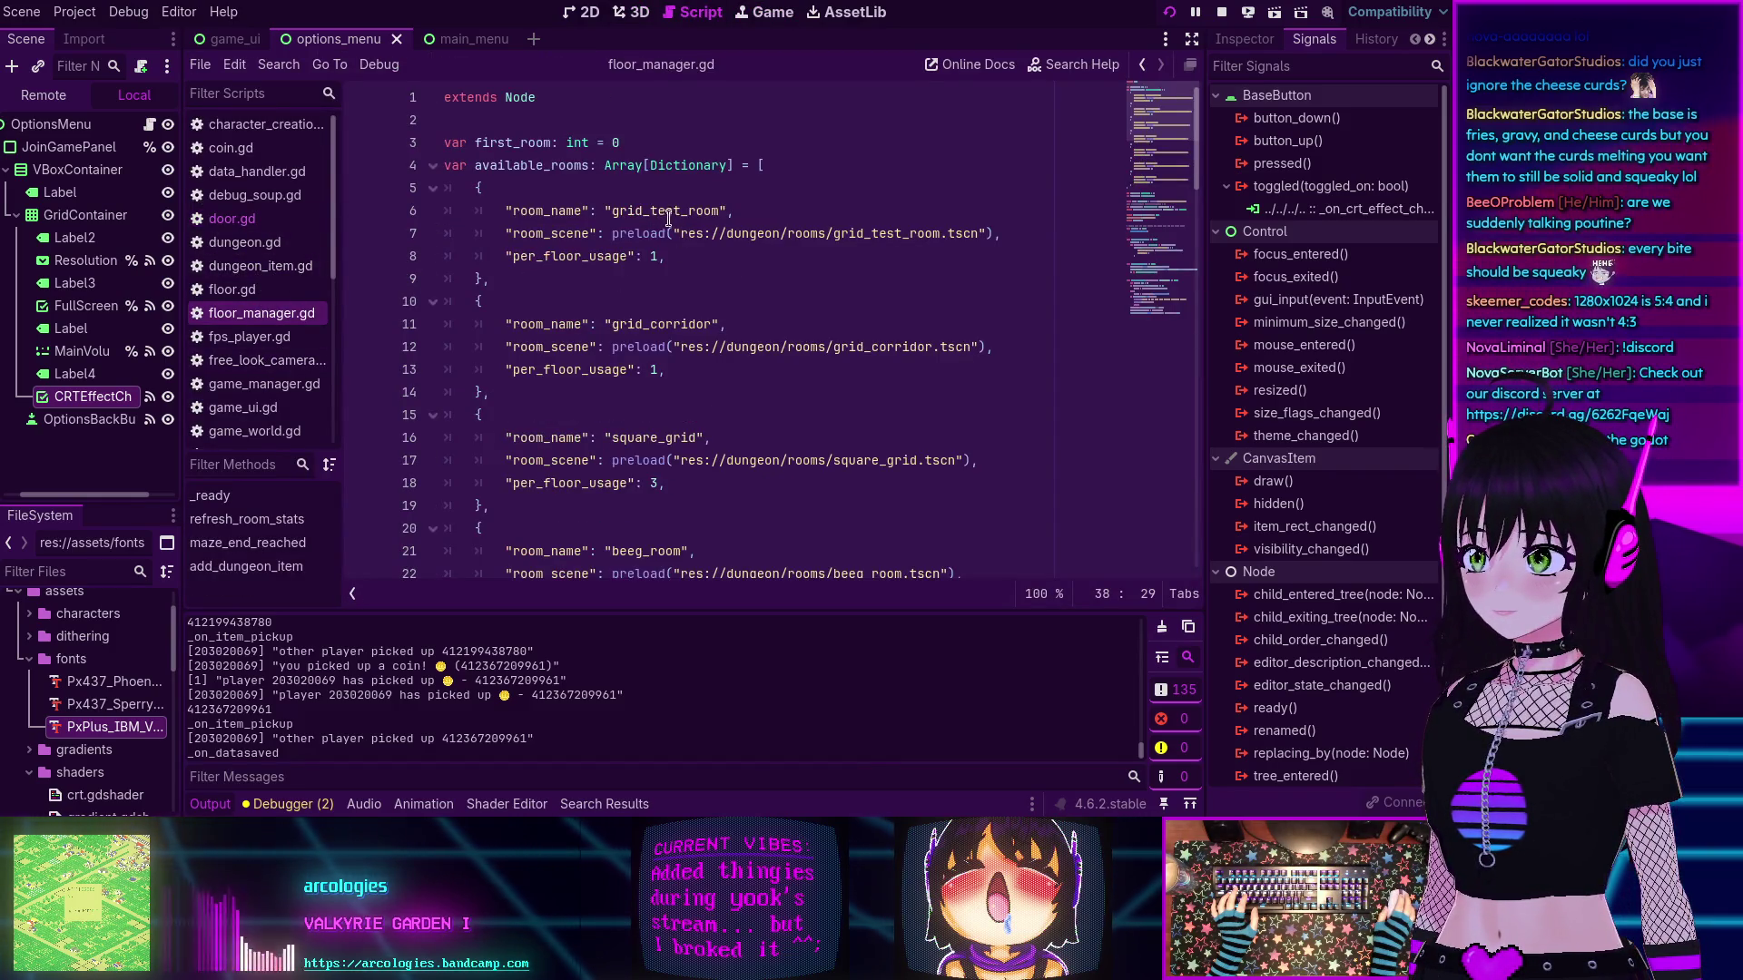
- Collapse the Output panel and scroll through floor_manager.gd's floor data and dungeon item code
scroll(690, 163, down, 13)
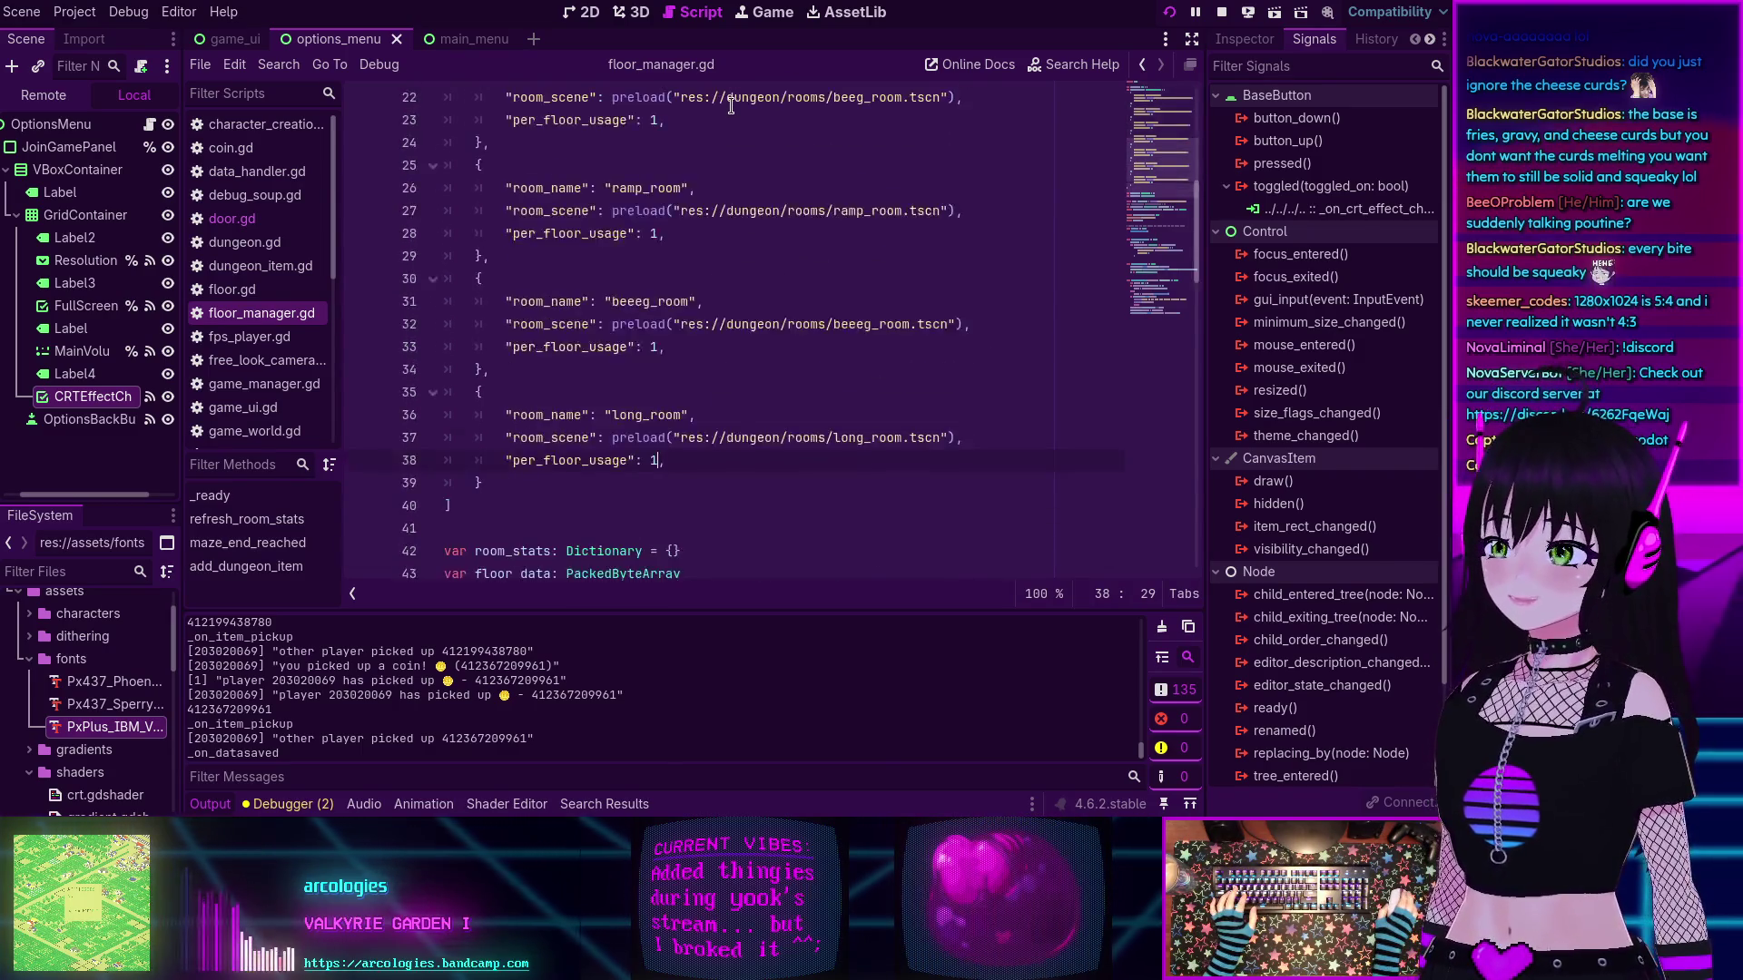
click(211, 805)
scroll(628, 469, down, 5)
scroll(623, 463, down, 4)
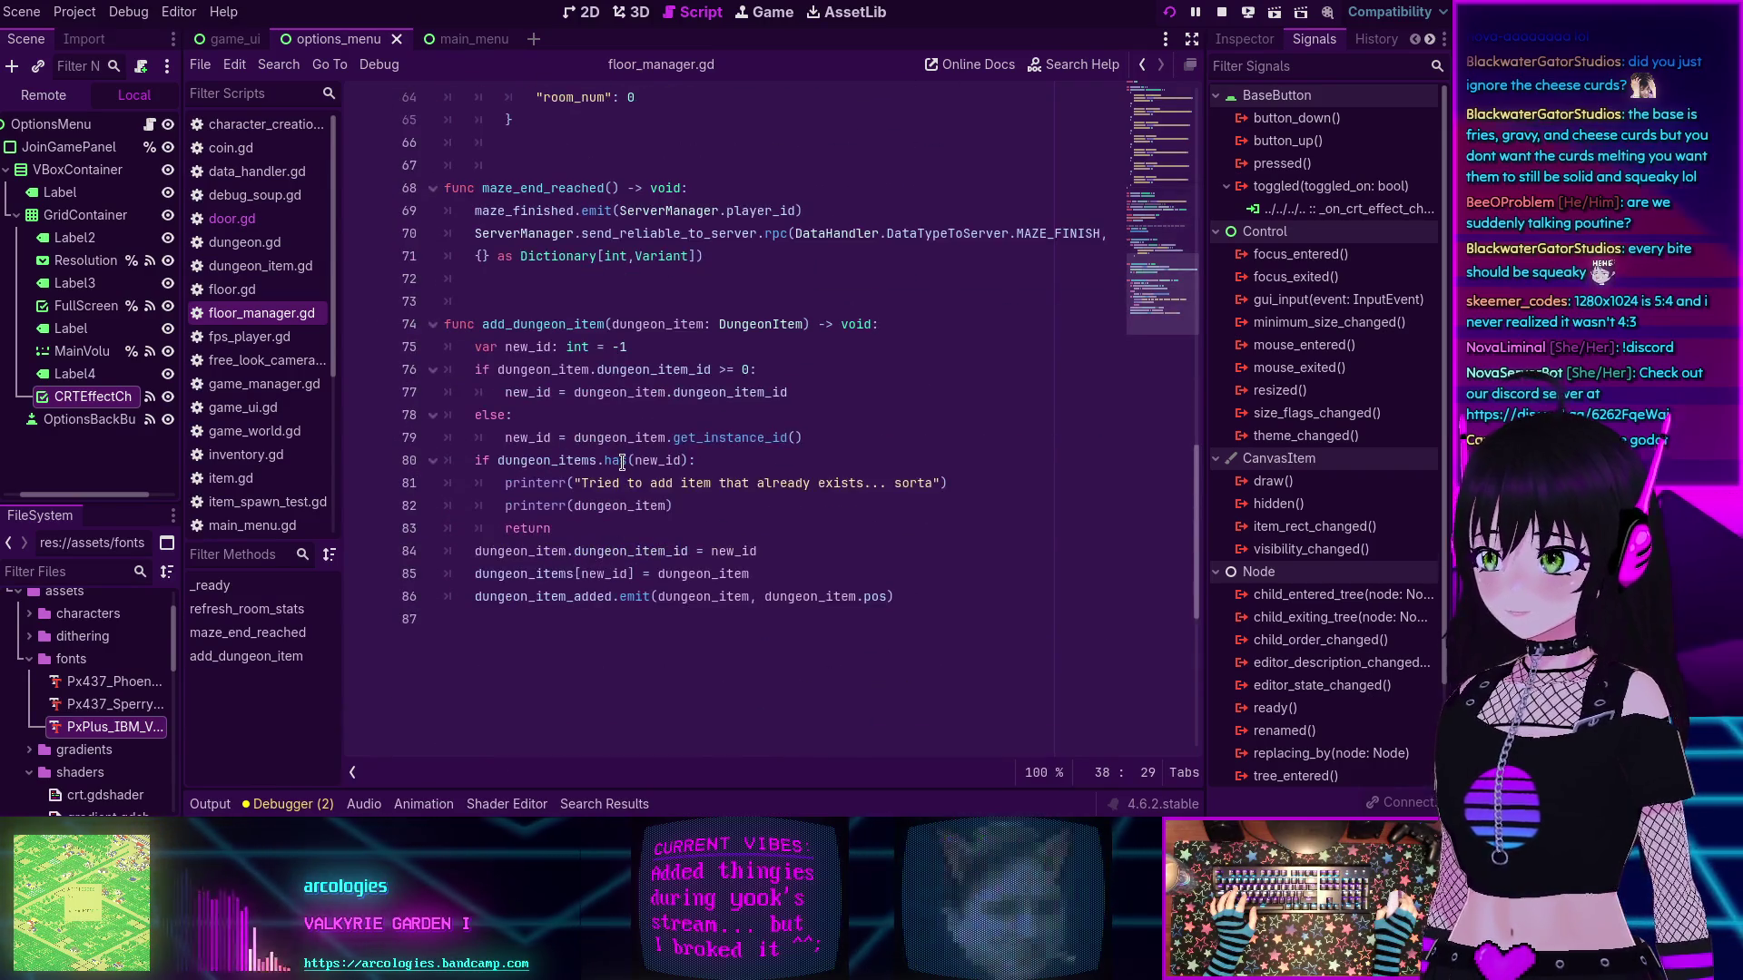
scroll(621, 463, up, 12)
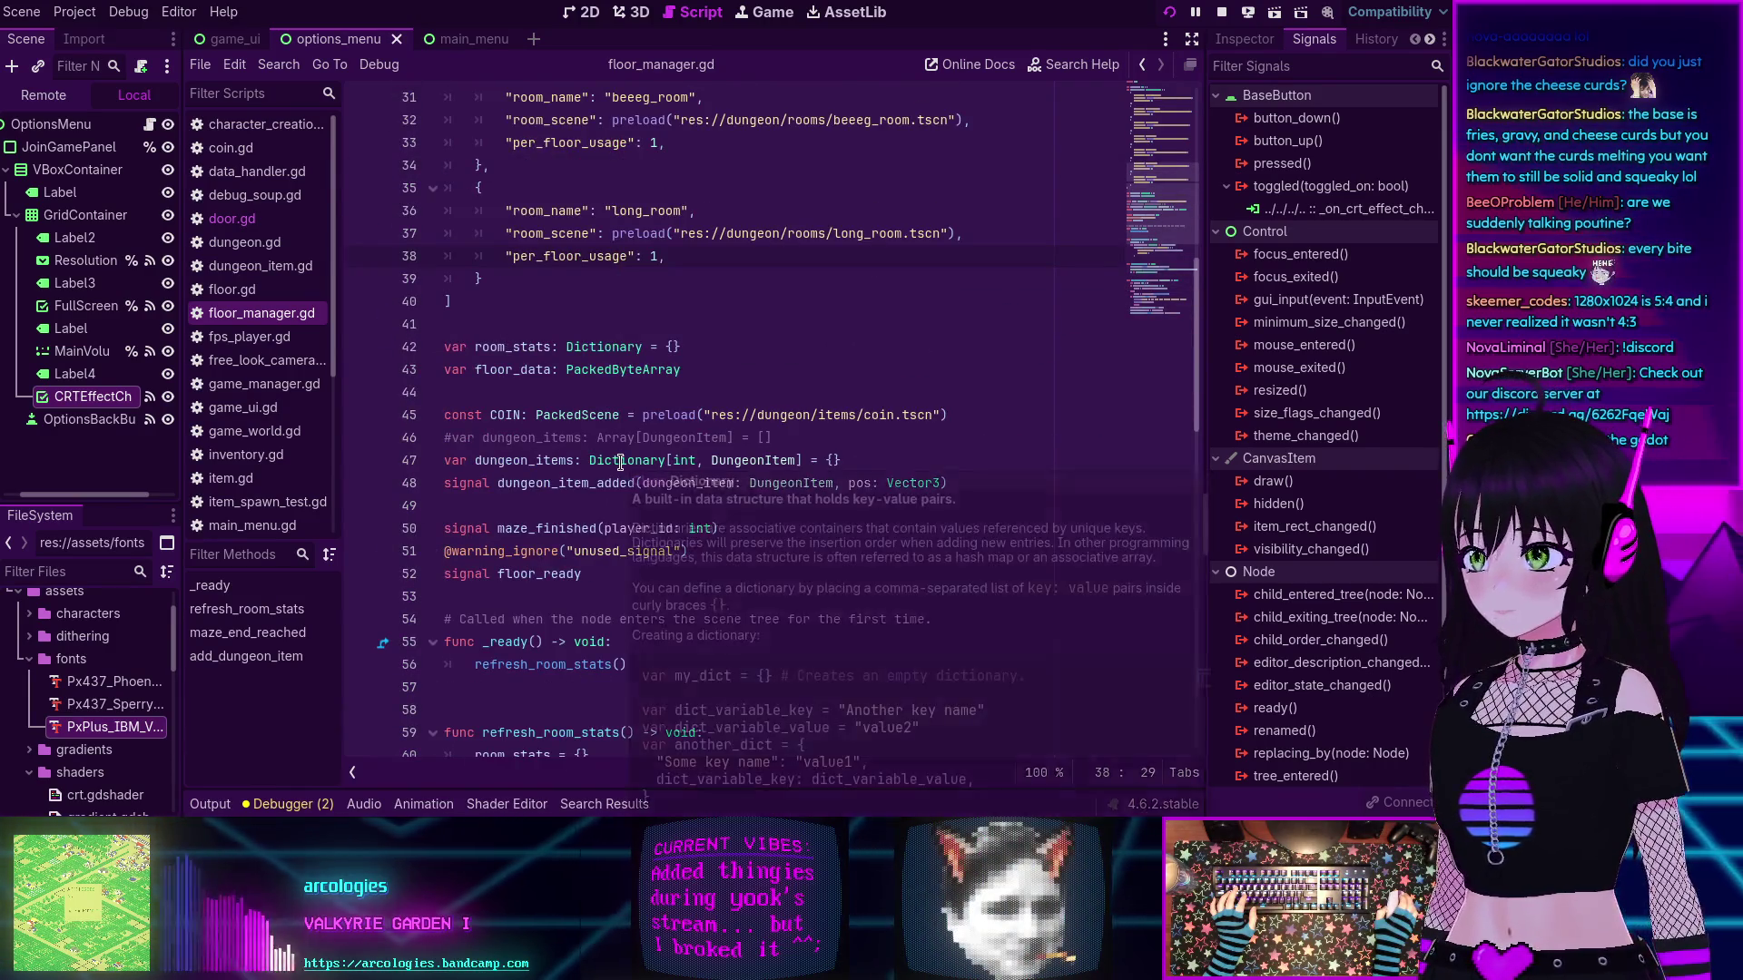
- Check the type of the floor_data variable, then switch to floor.gd
click(514, 374)
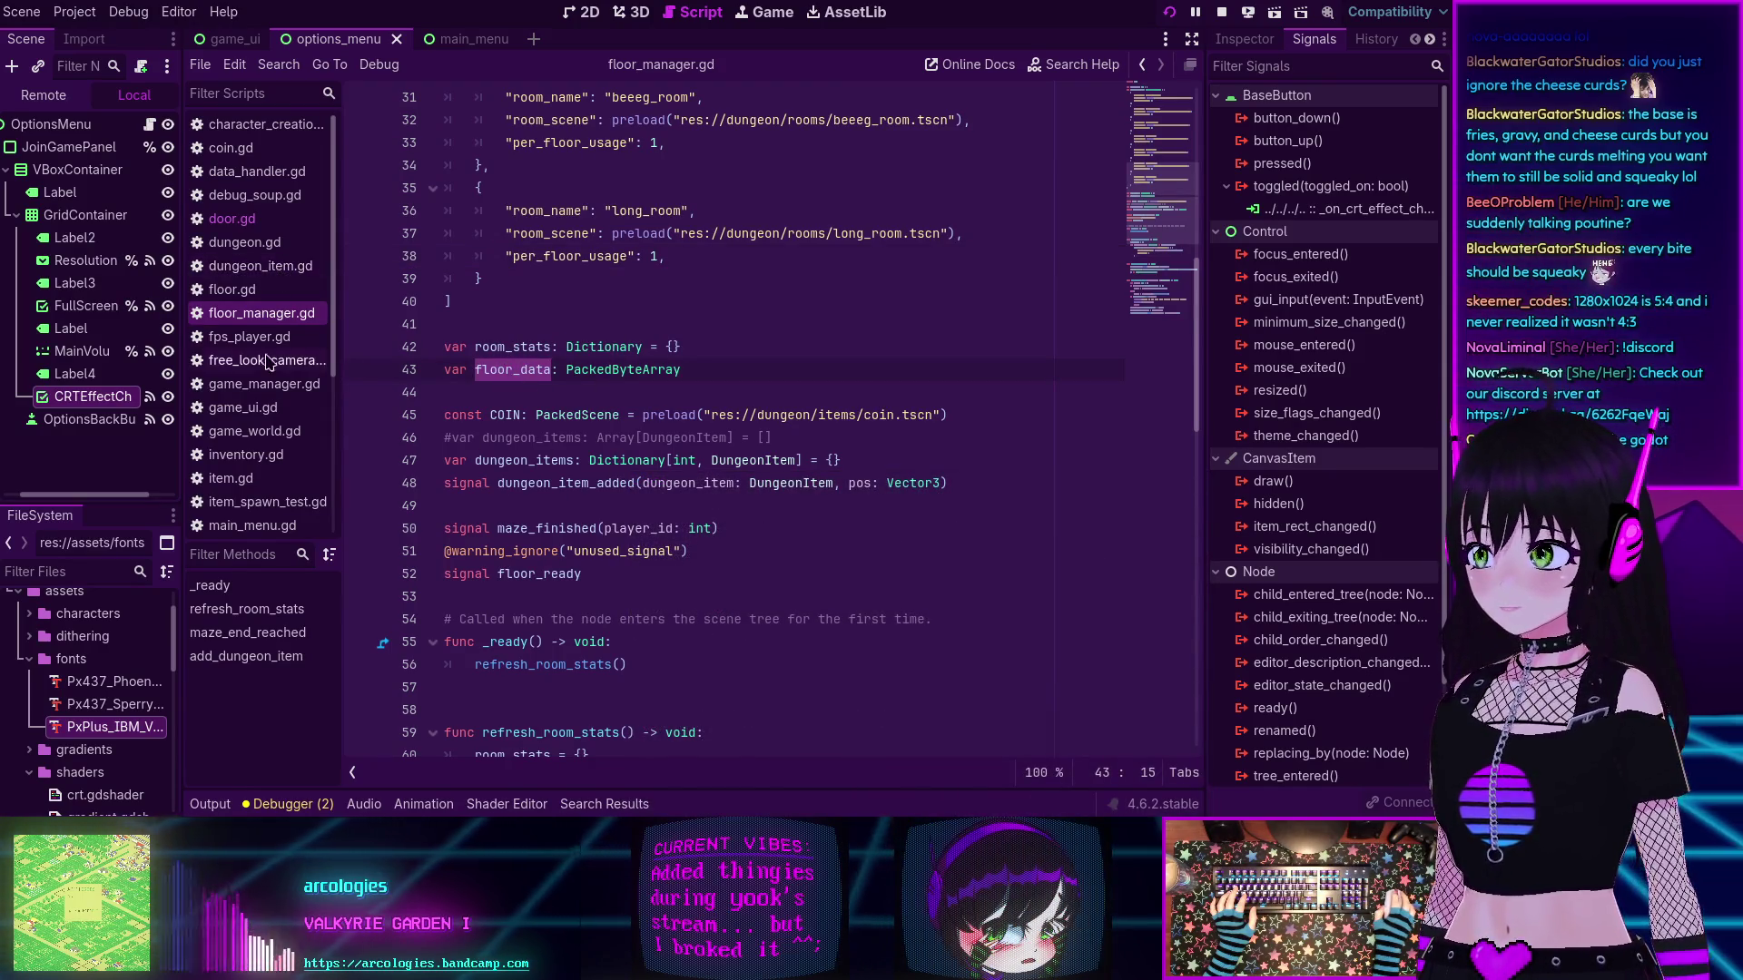
click(246, 296)
scroll(695, 415, up, 20)
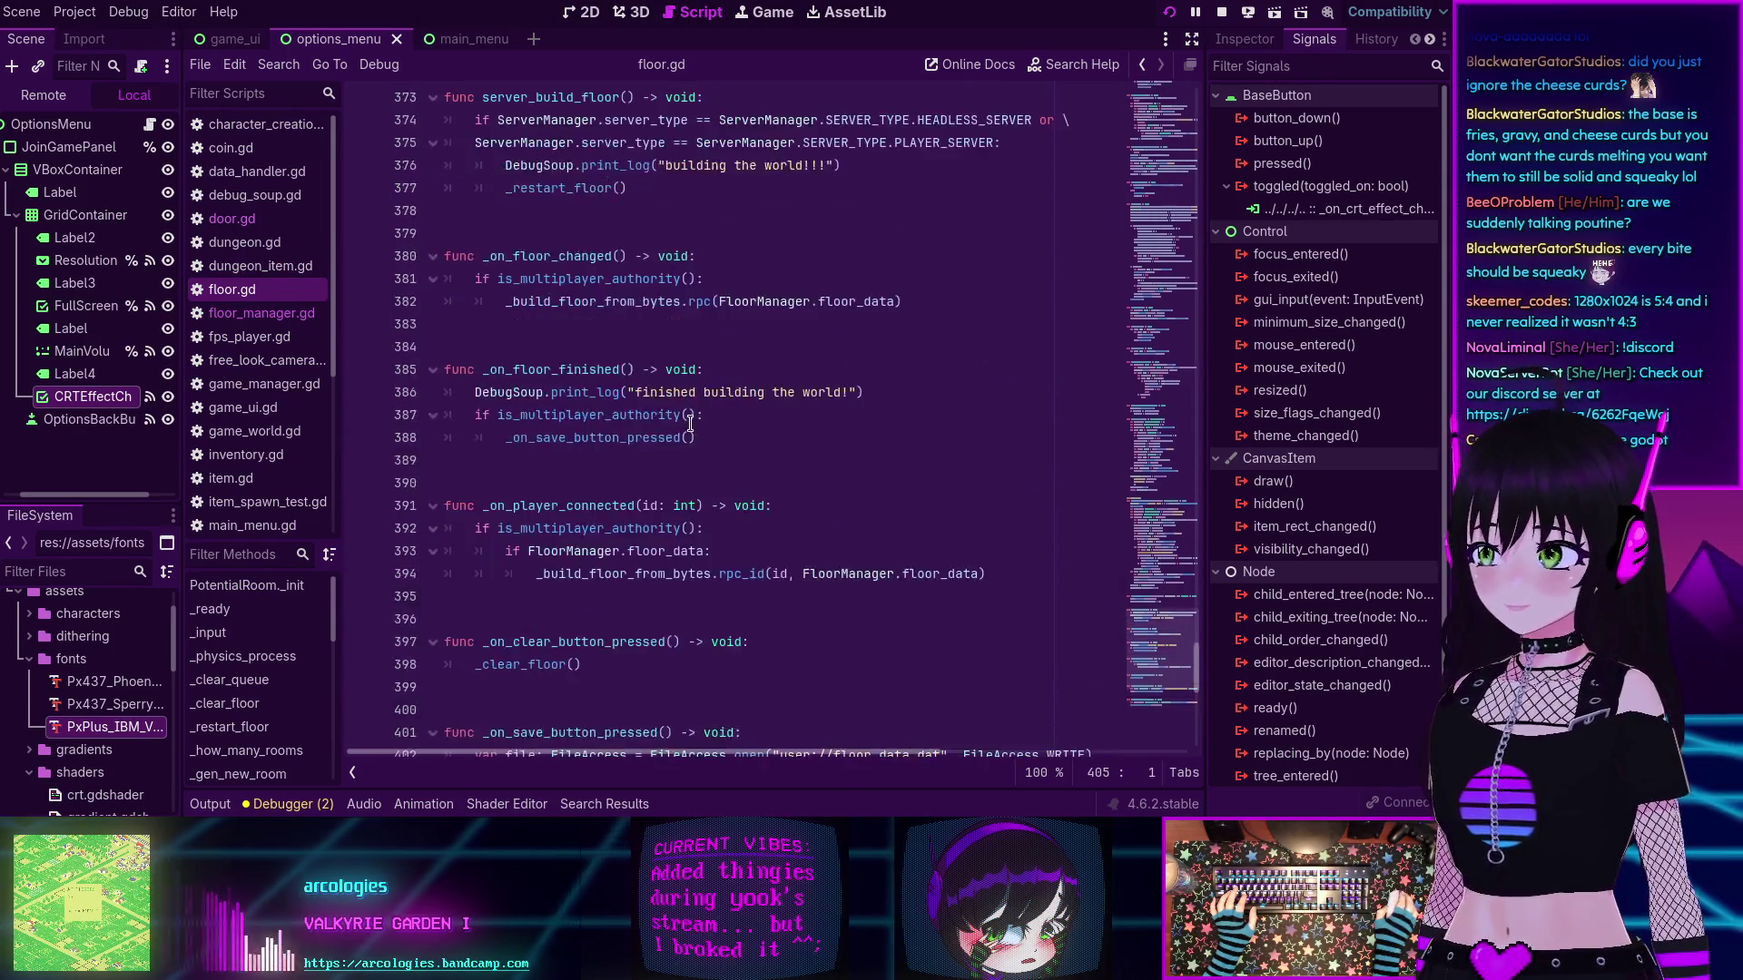
scroll(689, 424, up, 3)
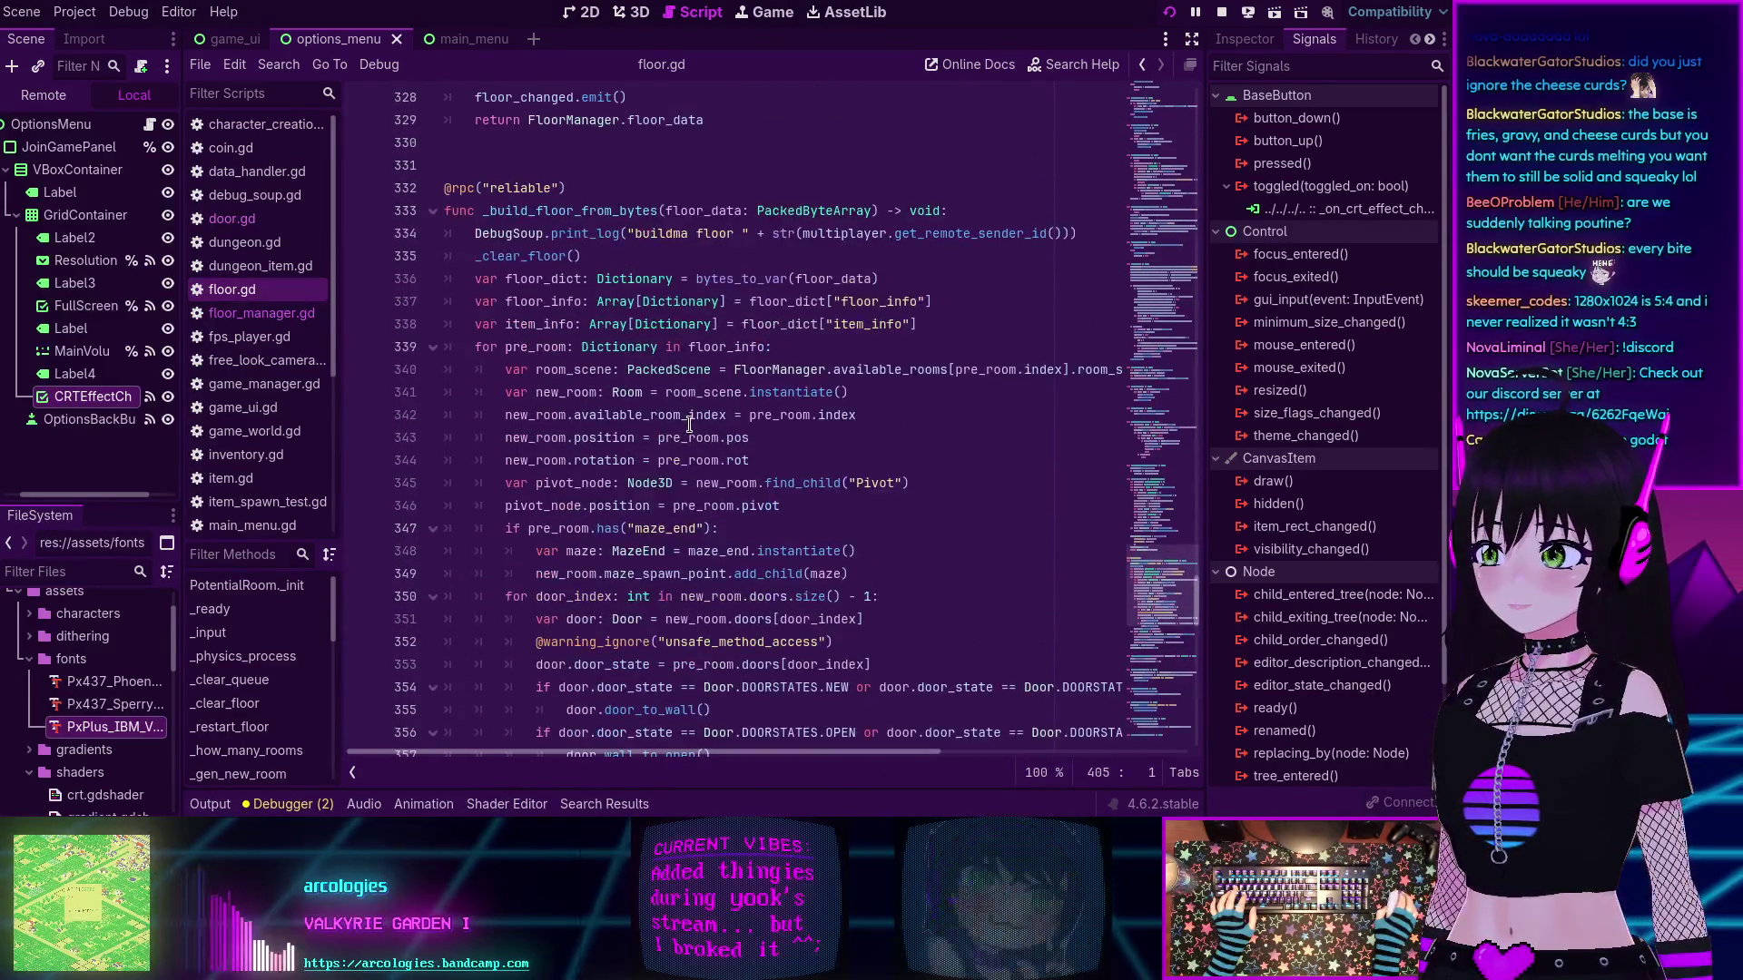
key(ctrl+shift+F11)
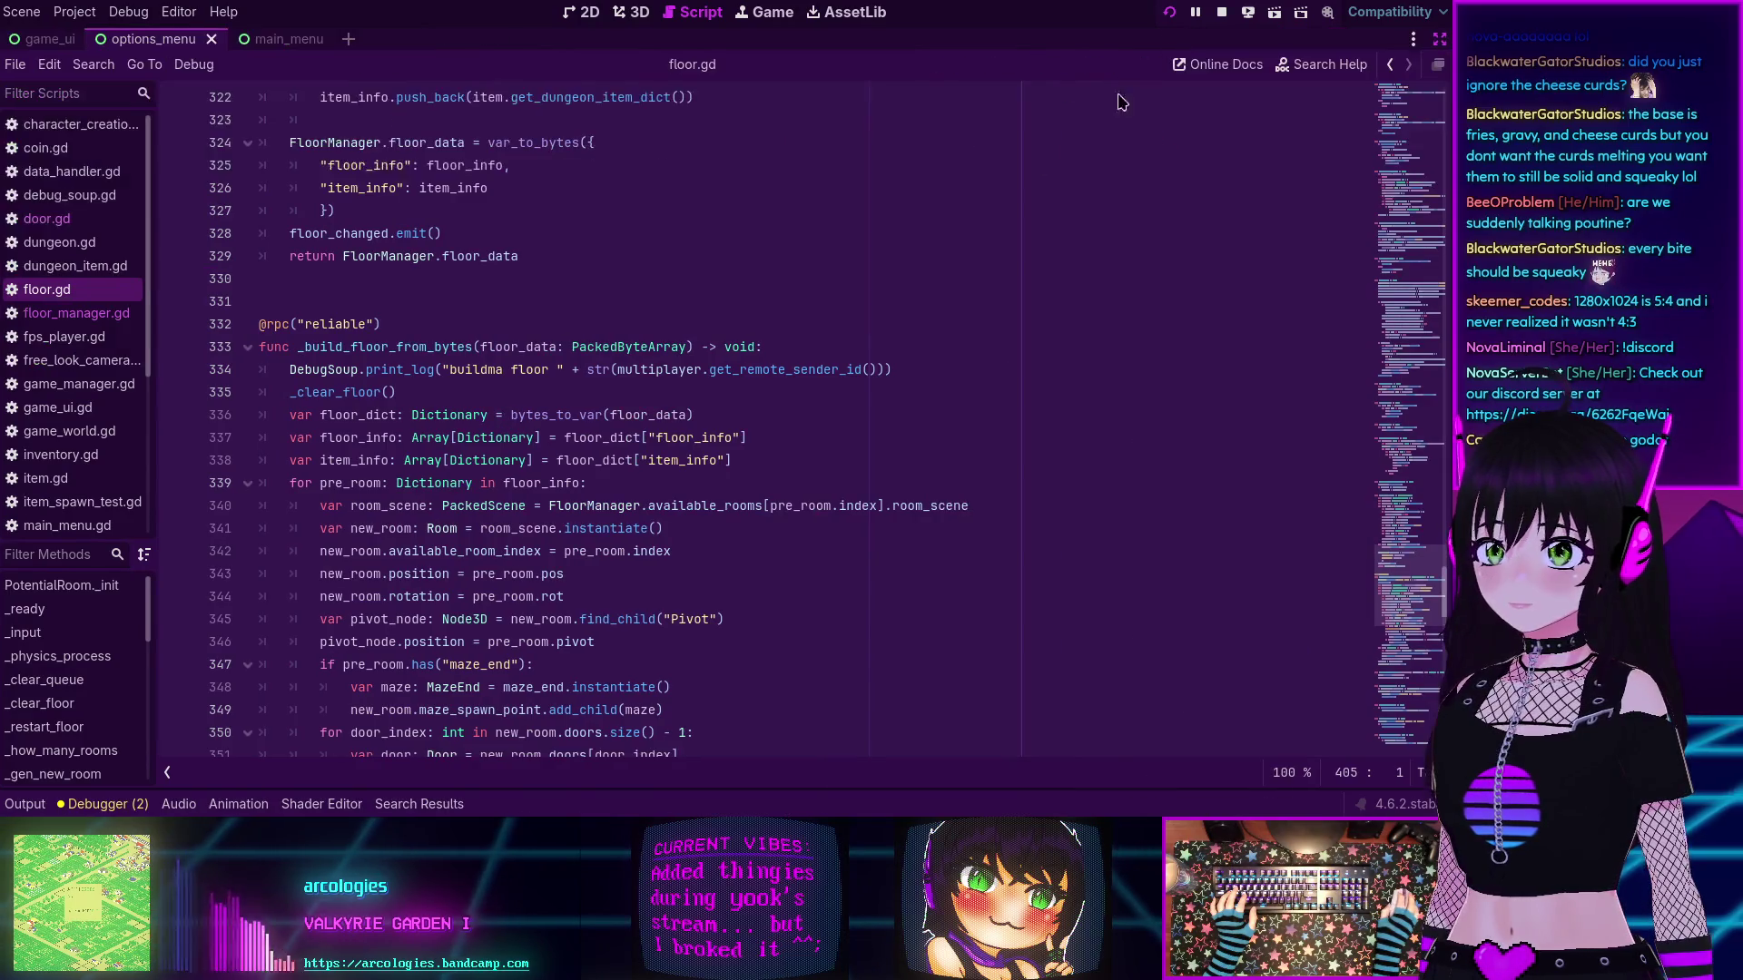
scroll(287, 361, down, 2)
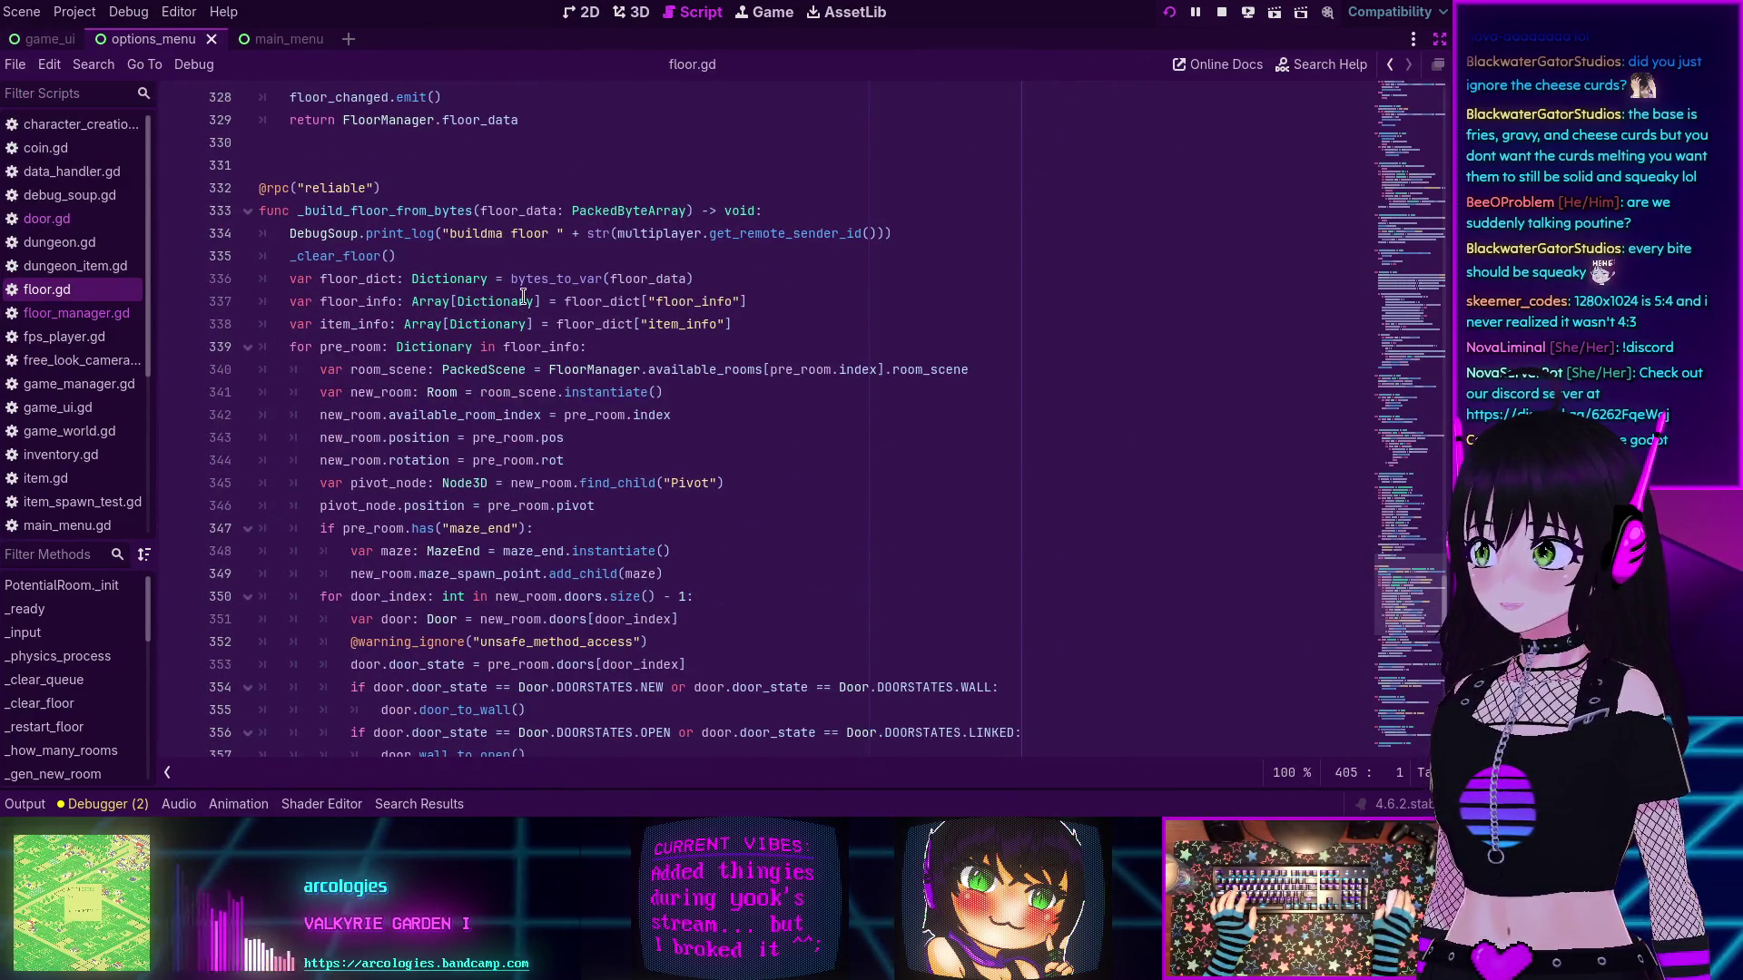
scroll(522, 295, down, 2)
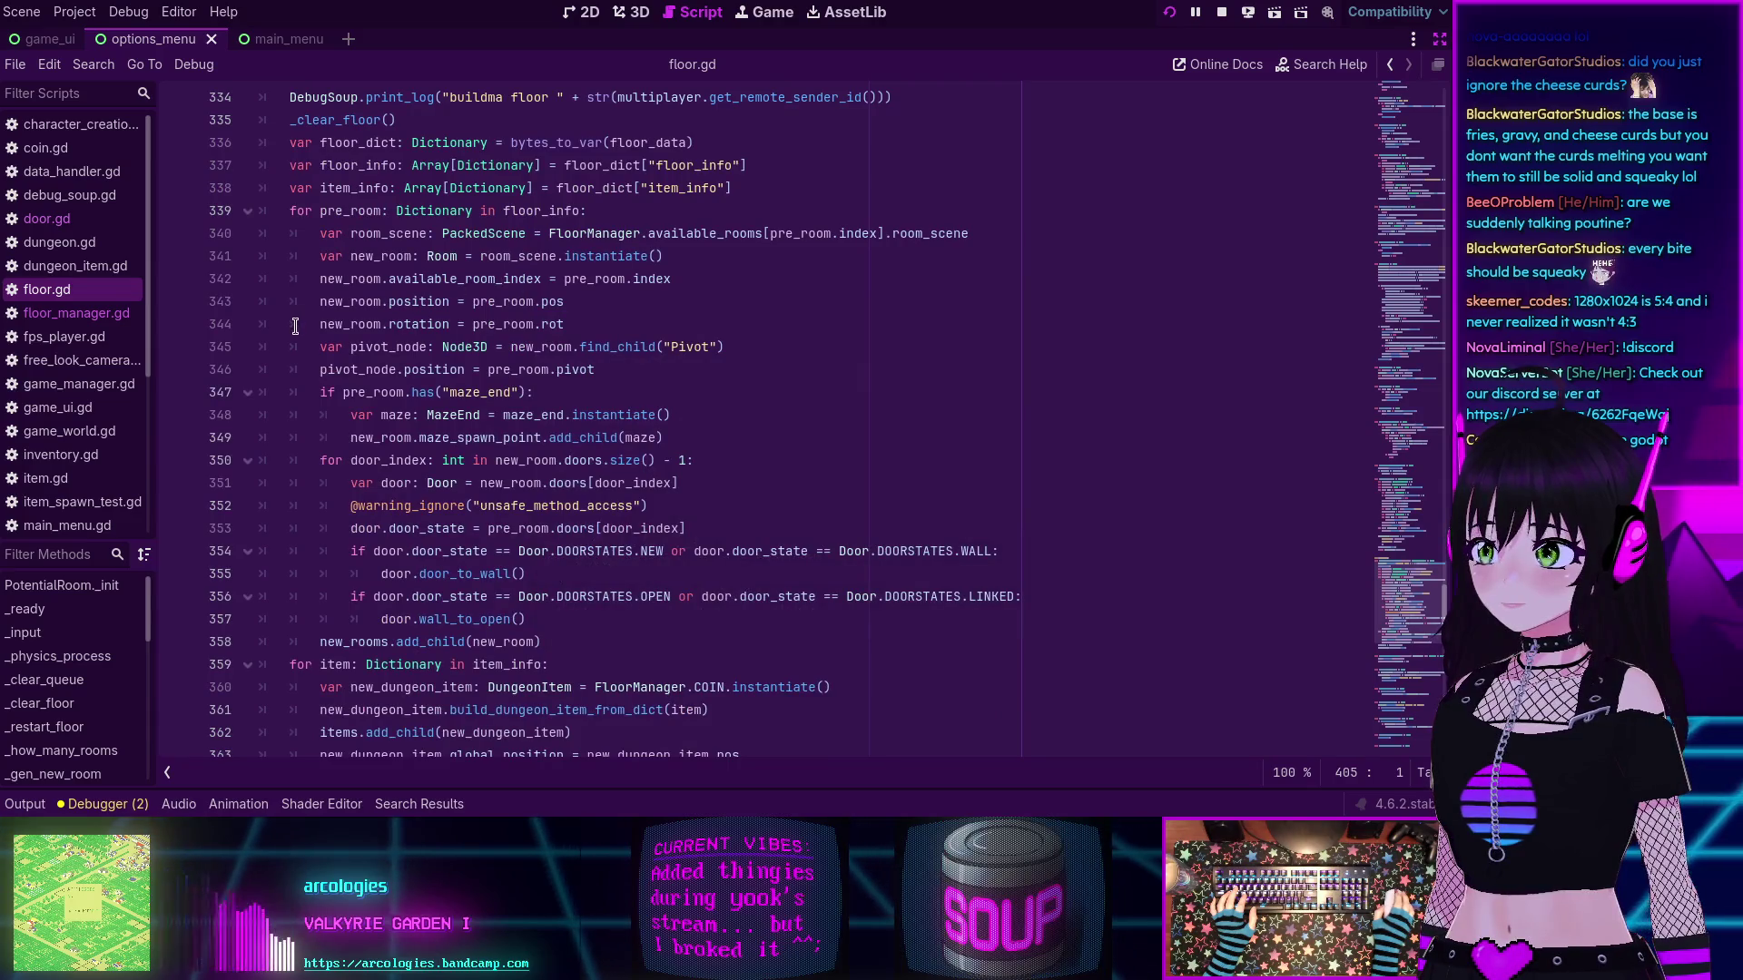
scroll(295, 326, up, 1)
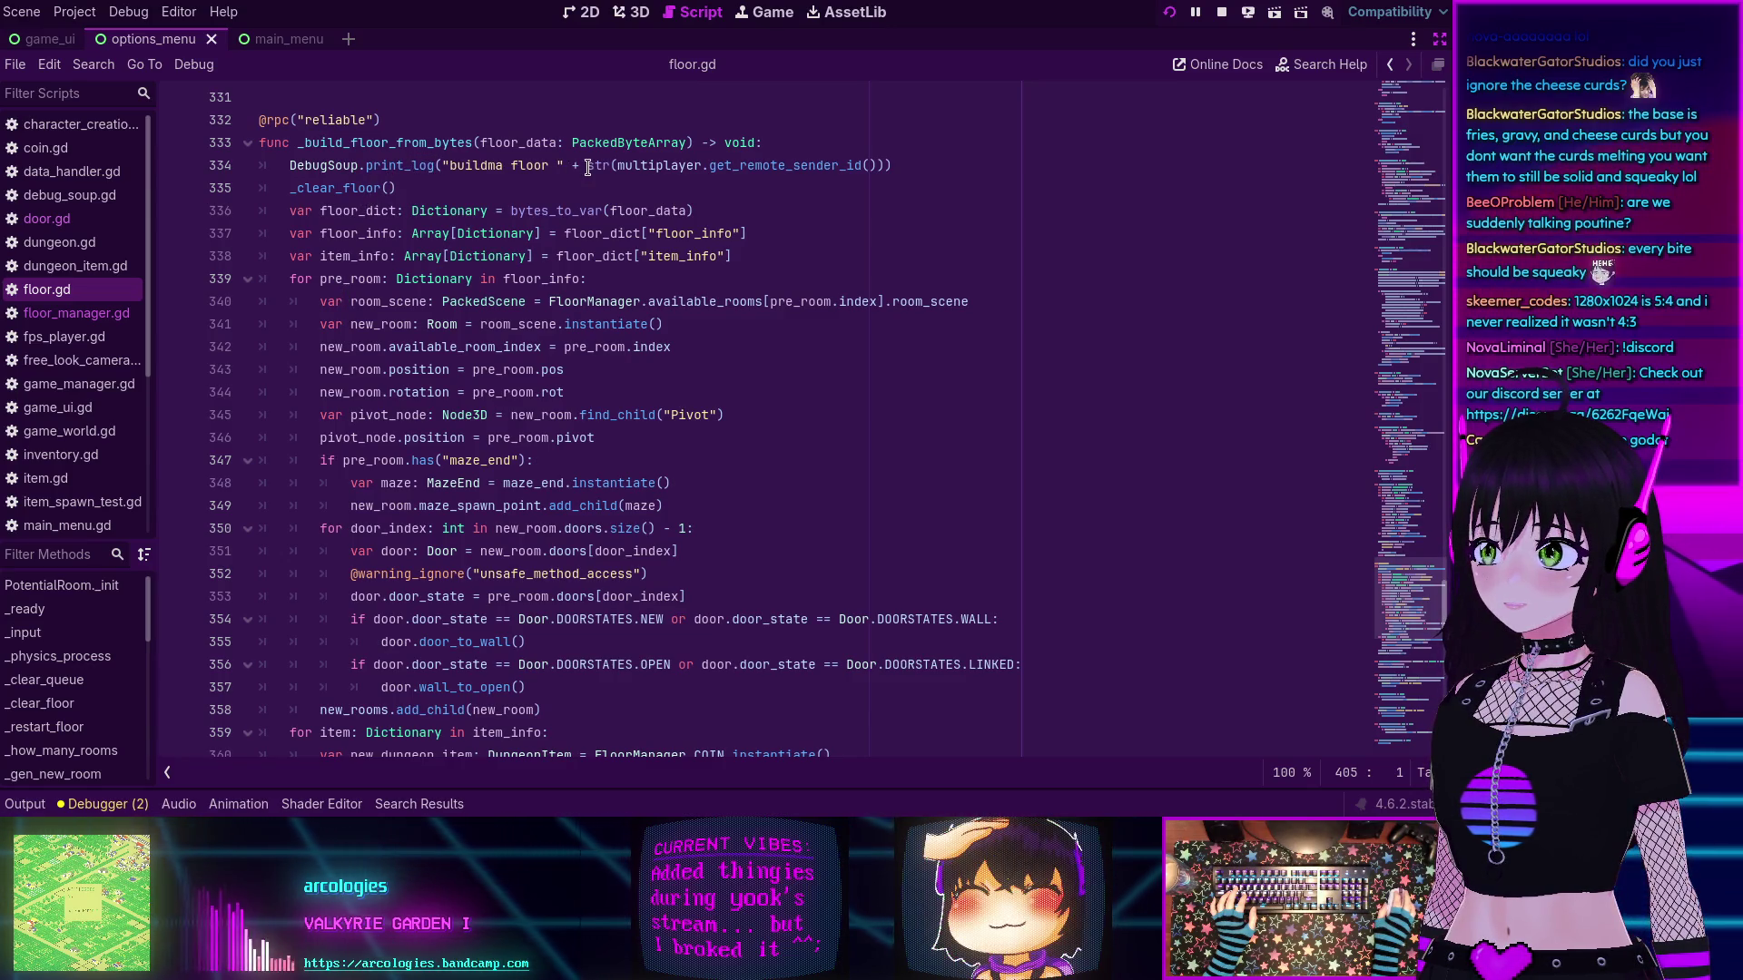
scroll(385, 473, down, 2)
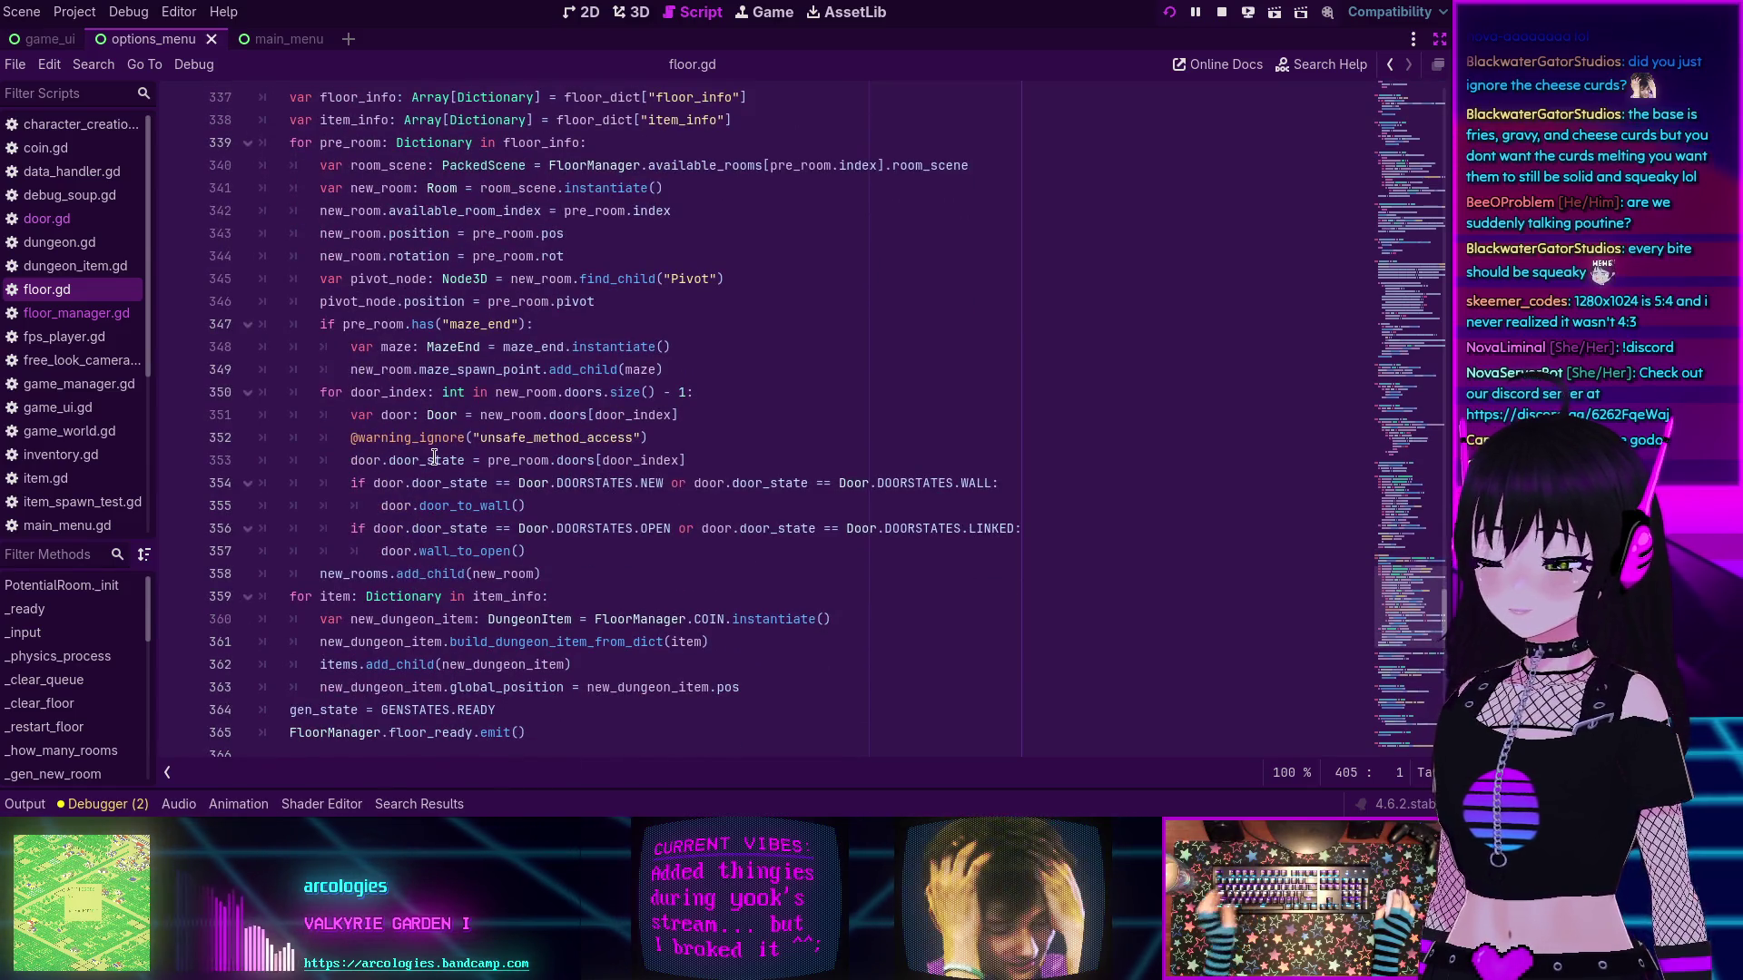
mouse_move(435, 457)
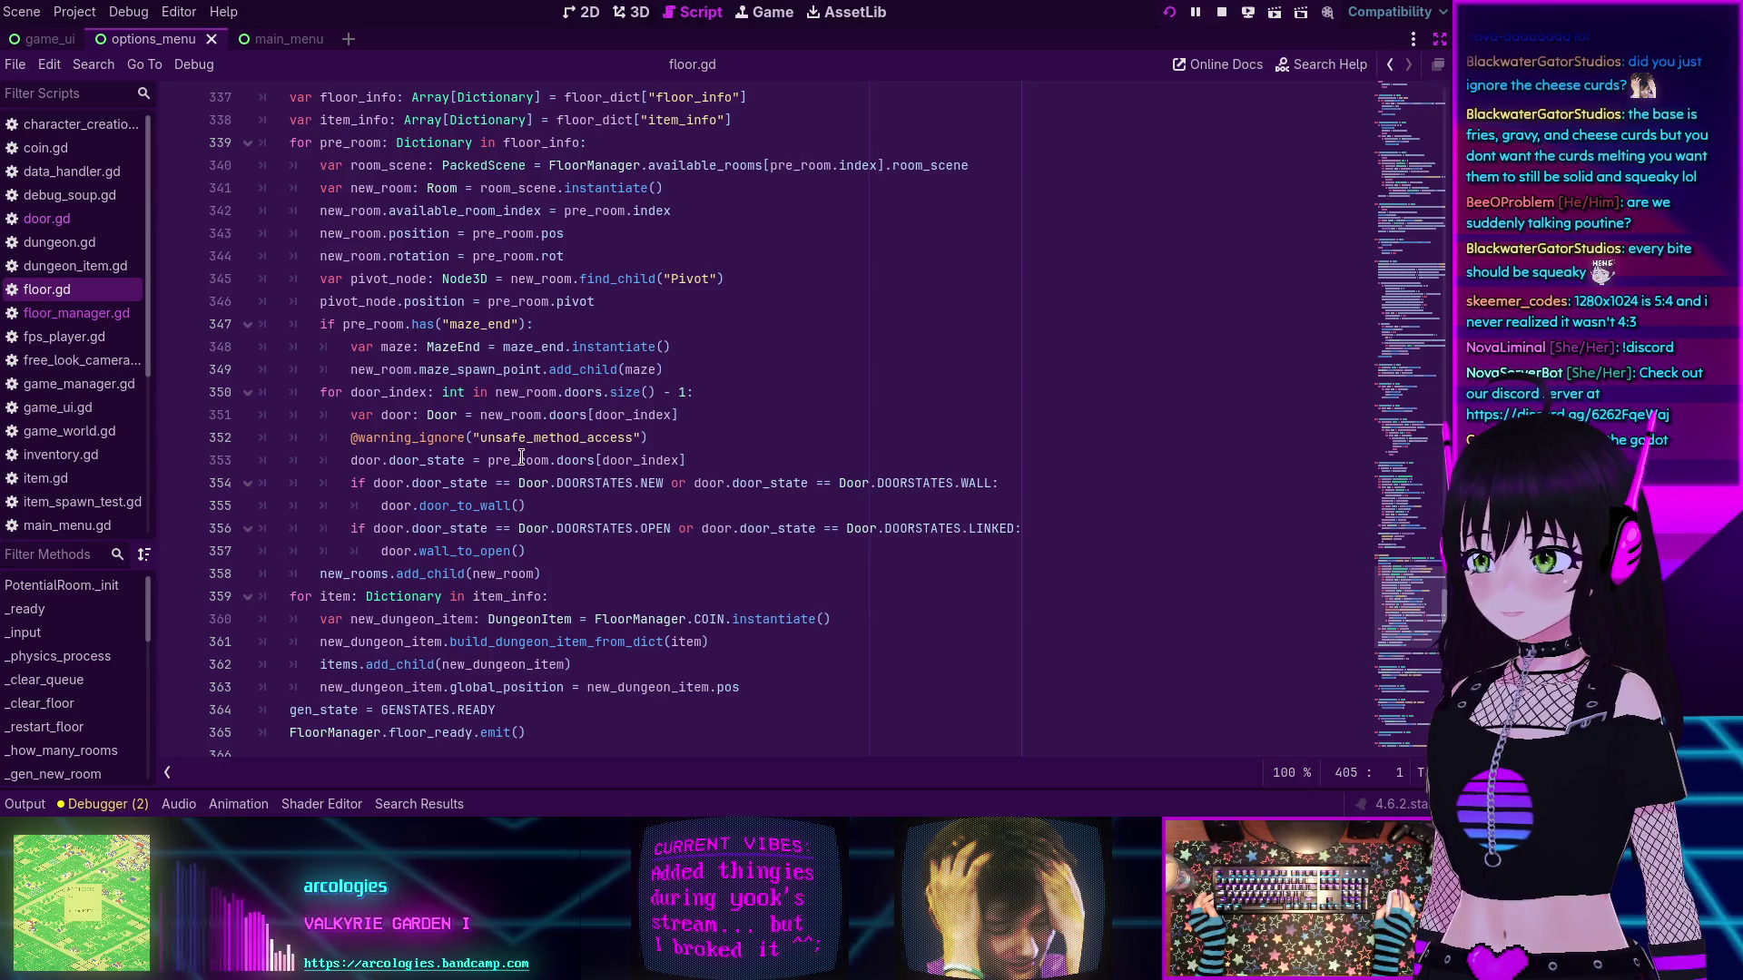
mouse_move(522, 457)
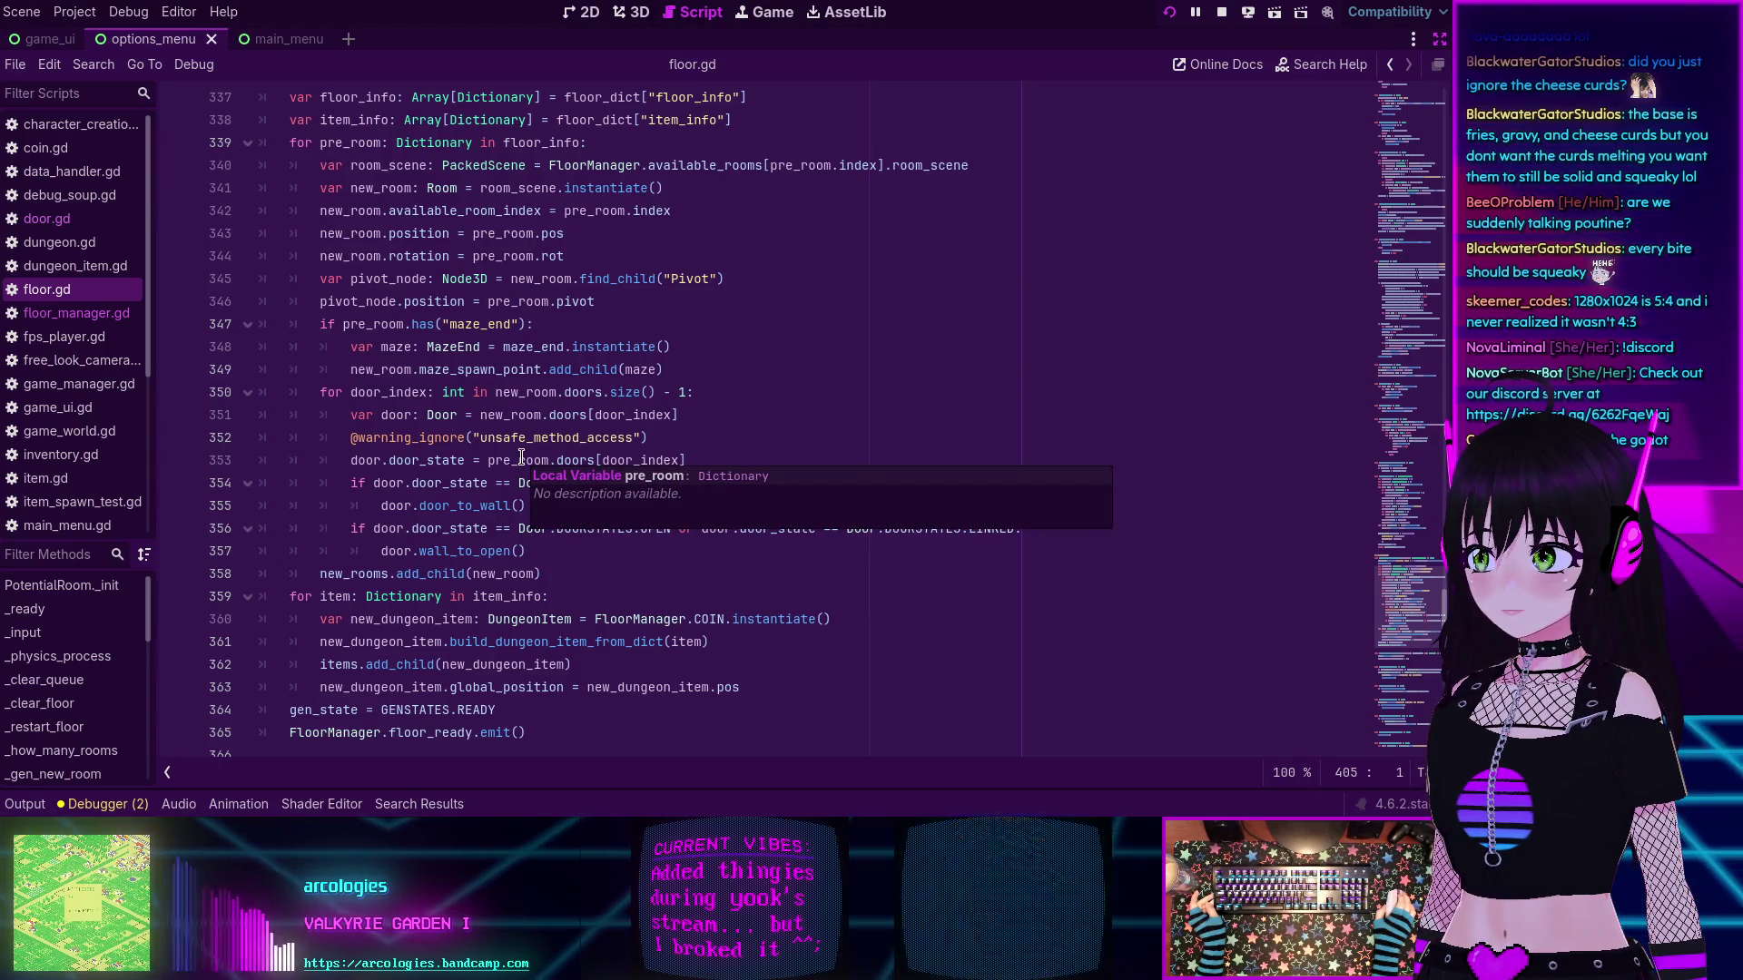
scroll(522, 456, up, 2)
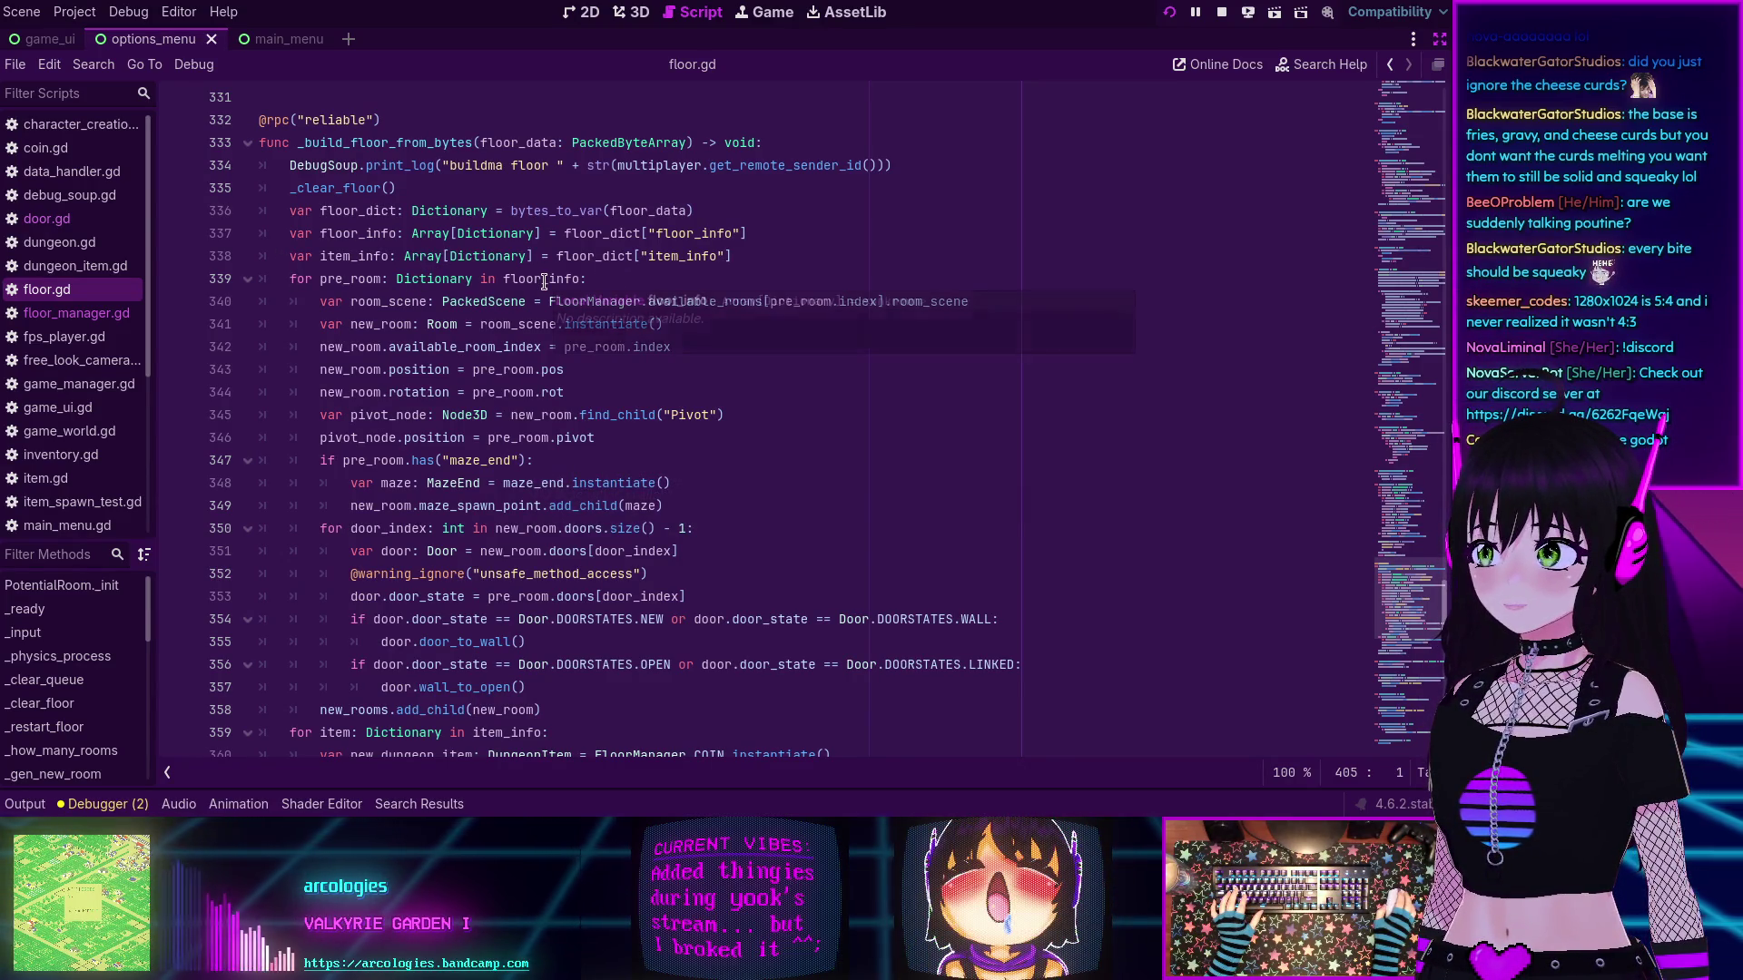
mouse_move(544, 283)
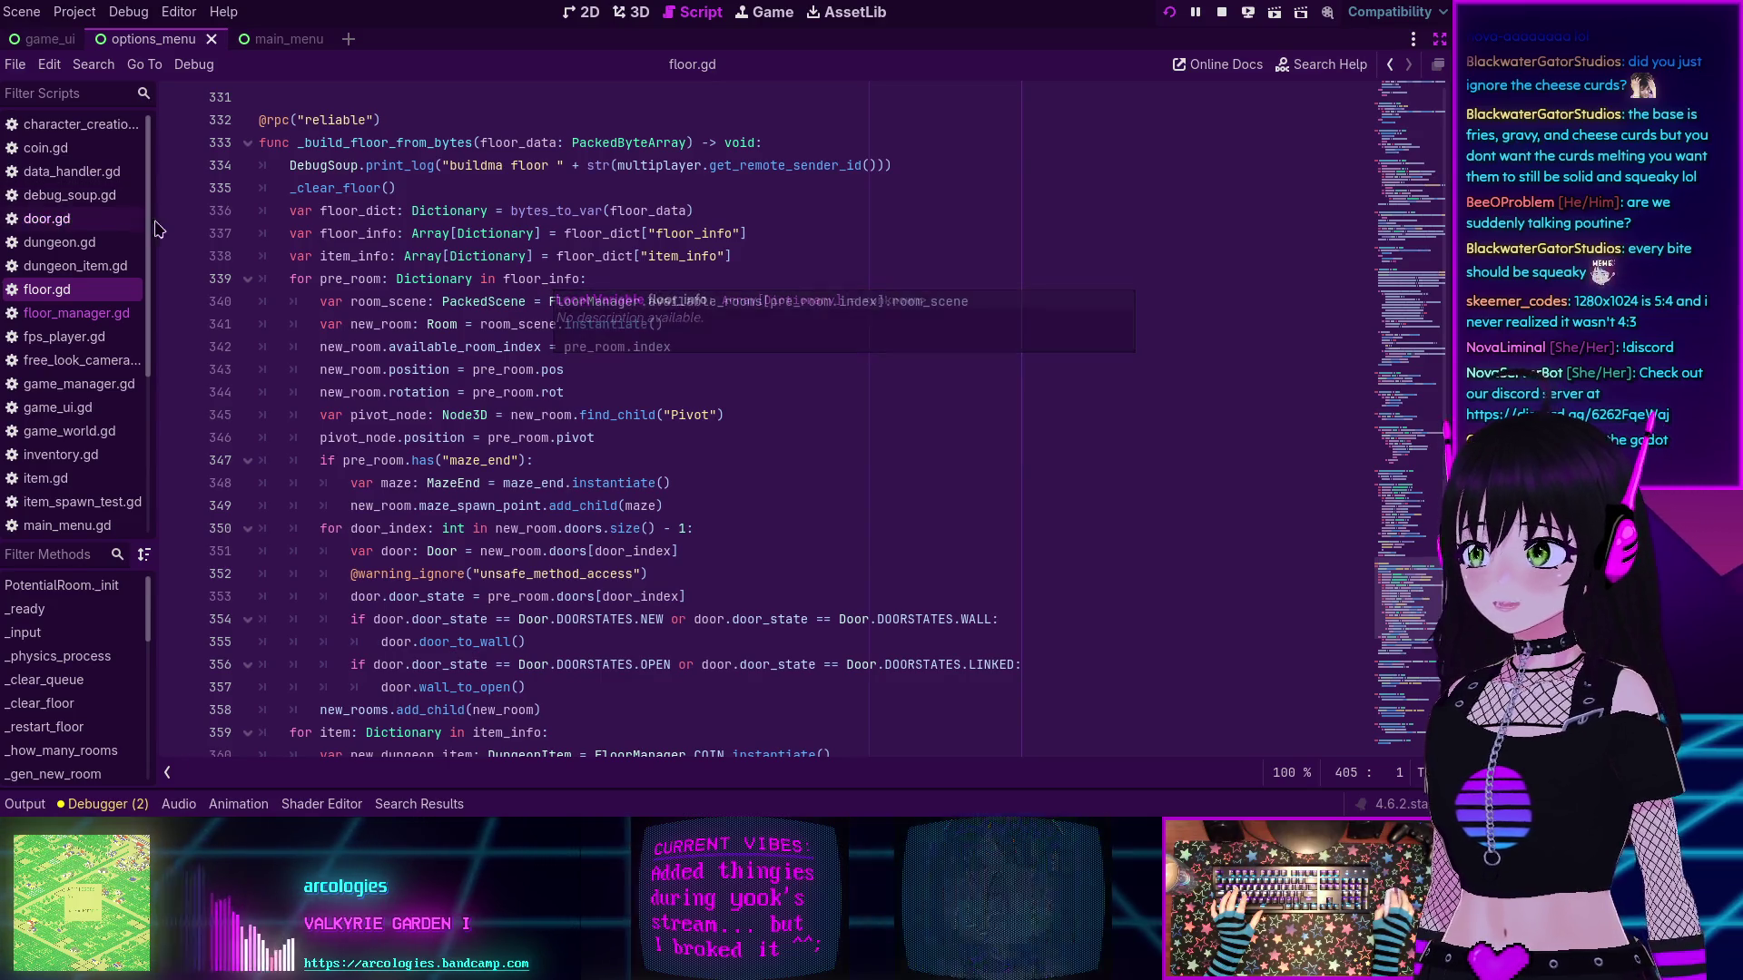
click(175, 278)
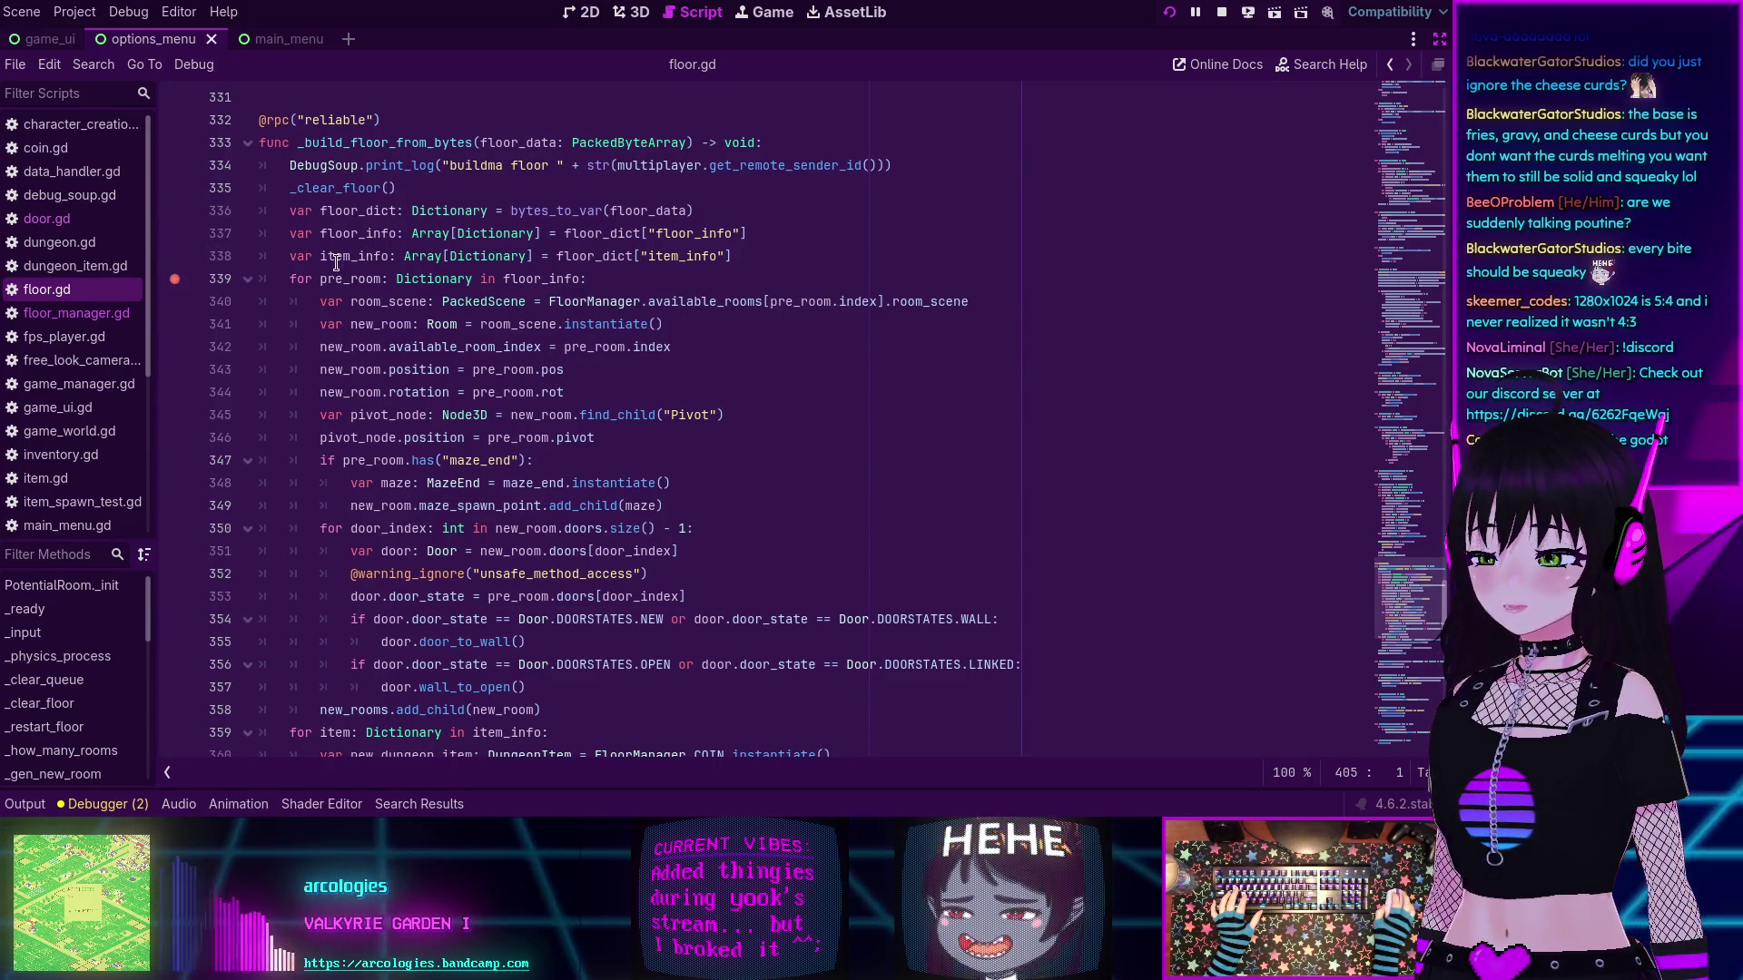
- Move the breakpoint from line 339 to line 350, the door loop, in floor.gd
click(176, 279)
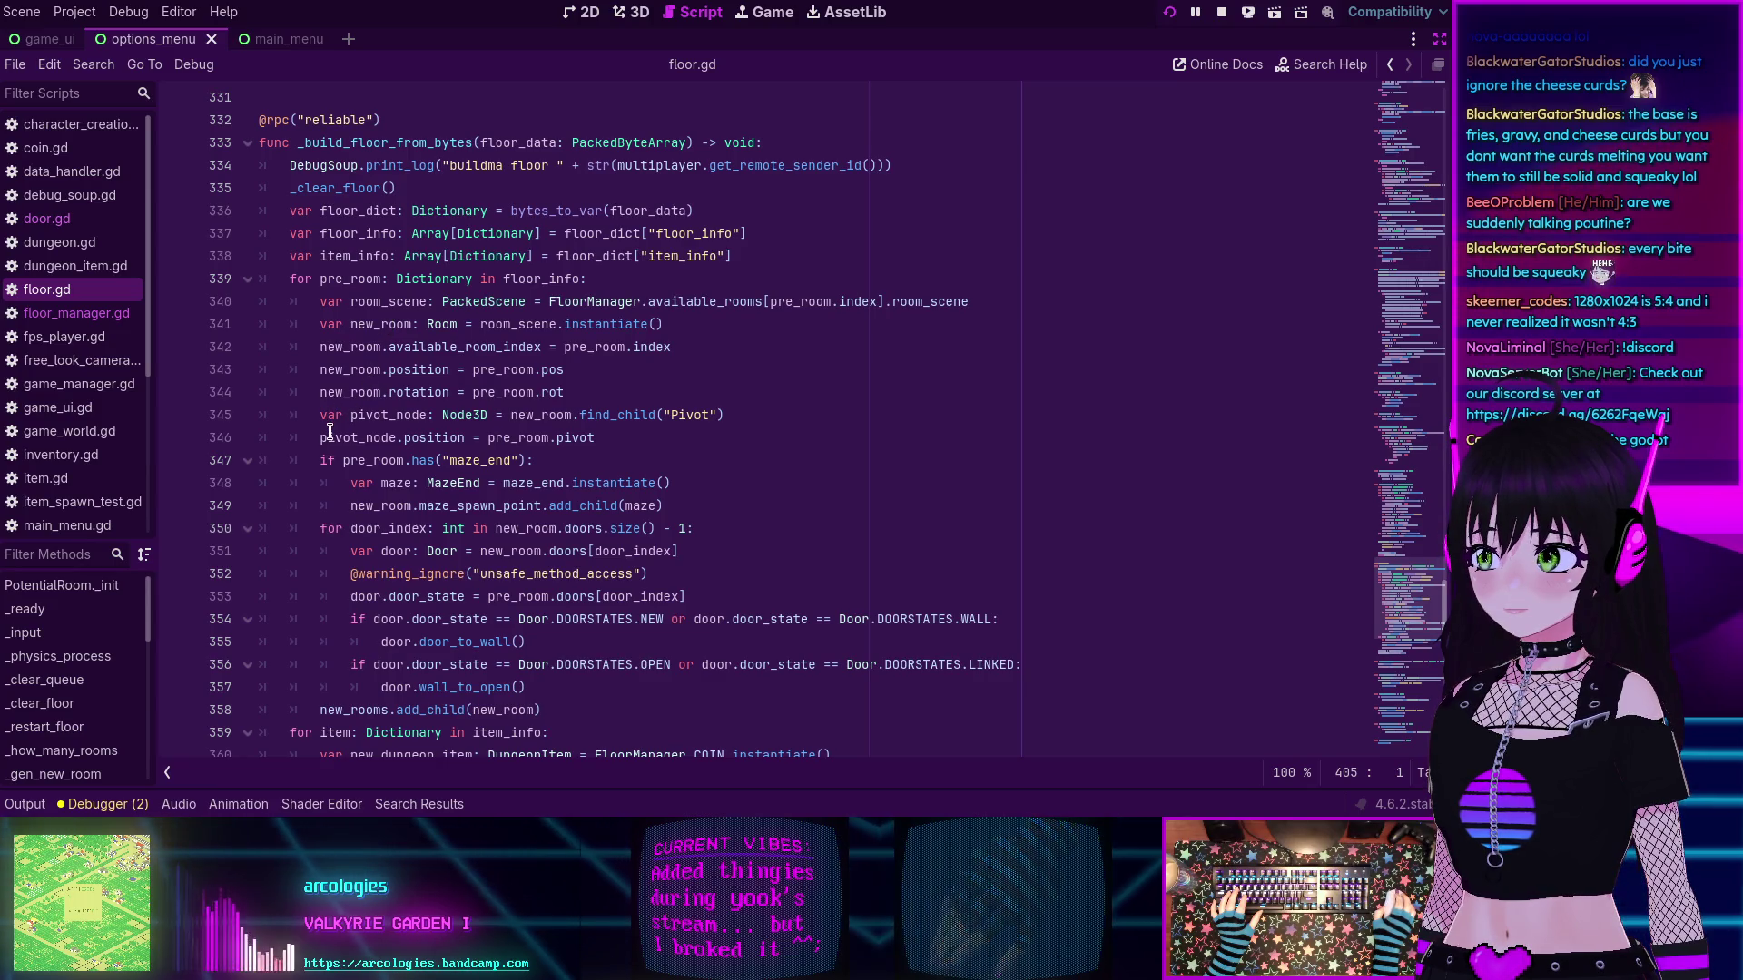
scroll(322, 480, down, 1)
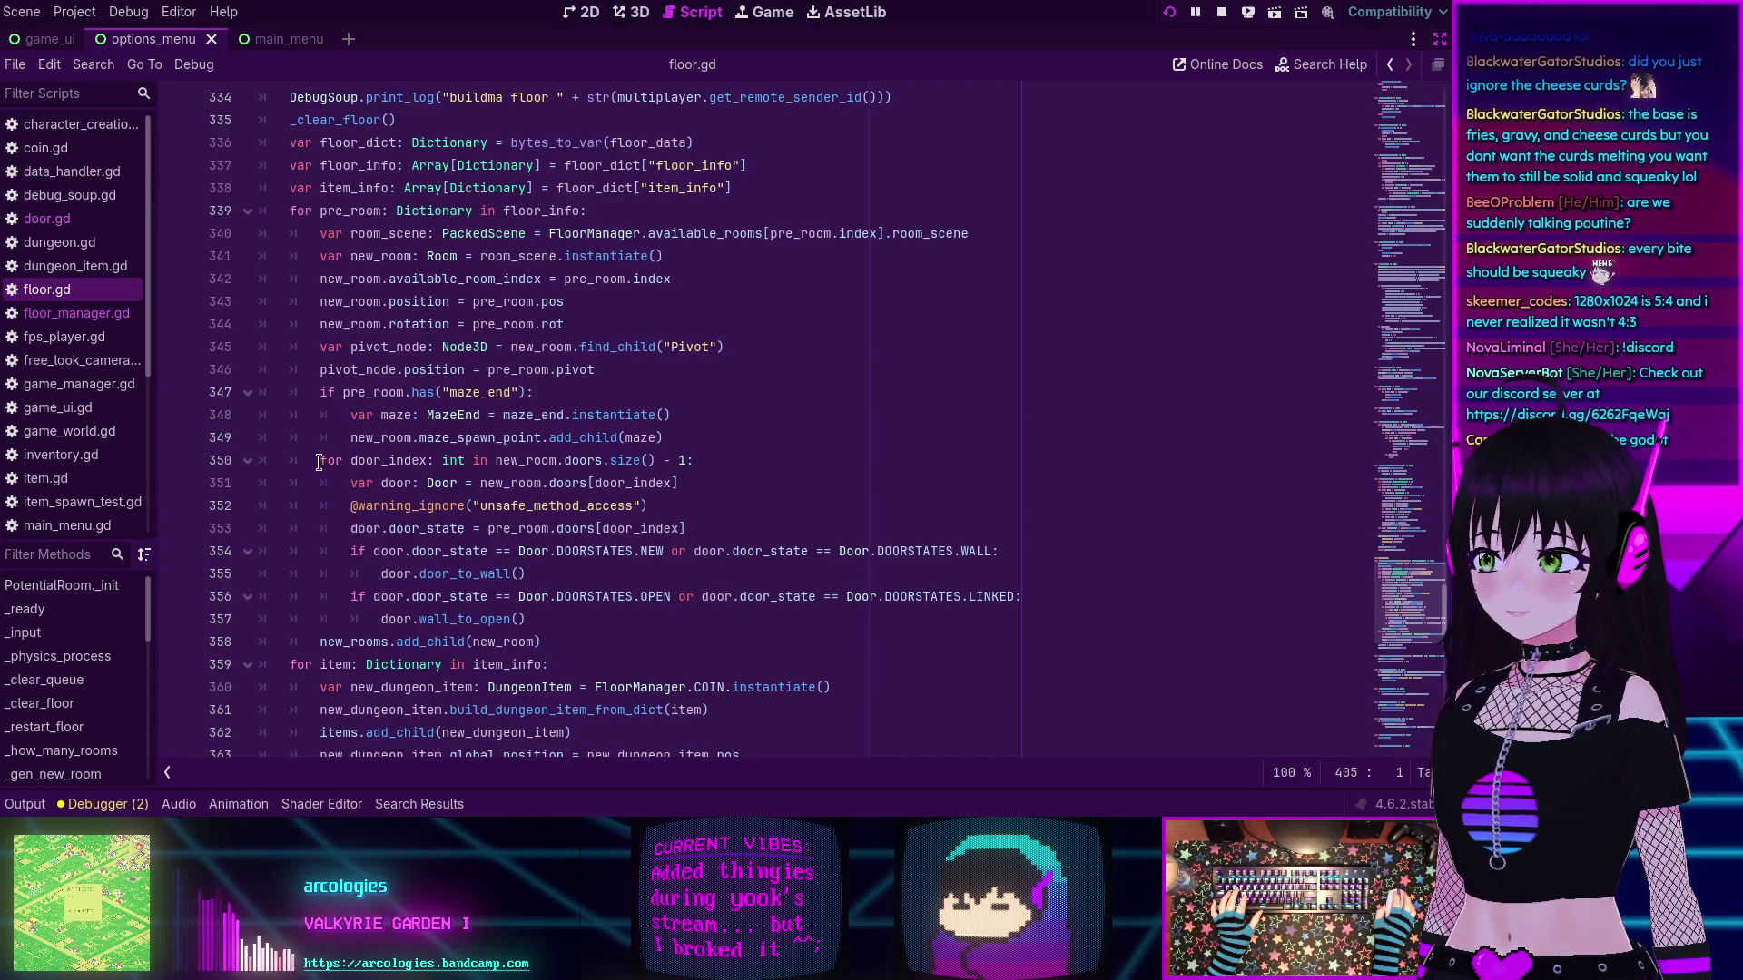
click(173, 461)
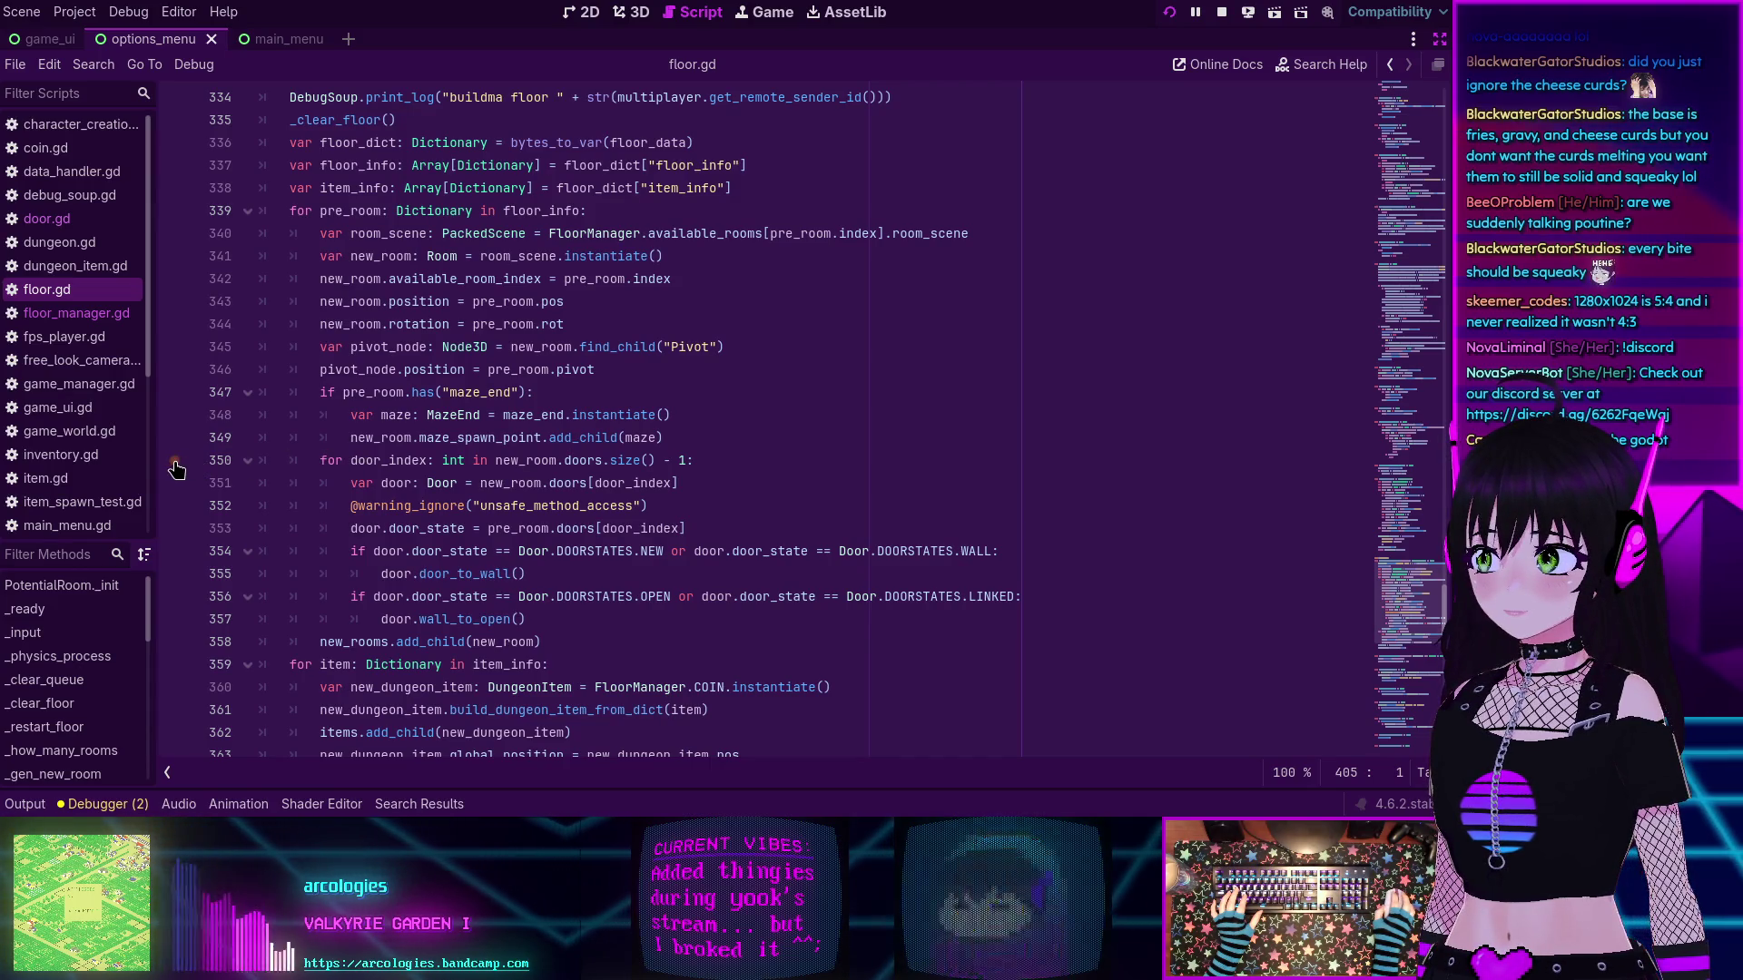
- Restart the project and join through Join Game, Submit and Connect to trigger floor building
click(1226, 13)
click(1169, 13)
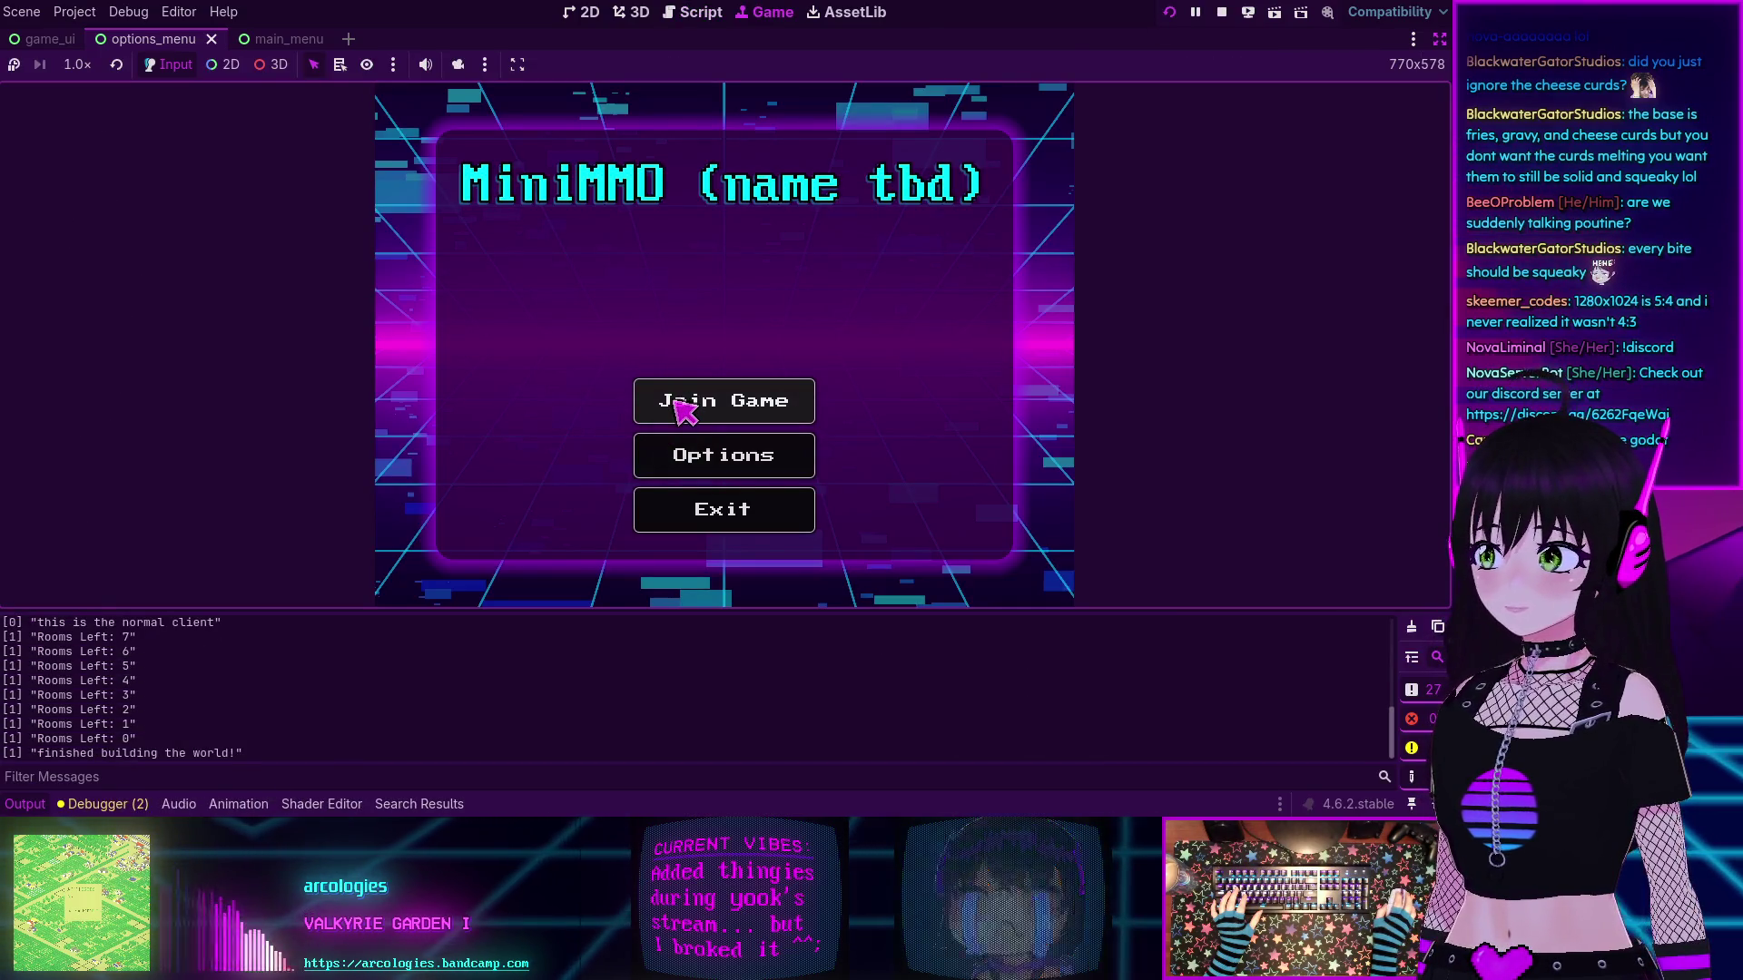
click(676, 404)
click(864, 531)
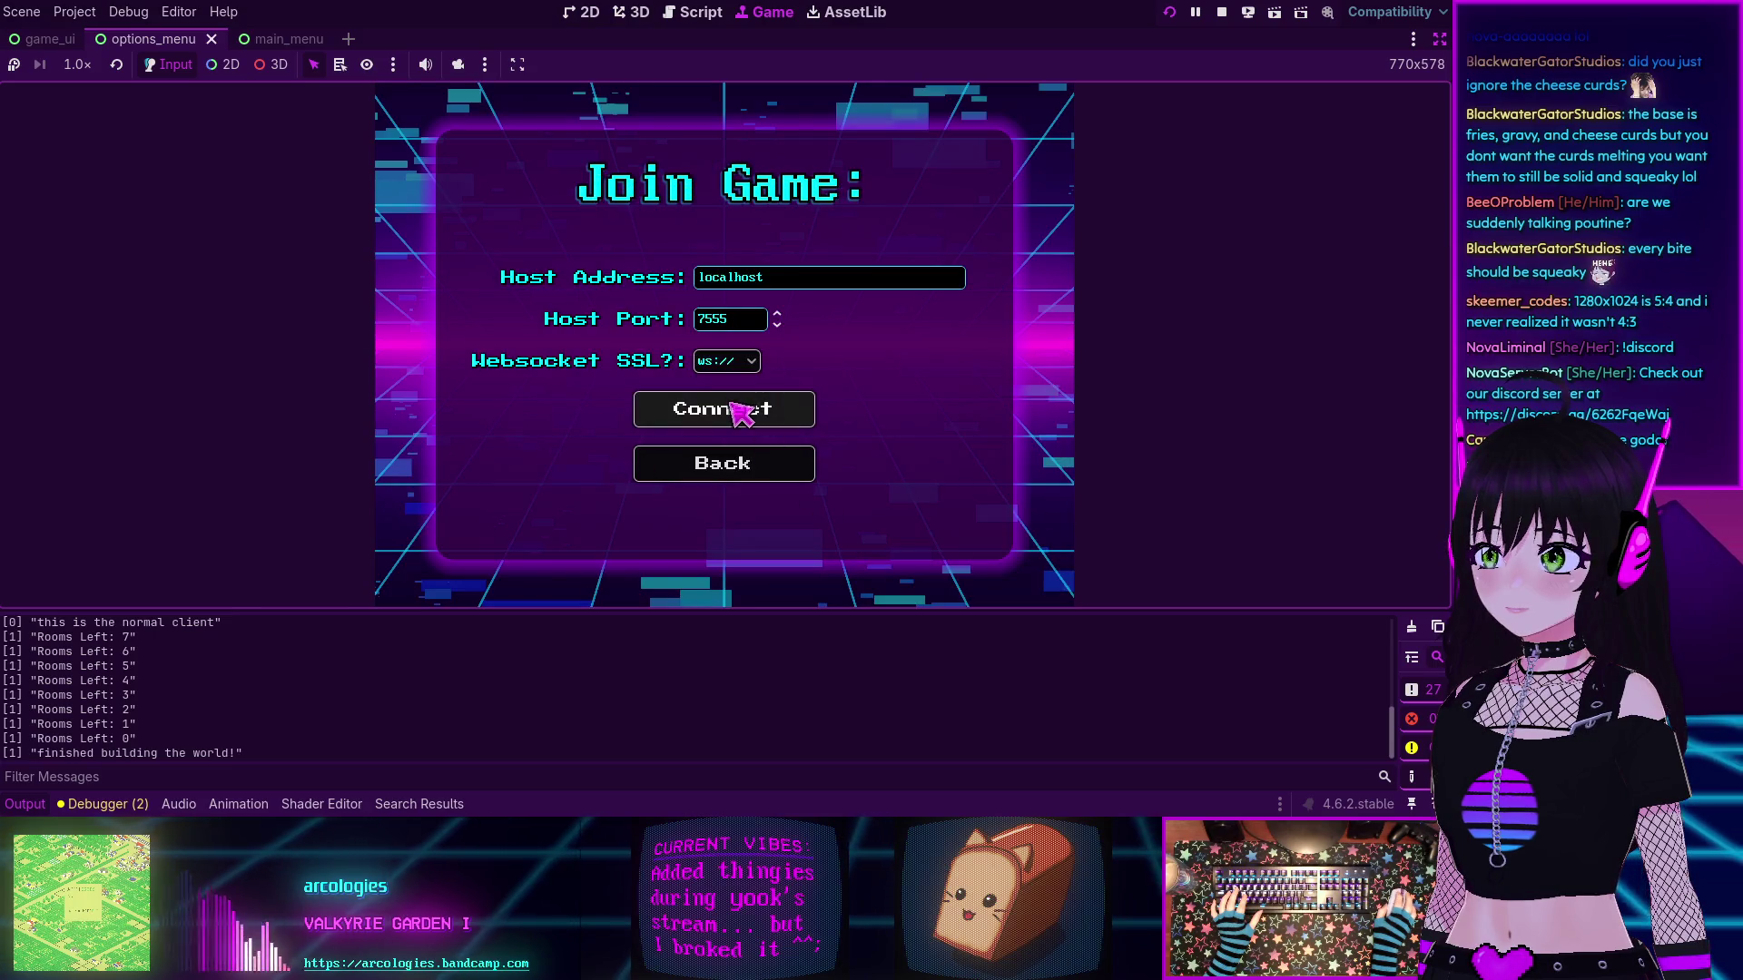
click(745, 408)
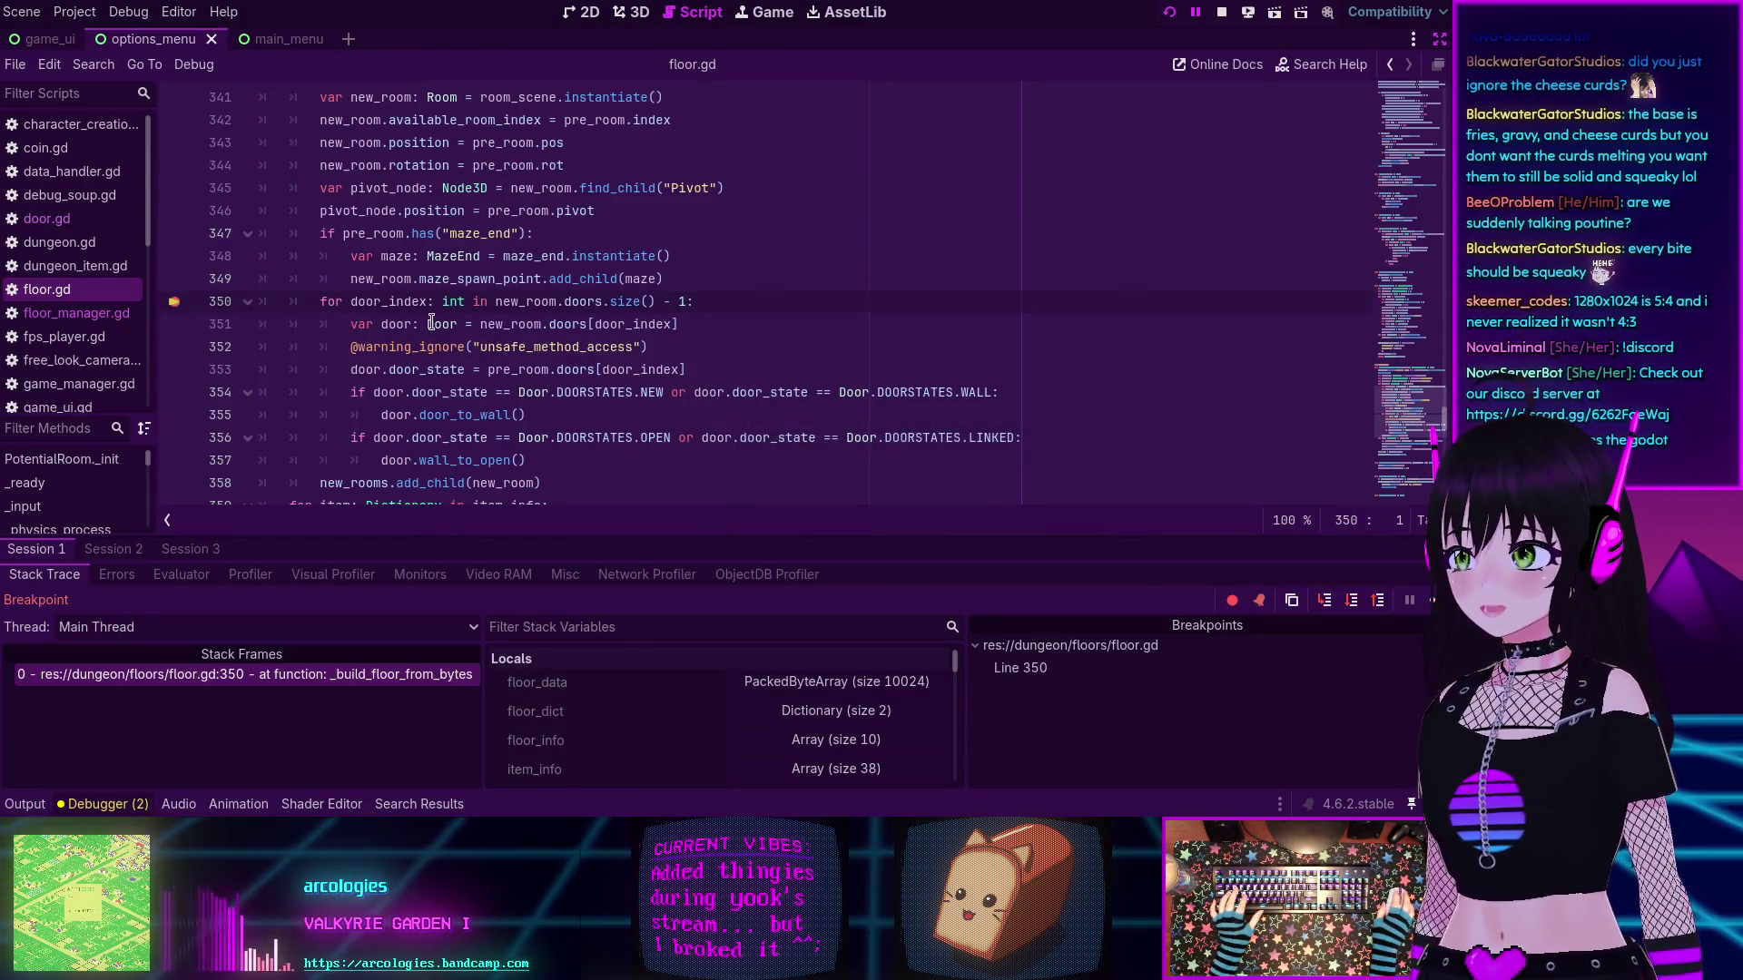
- Expand floor_dict, floor_info and room 0 in Locals to read its index, position, rotation, pivot and doors
click(813, 712)
scroll(812, 711, down, 1)
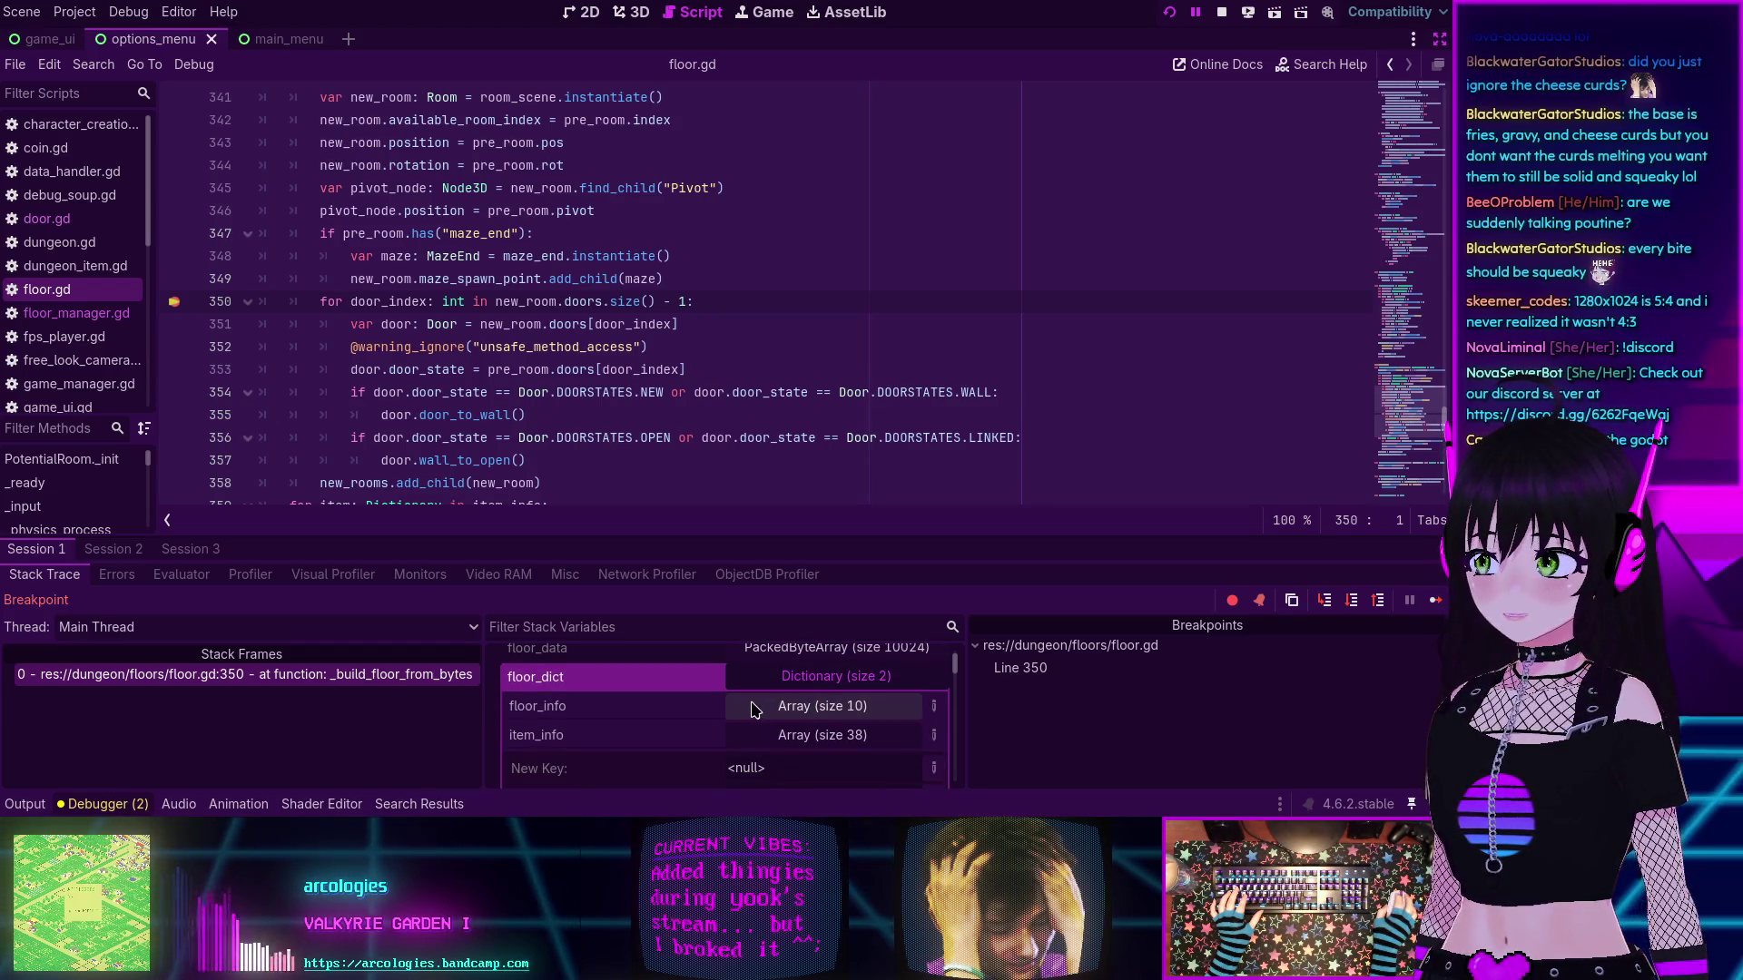
click(812, 709)
scroll(817, 711, down, 4)
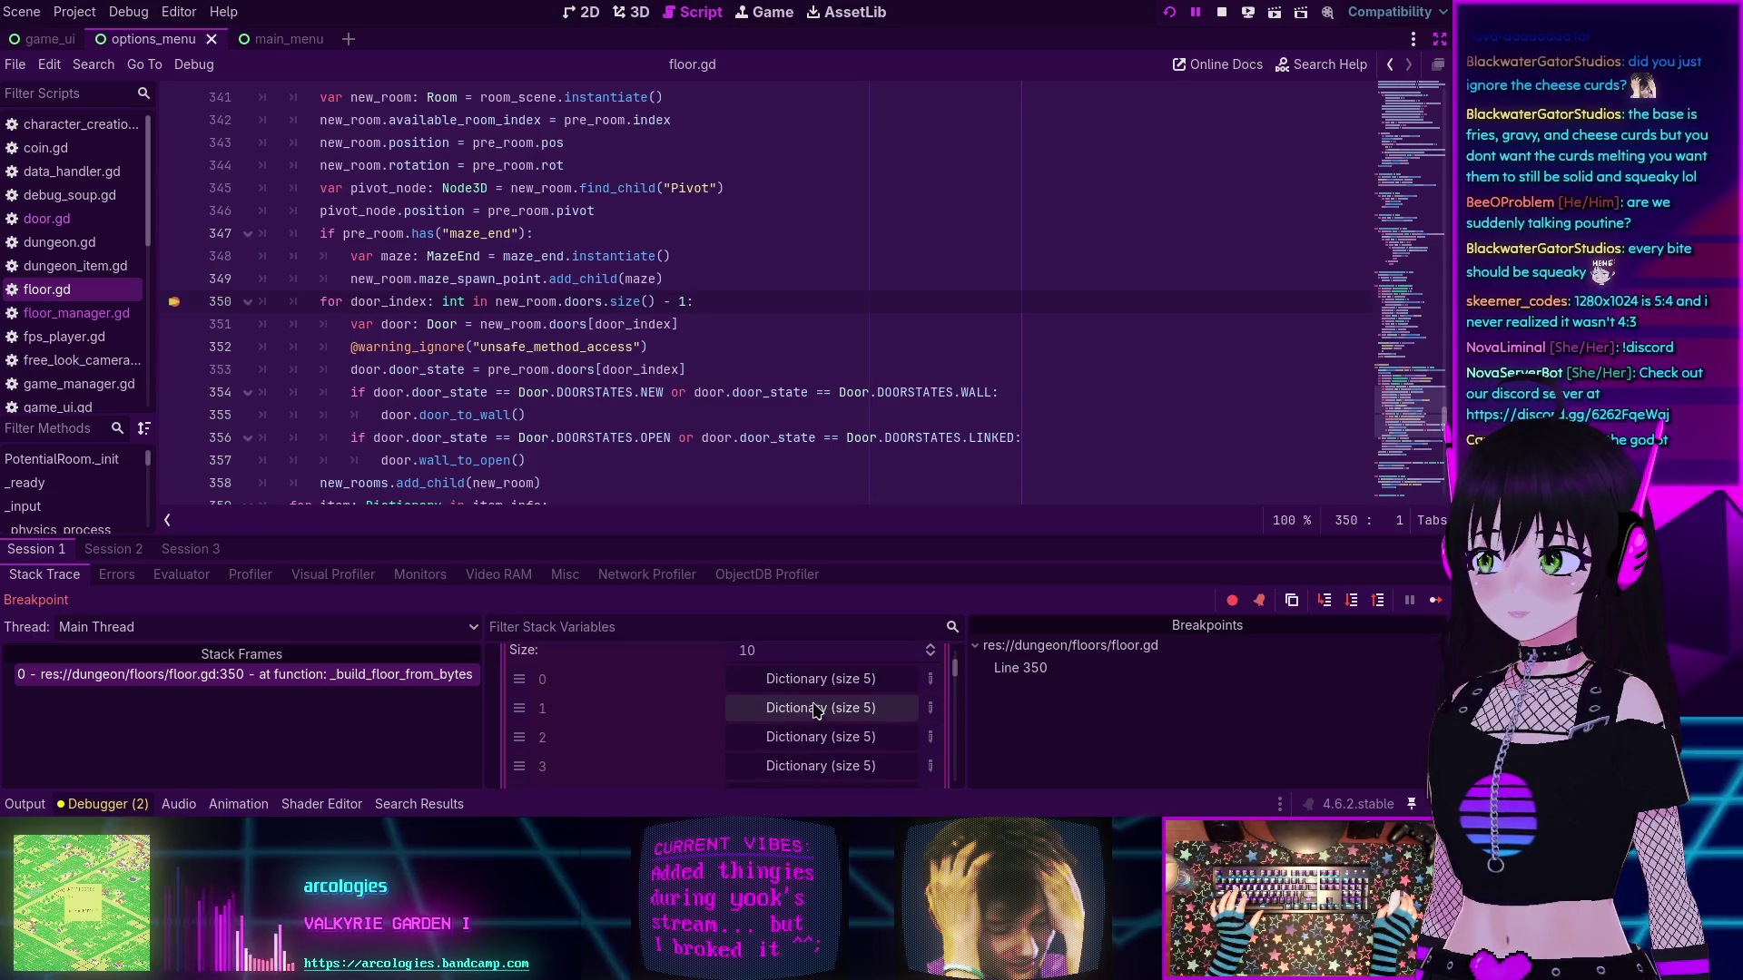
scroll(817, 711, up, 2)
click(795, 717)
scroll(780, 718, down, 4)
scroll(578, 687, down, 4)
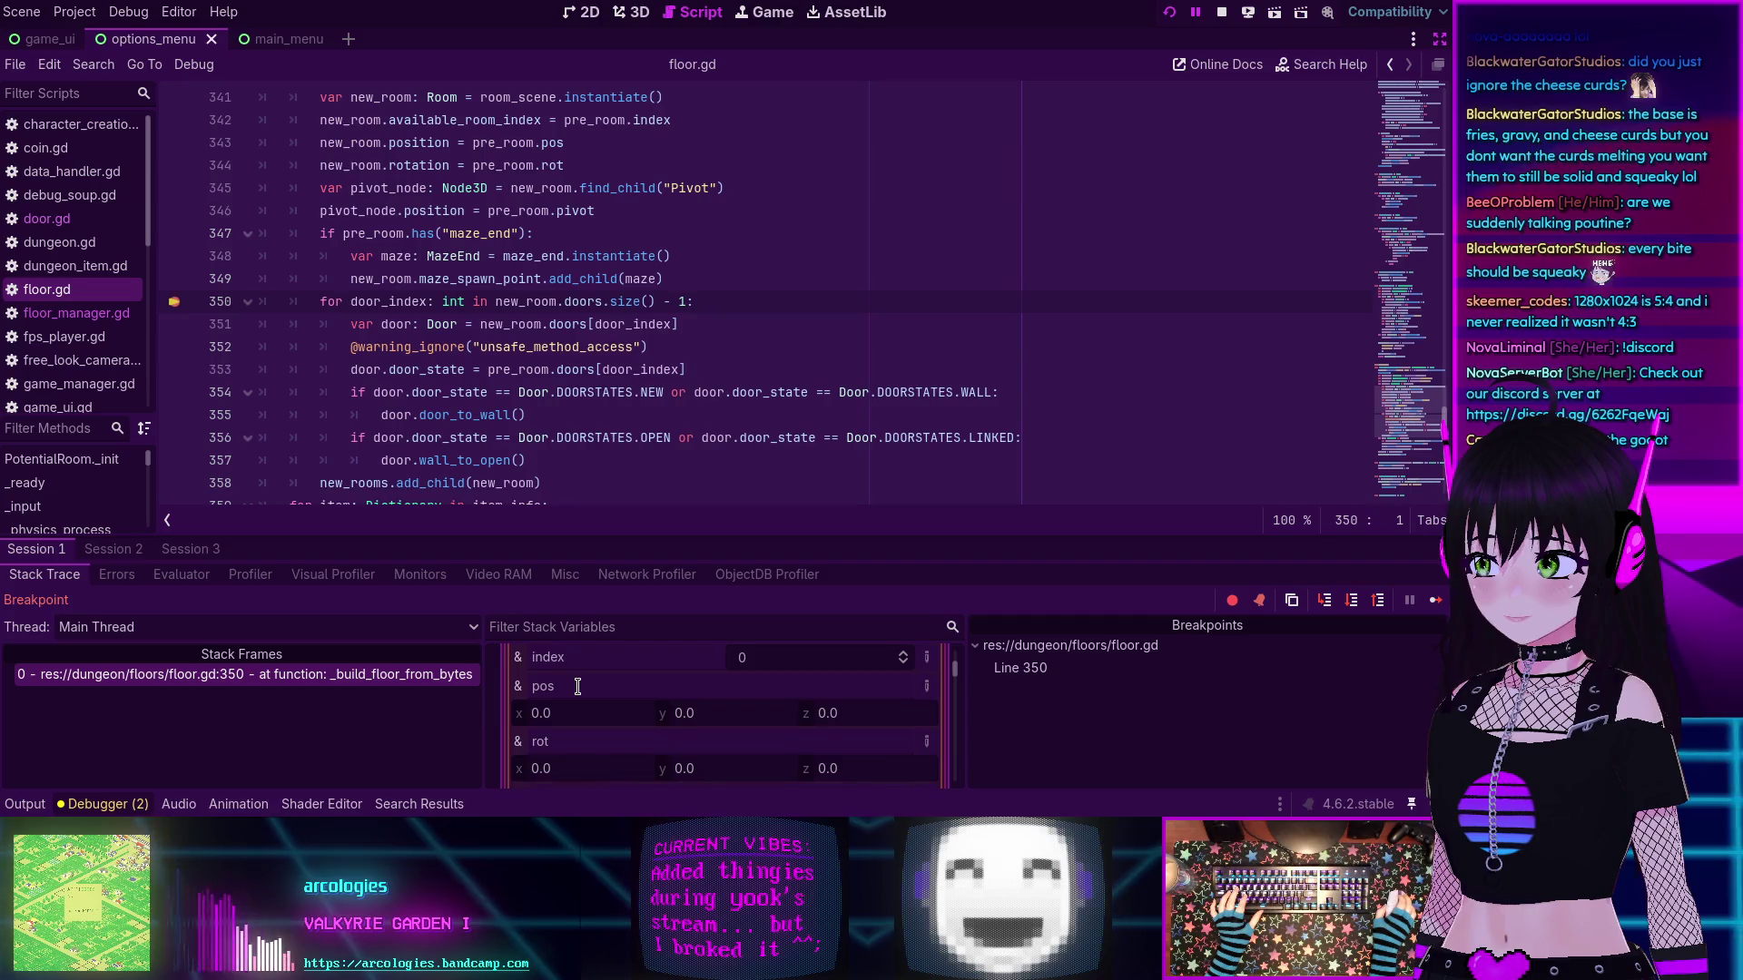
scroll(578, 687, down, 2)
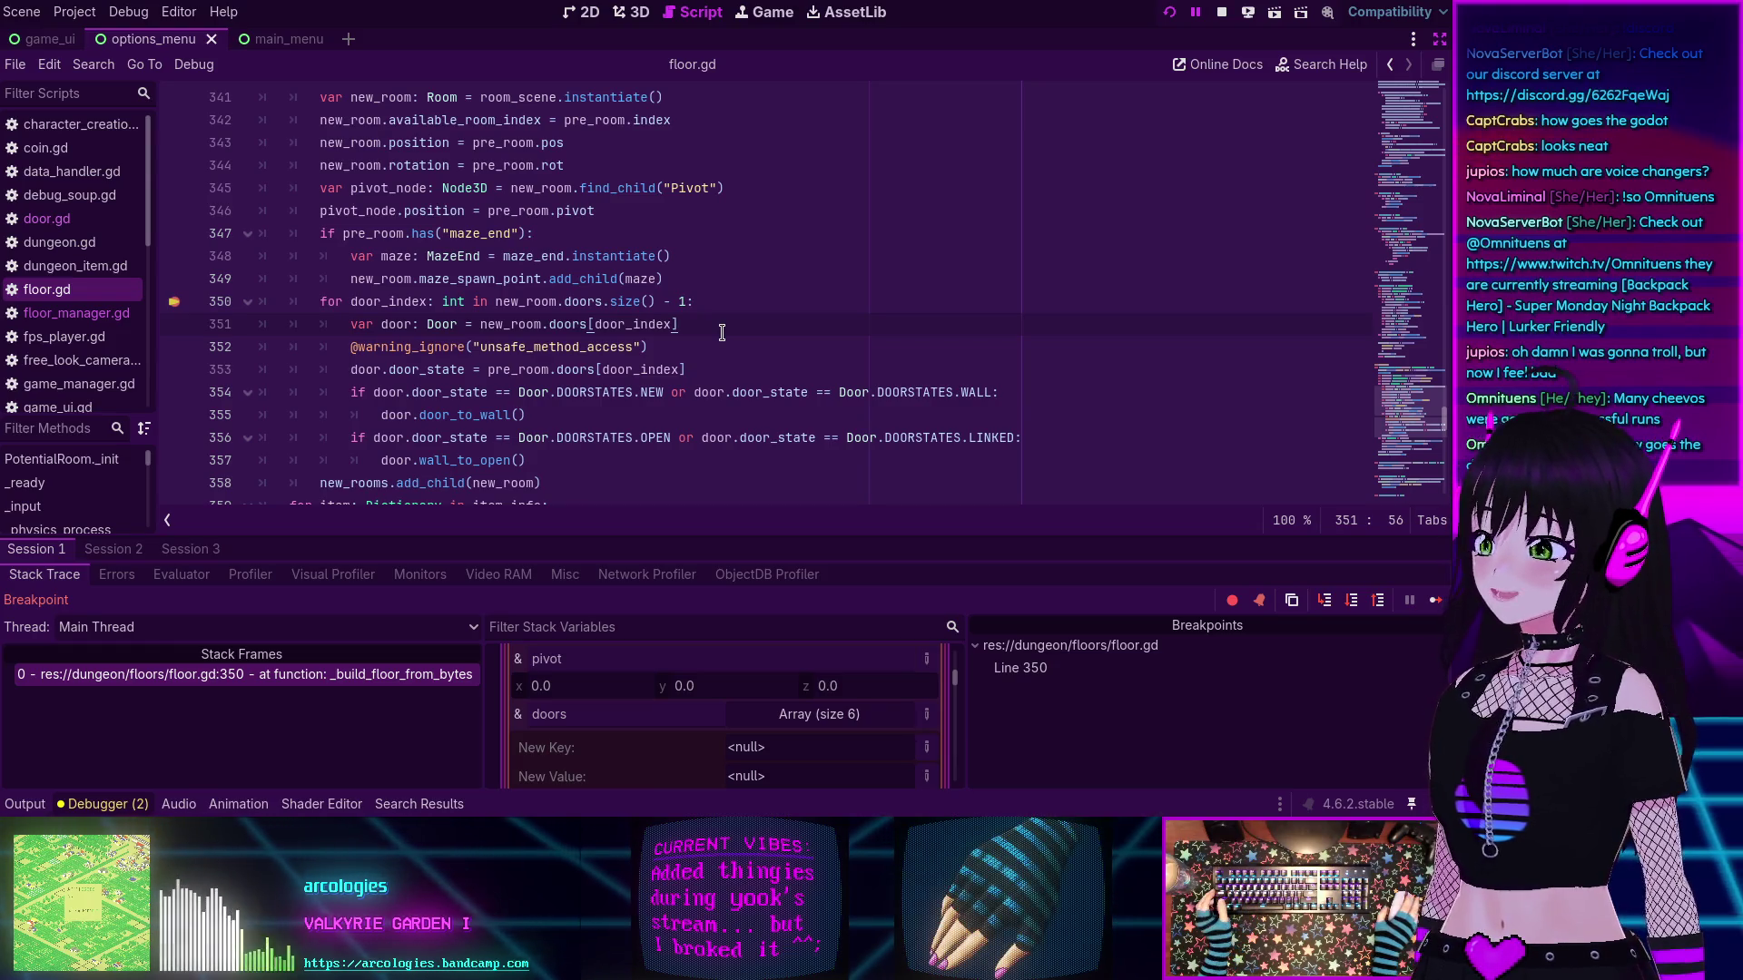
- End the paused debug session, relaunch the game, and go through Join Game and character creation
click(1222, 12)
click(1169, 12)
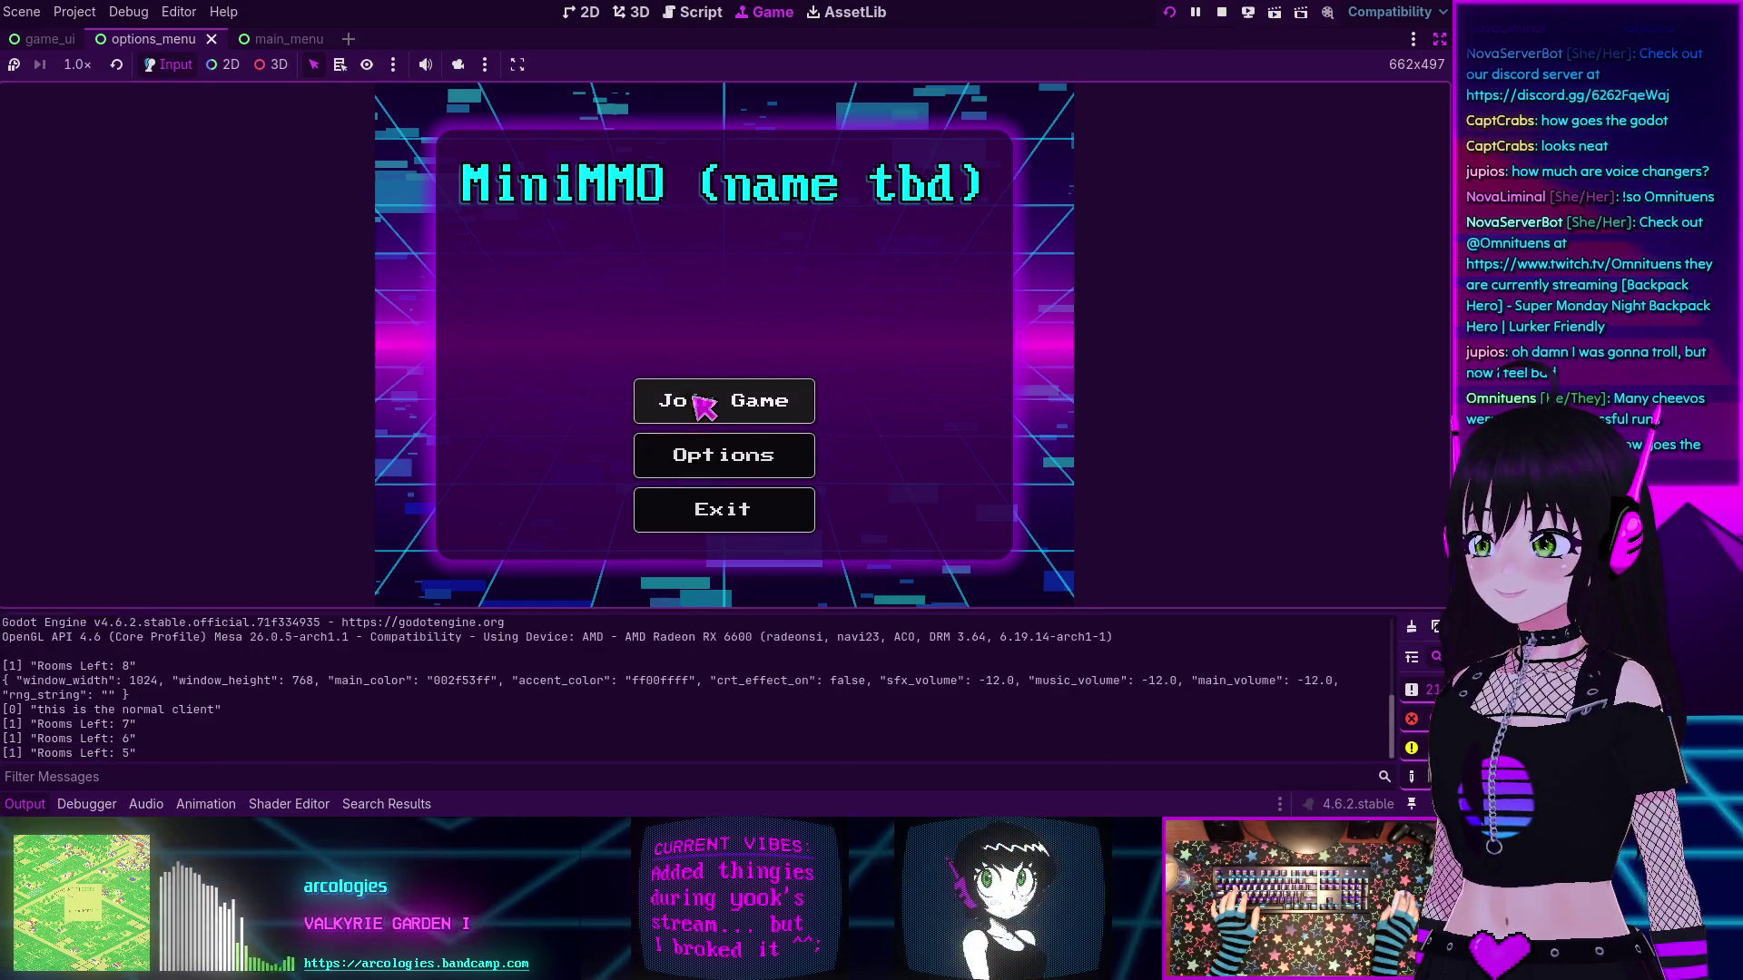
click(717, 390)
click(858, 524)
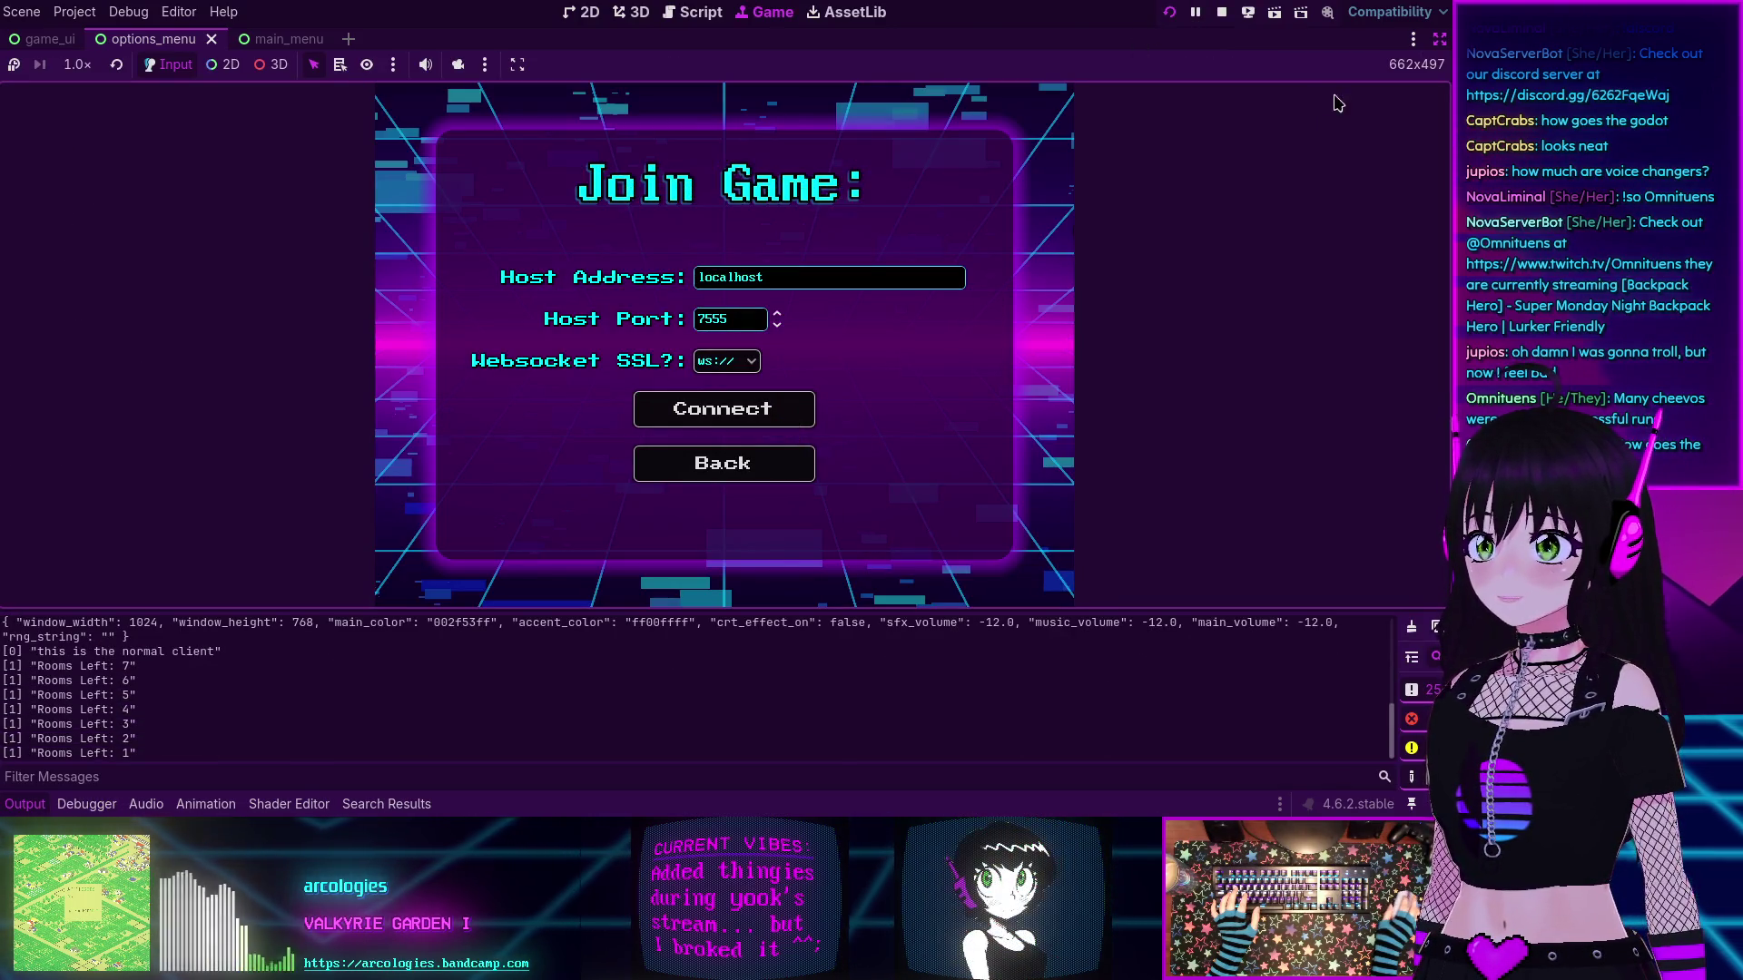
- Restart the game with F8 and F5, then join via Join Game, Submit and Connect
key(F8)
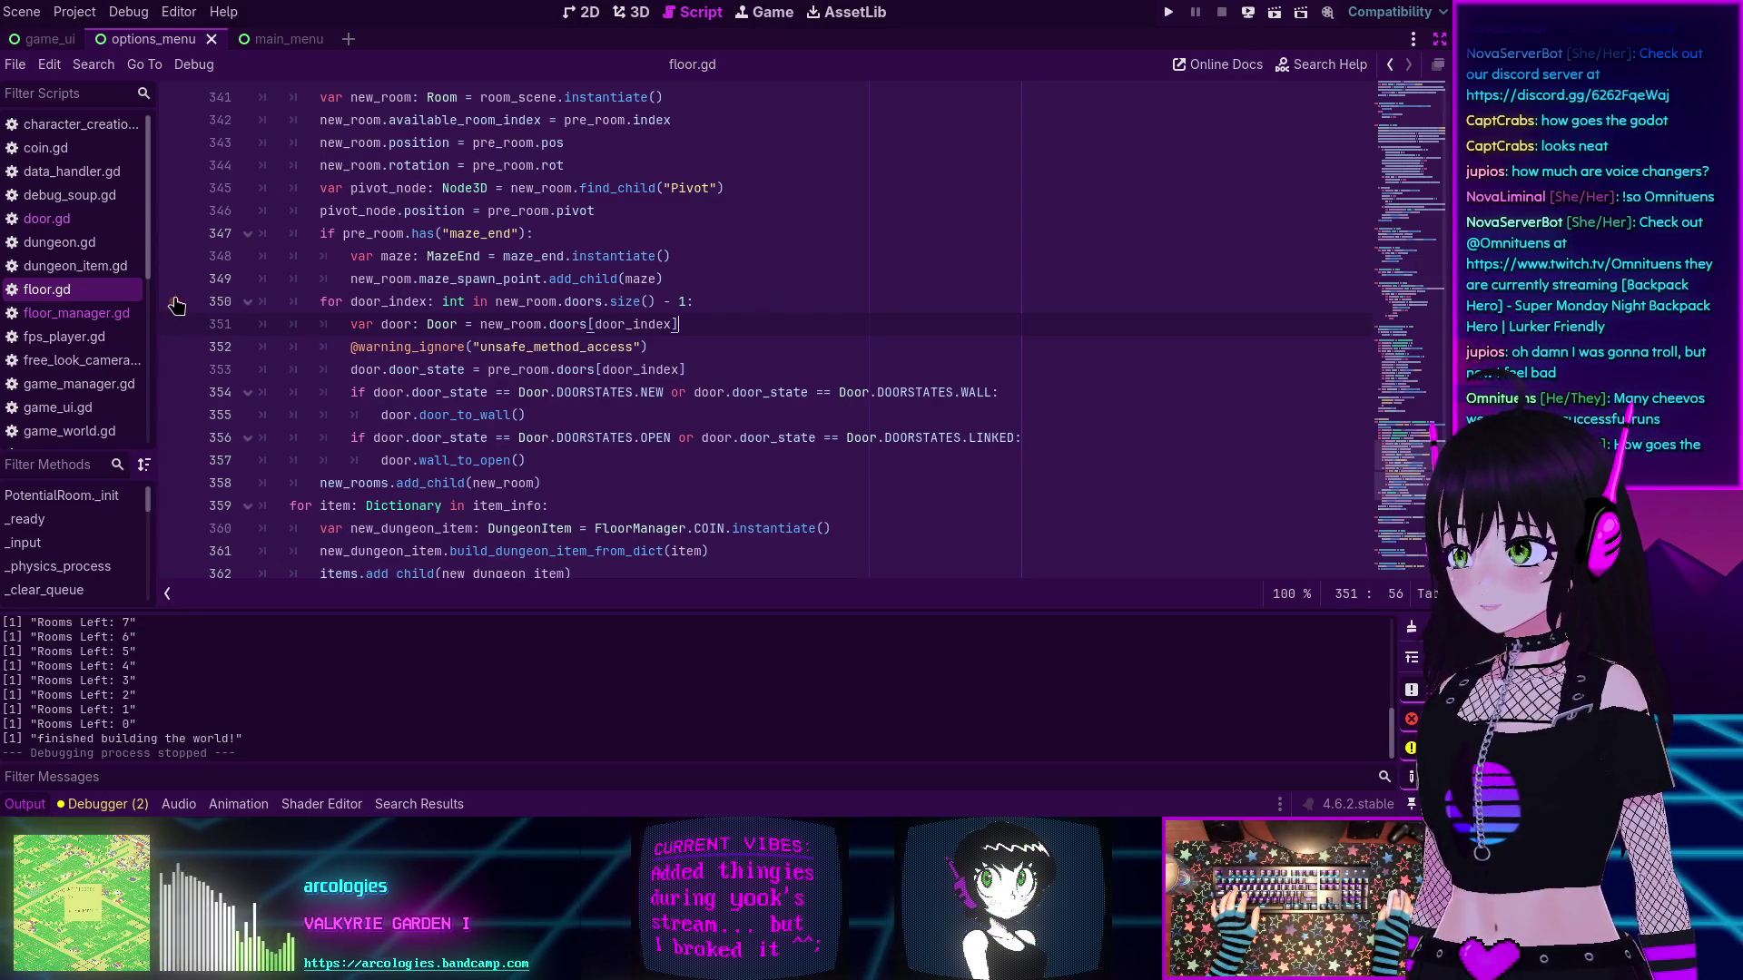
key(F5)
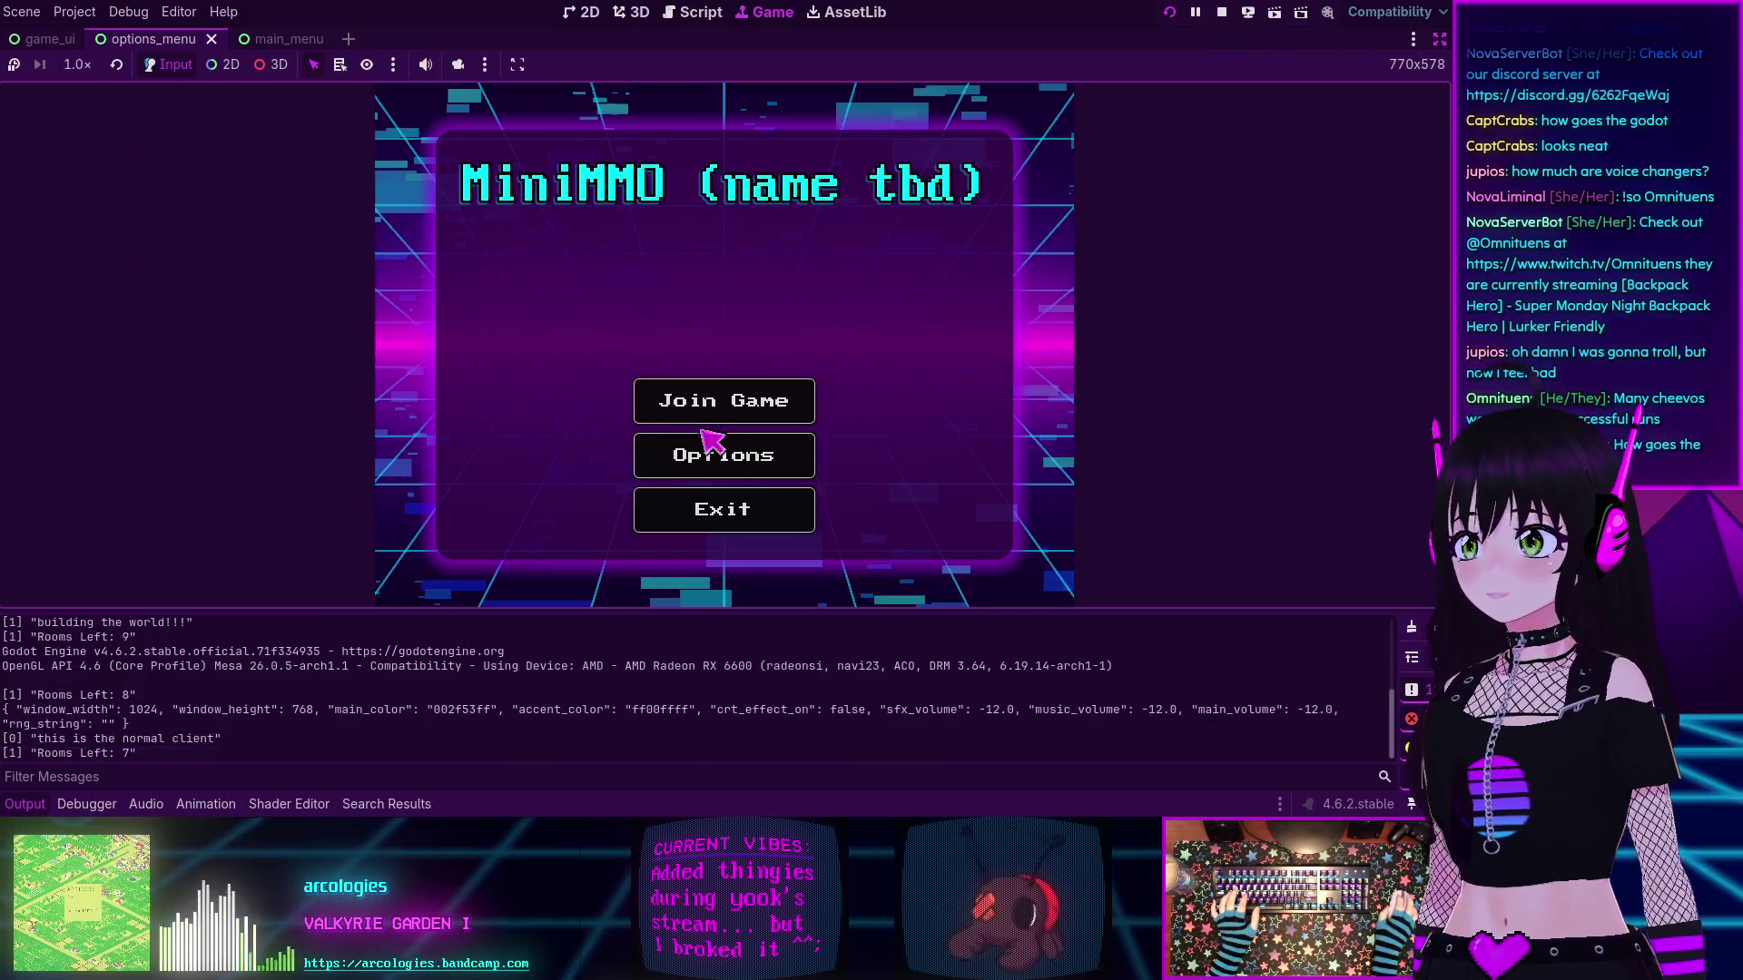
click(706, 420)
click(876, 528)
click(699, 416)
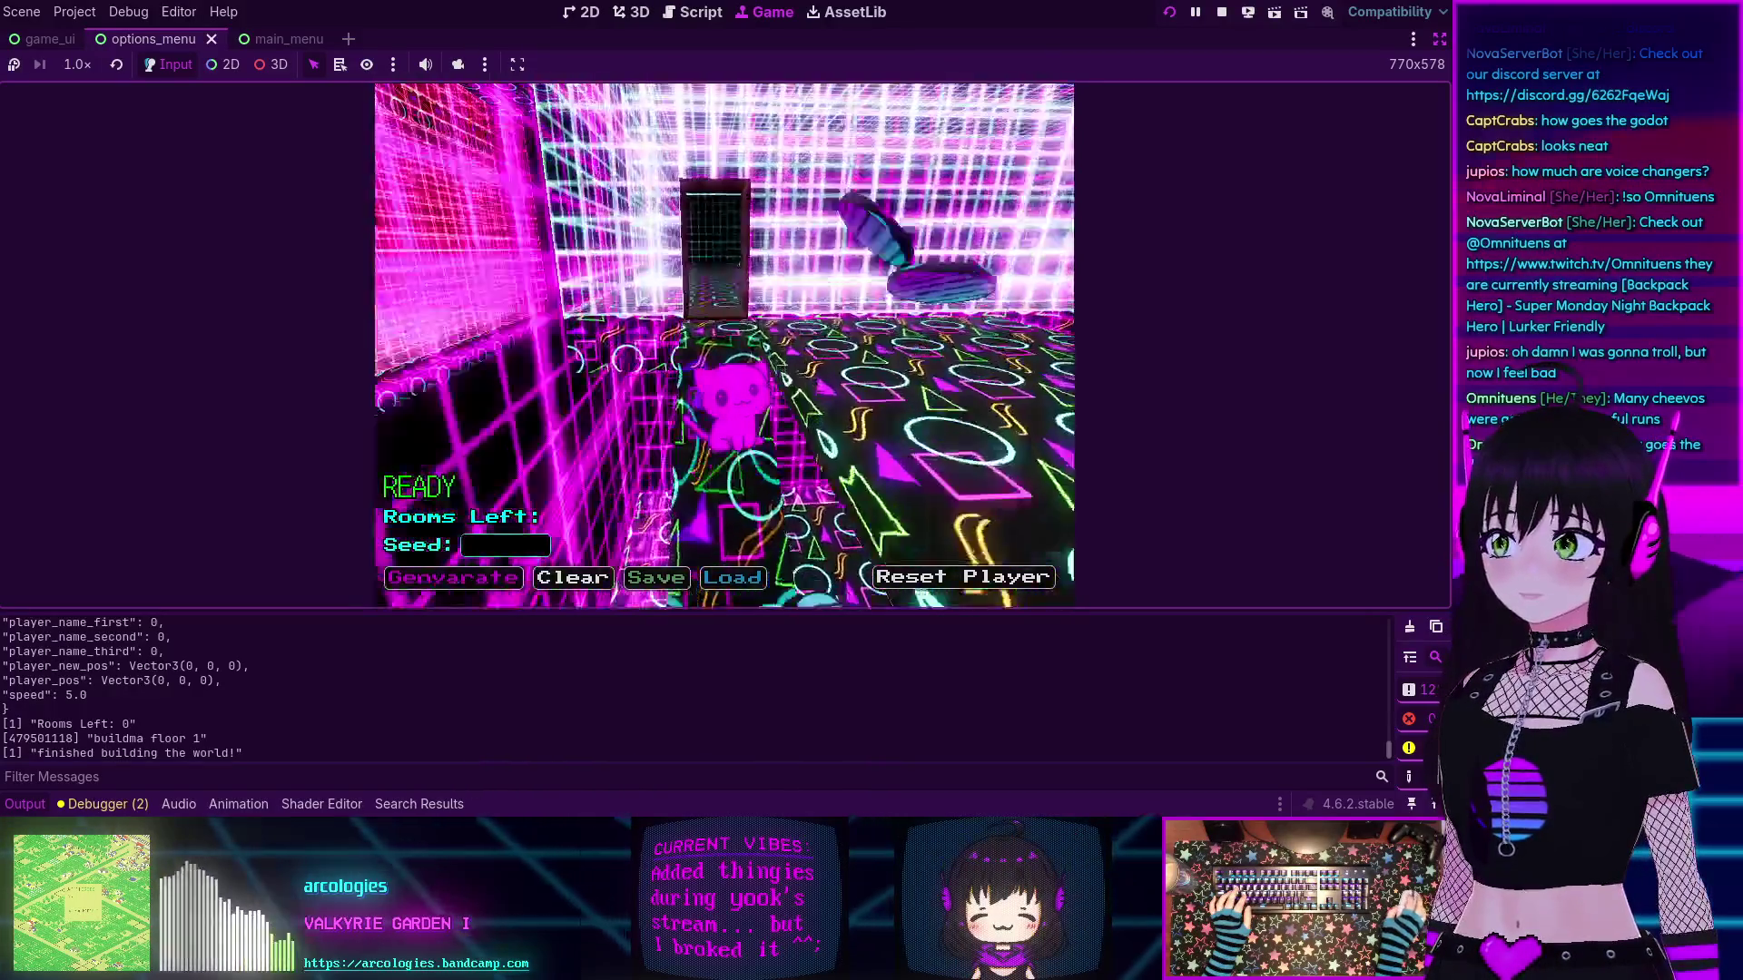
- Walk the cat forward through the neon grid rooms collecting coins, then stop the run
key(w)
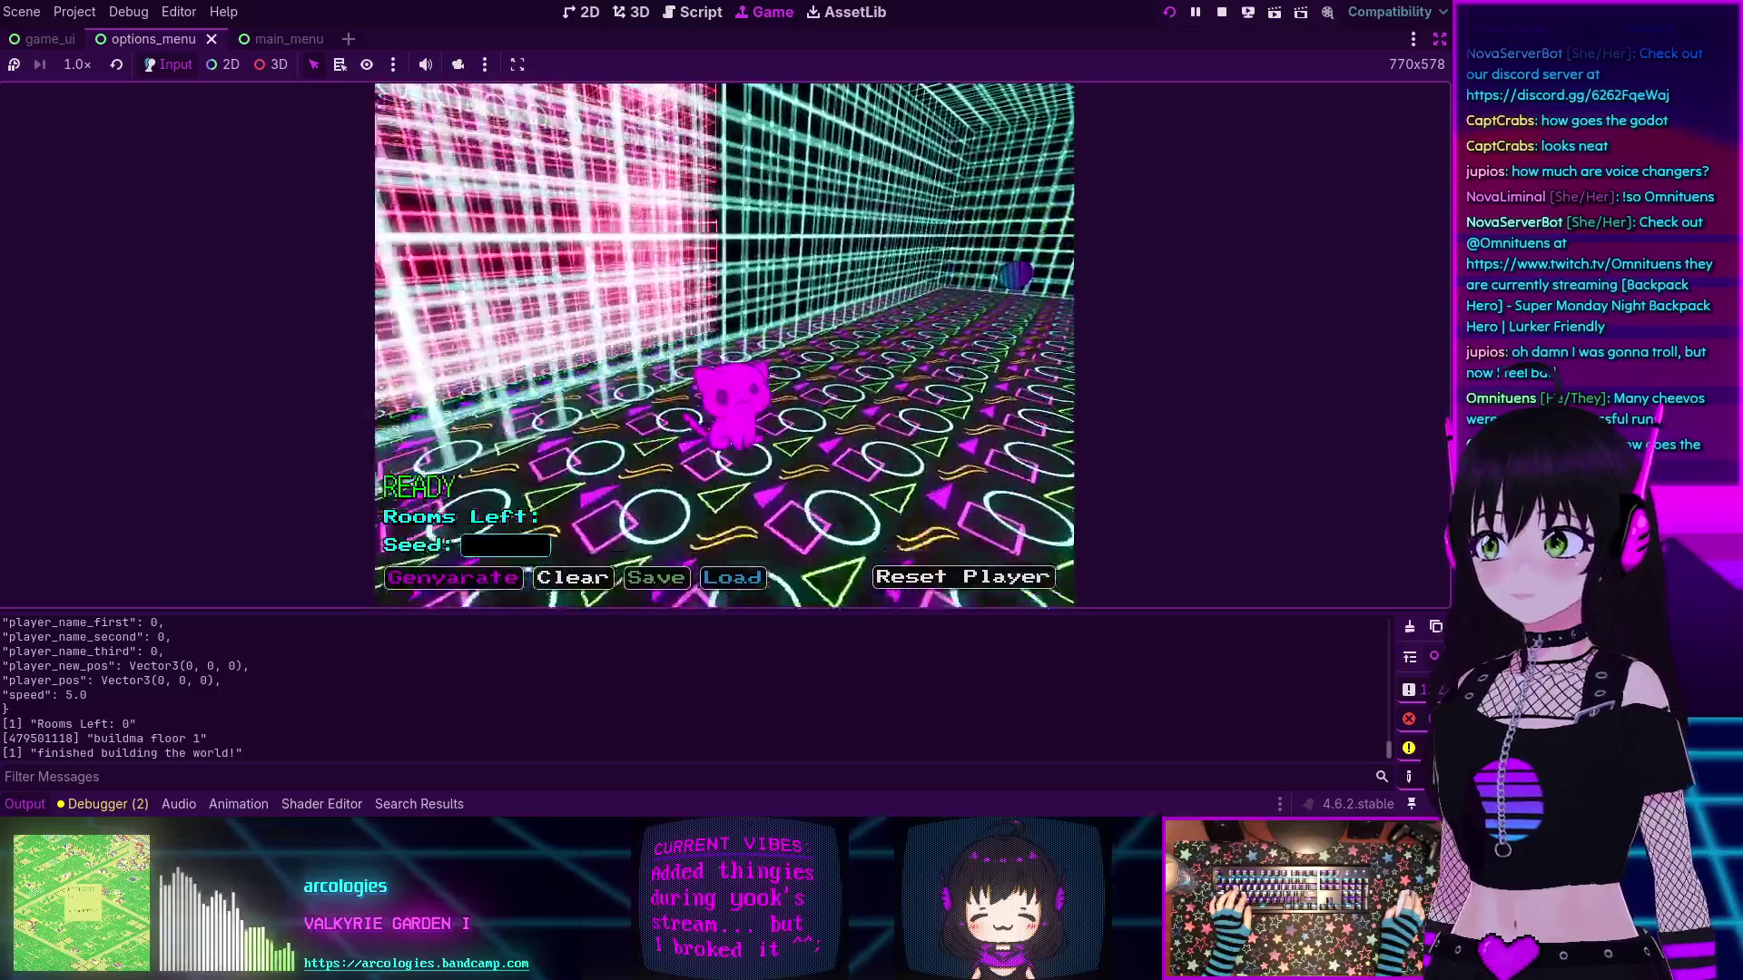
key(w)
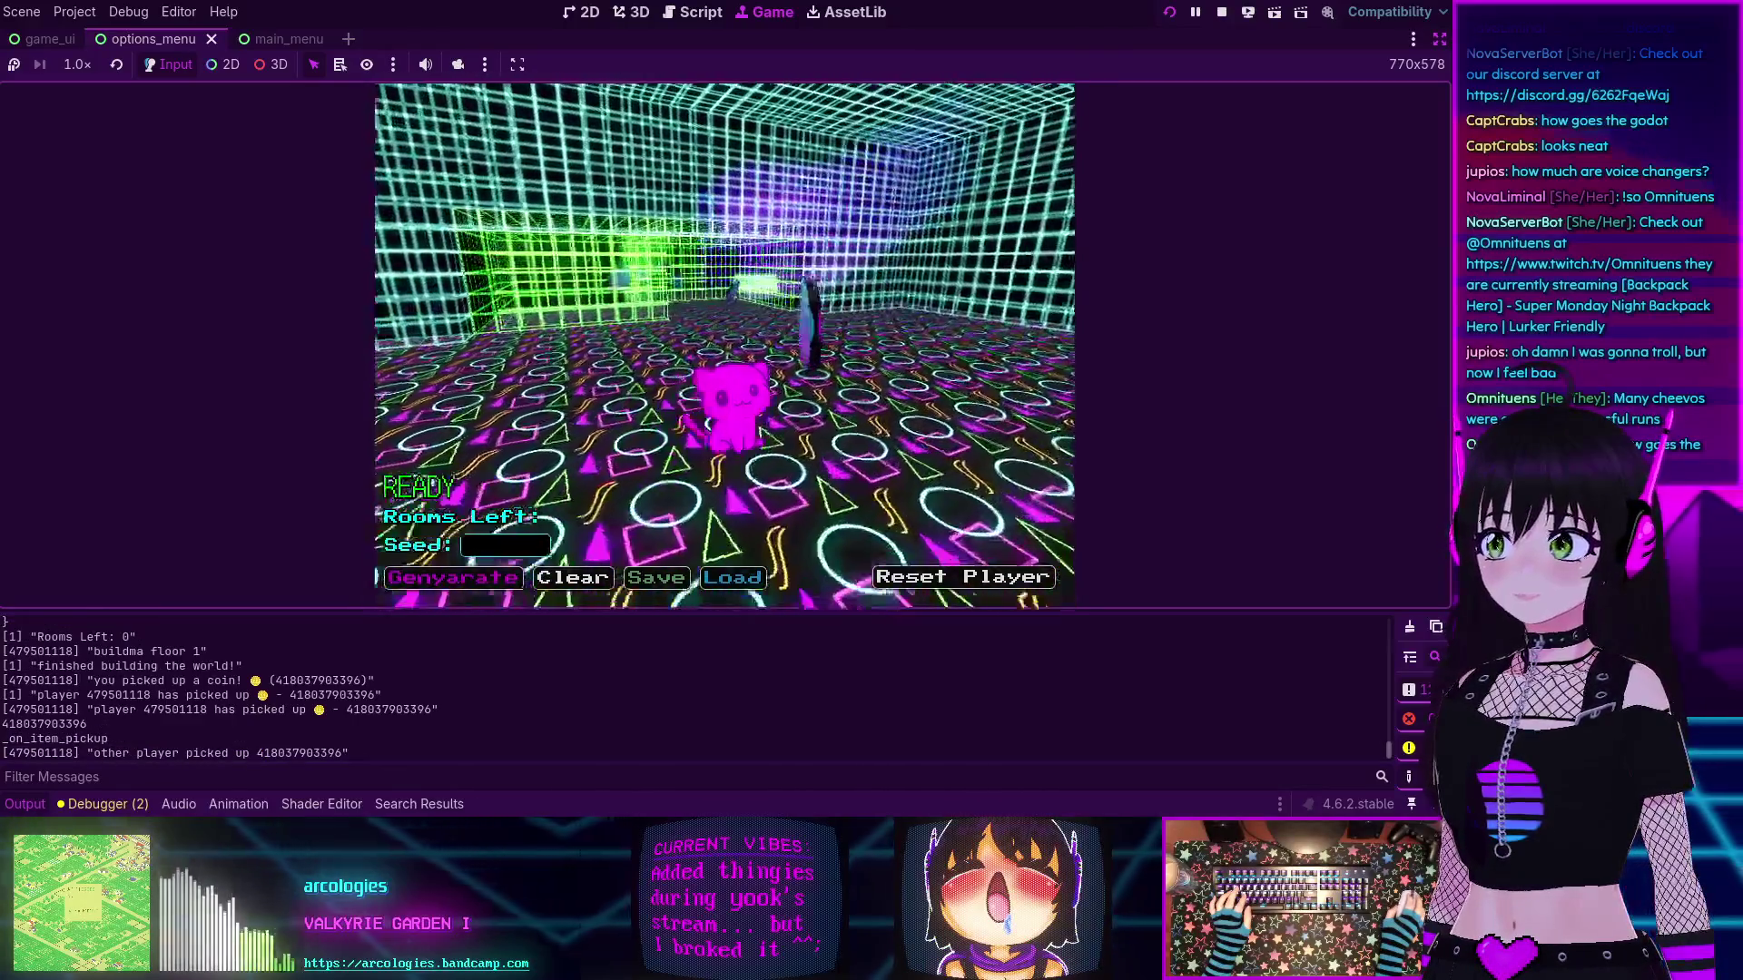
key(w)
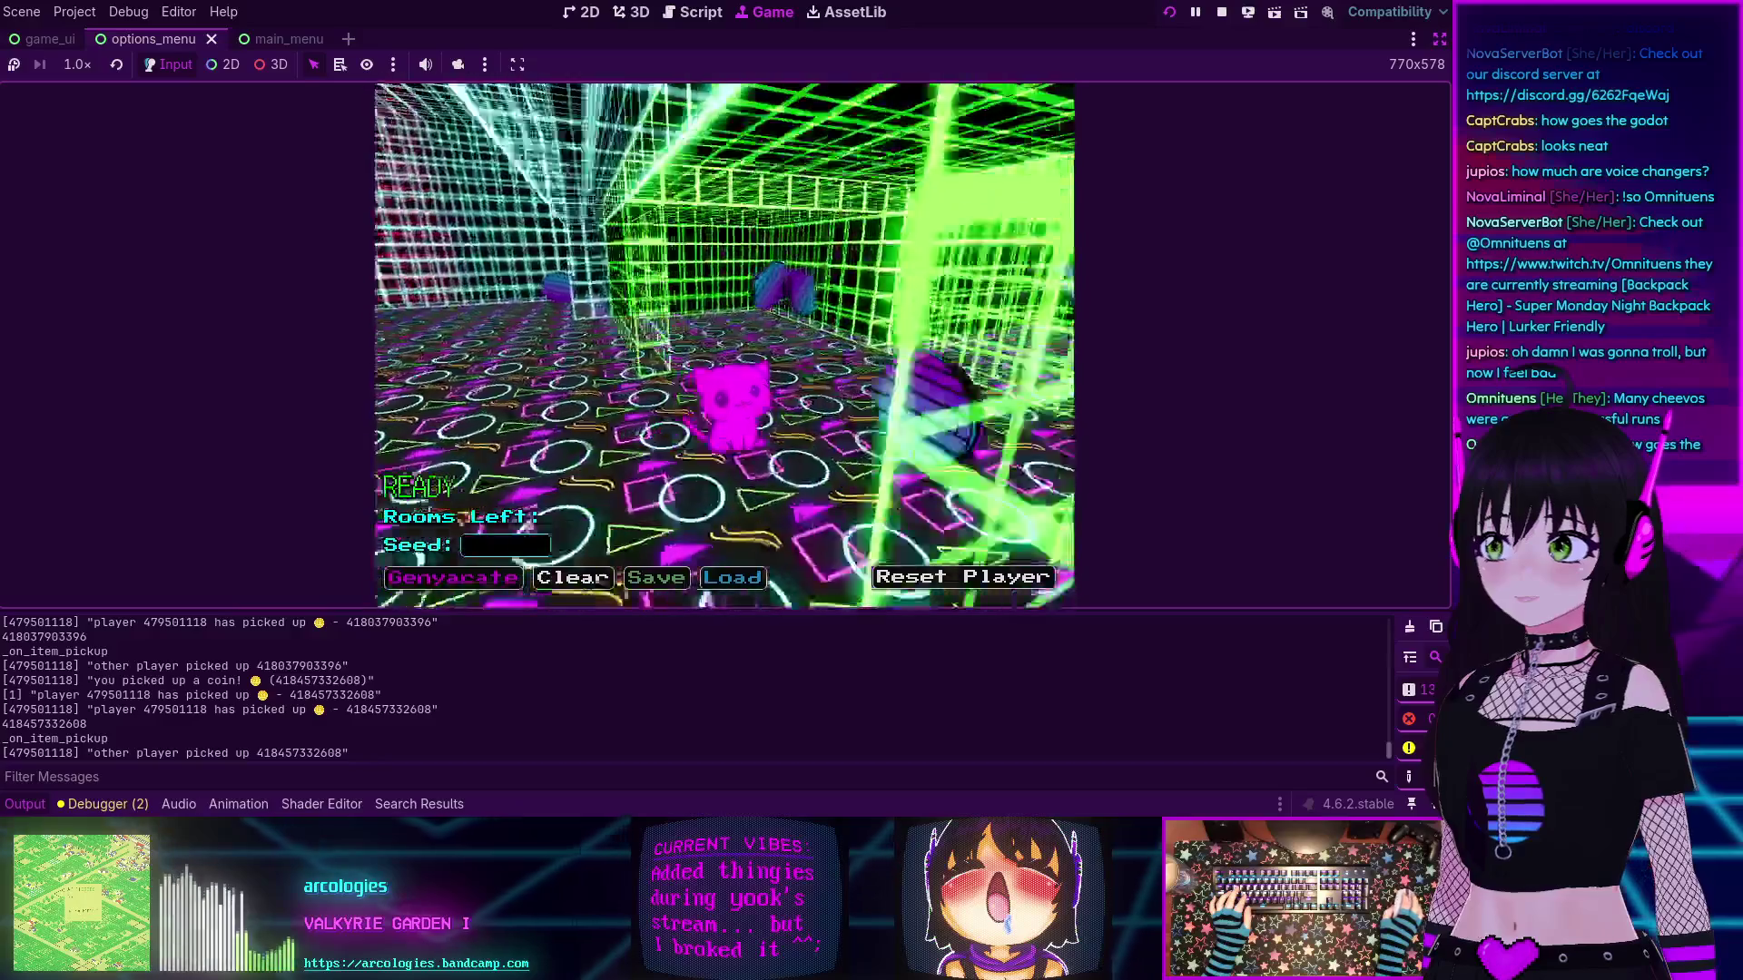
key(w)
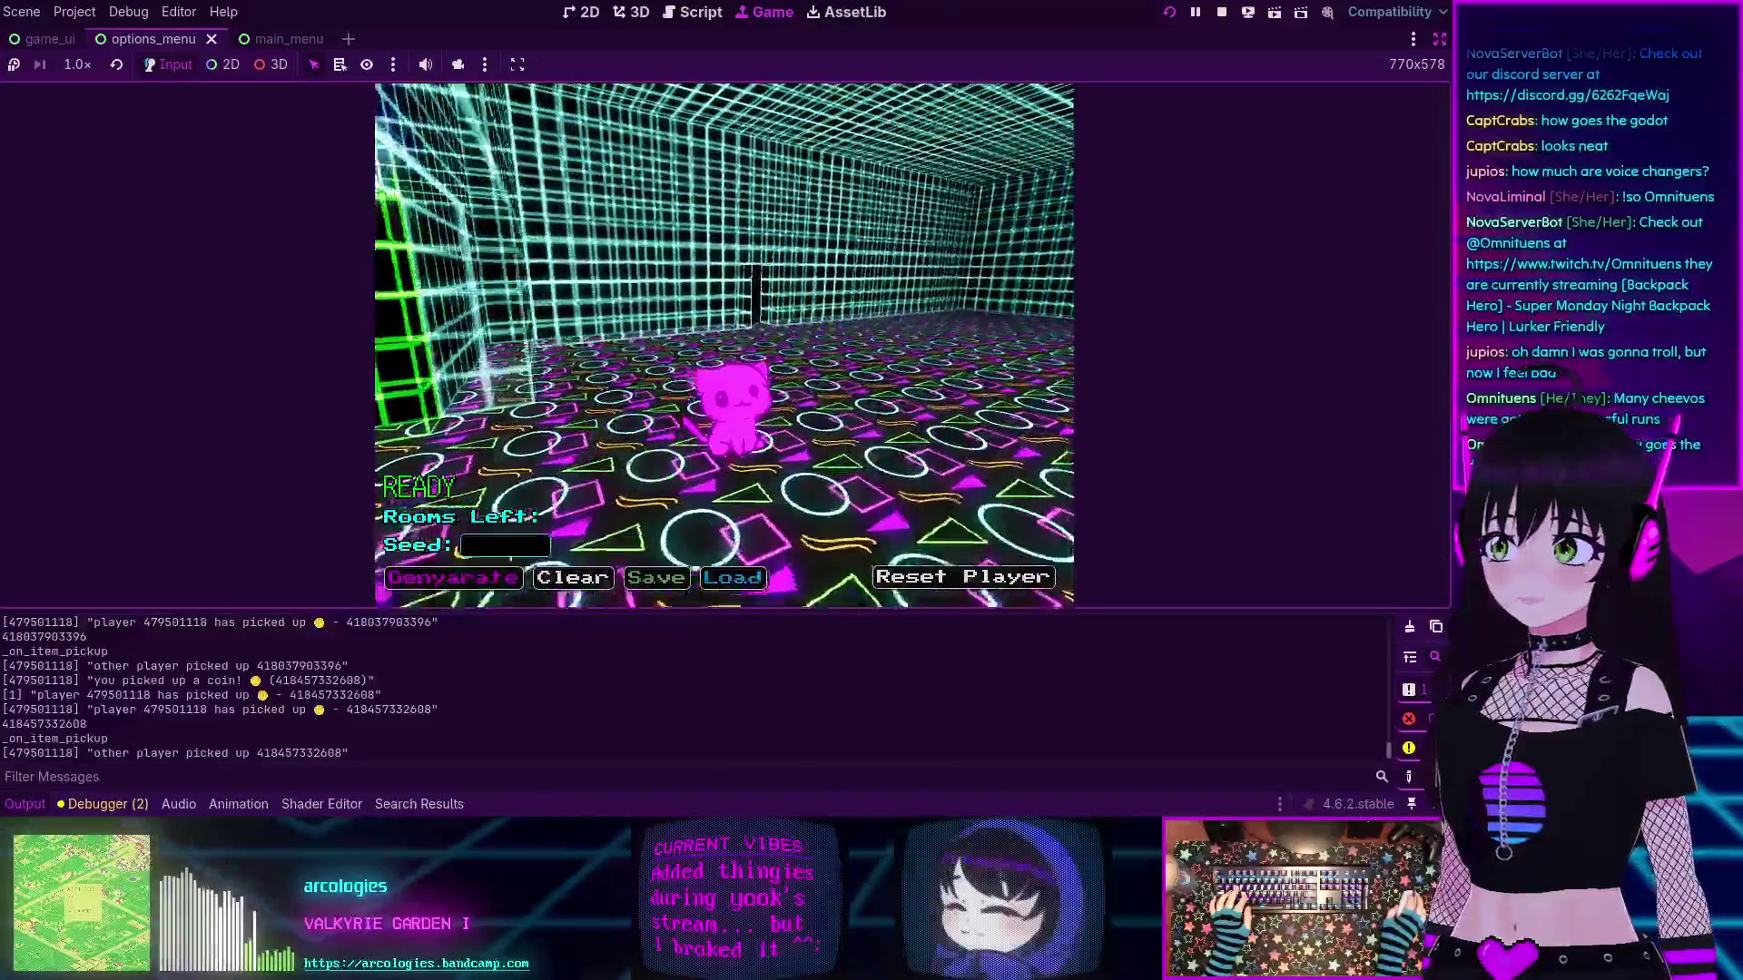
key(w)
key(w)
key(w)
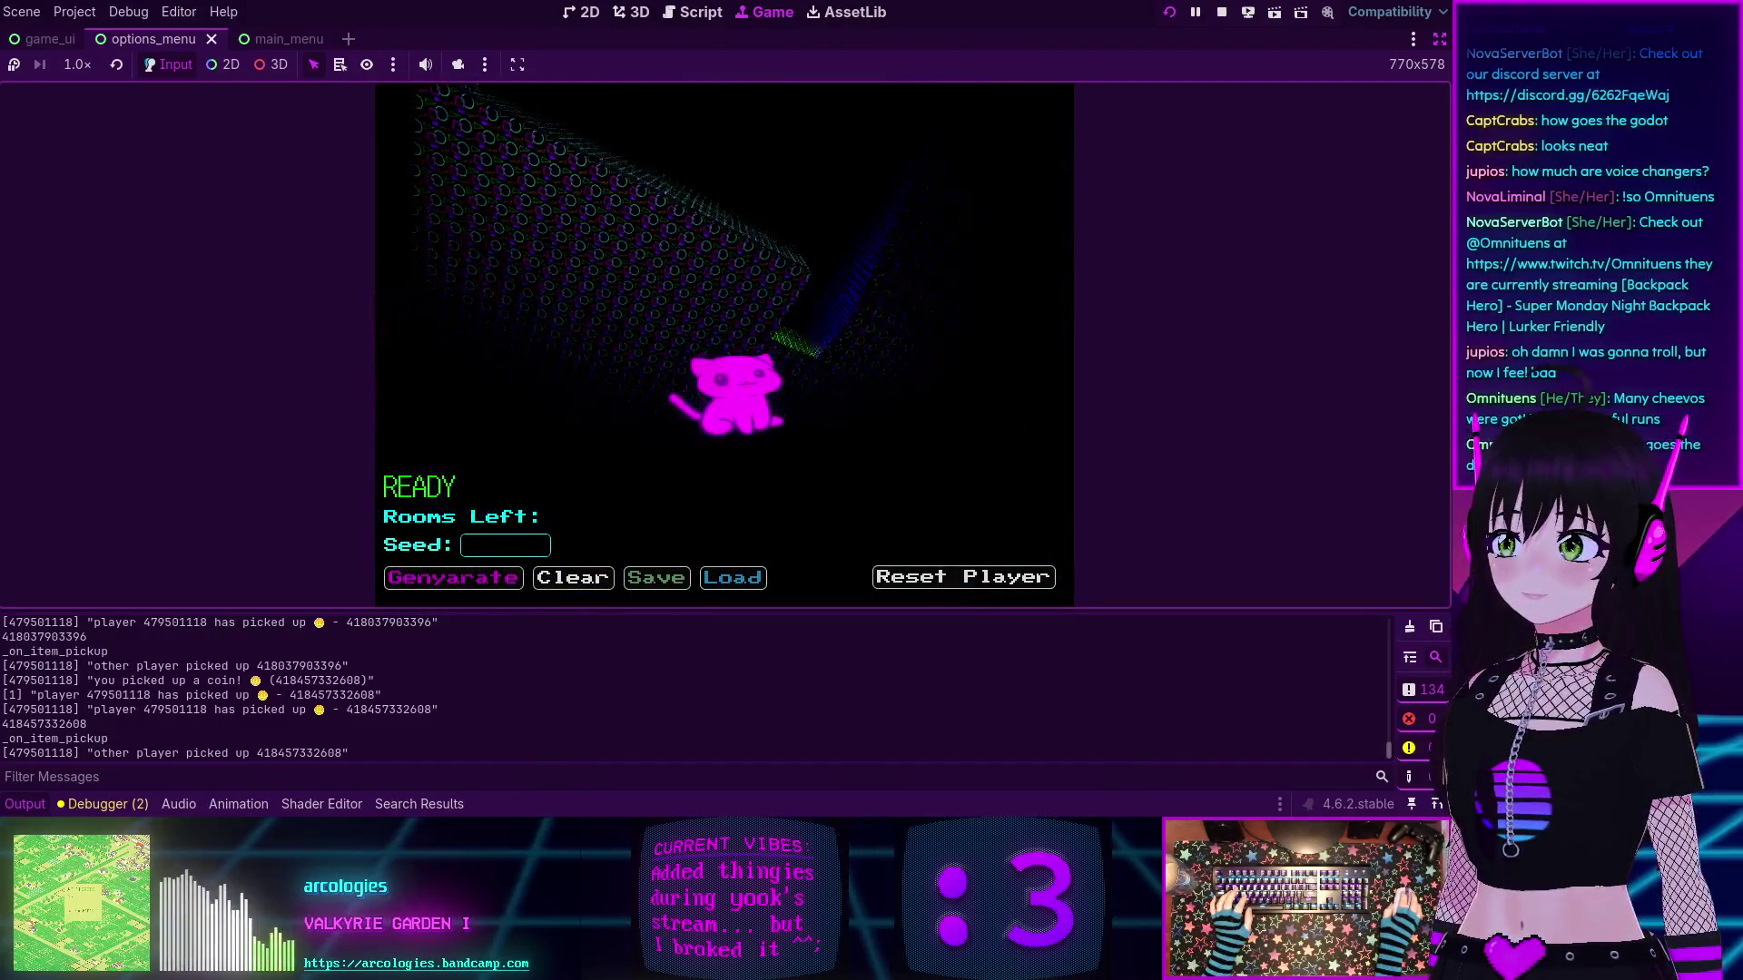
key(w)
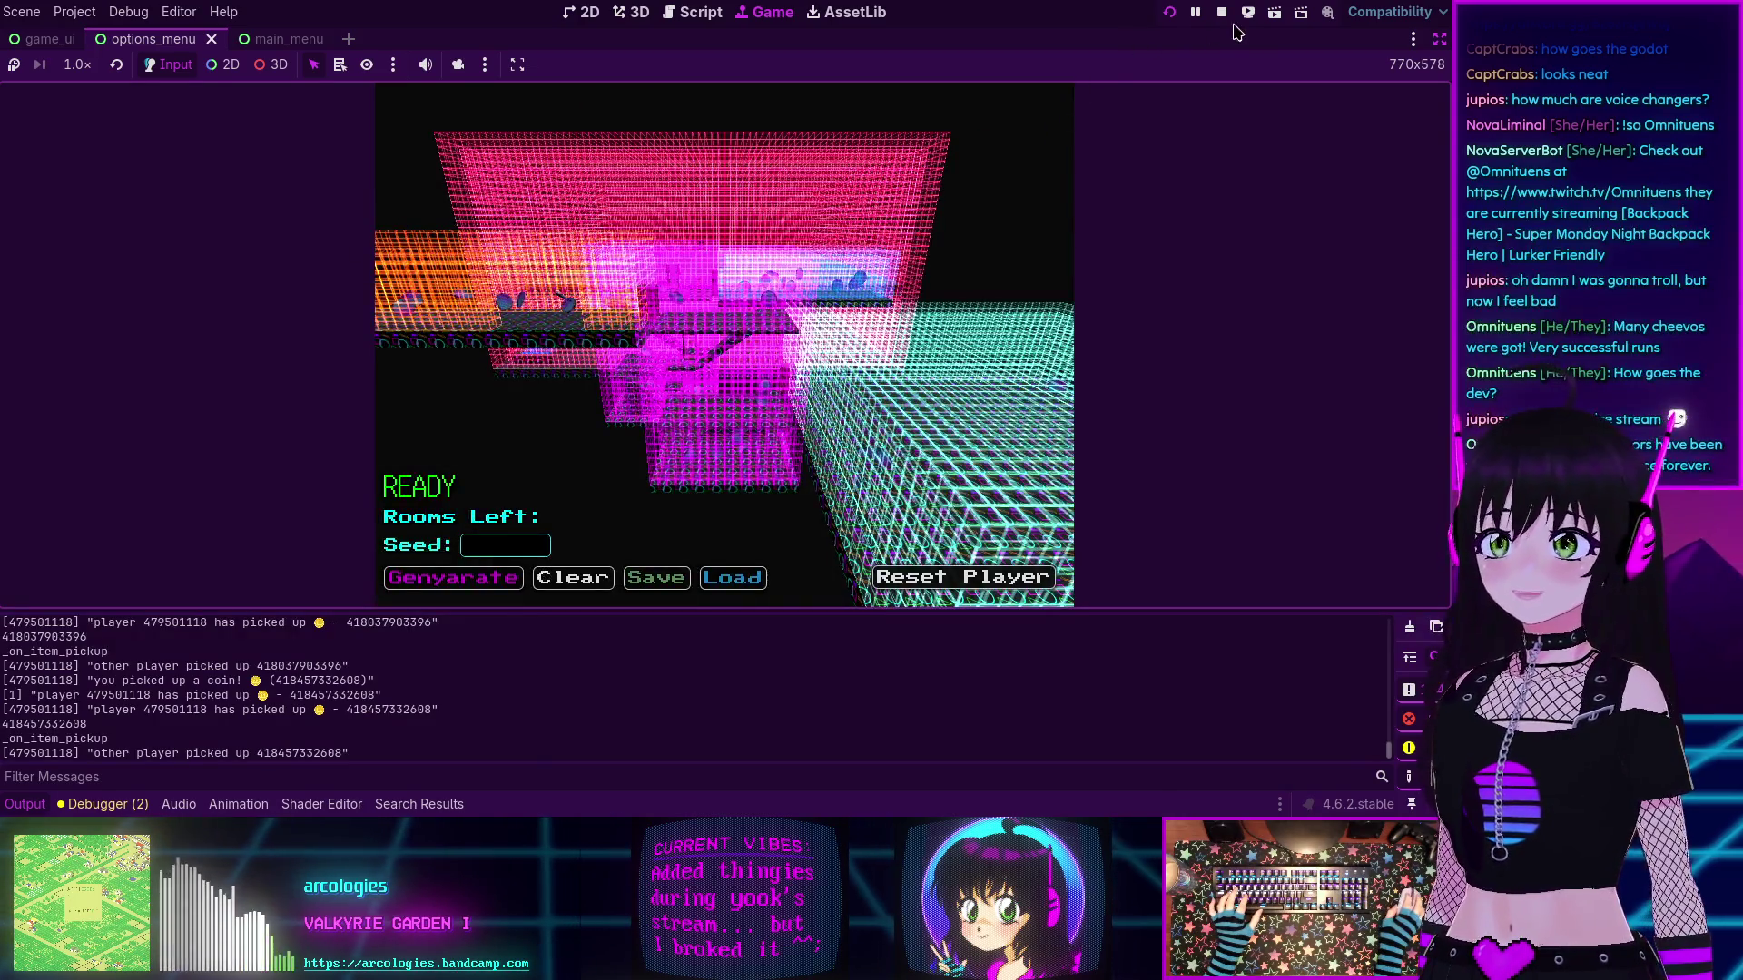
key(F8)
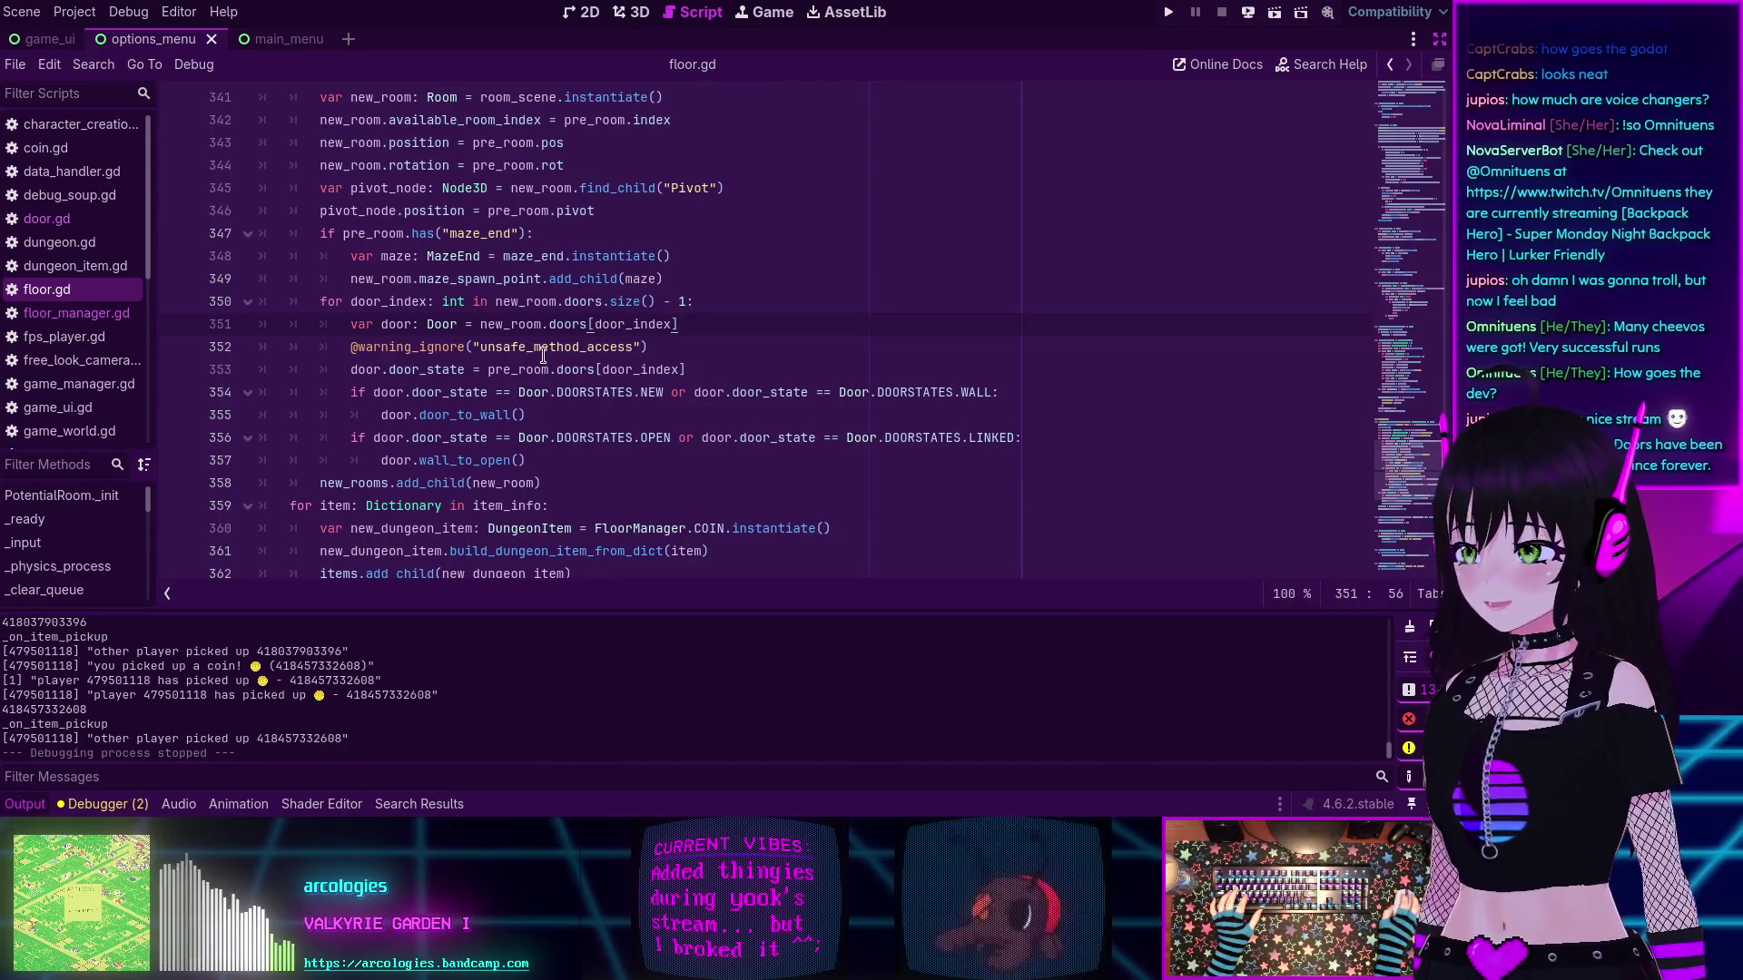
- Scroll floor.gd back to the room-building loop and place the caret on line 349's maze-end spawn line
scroll(481, 327, down, 1)
scroll(435, 309, up, 1)
scroll(429, 305, up, 2)
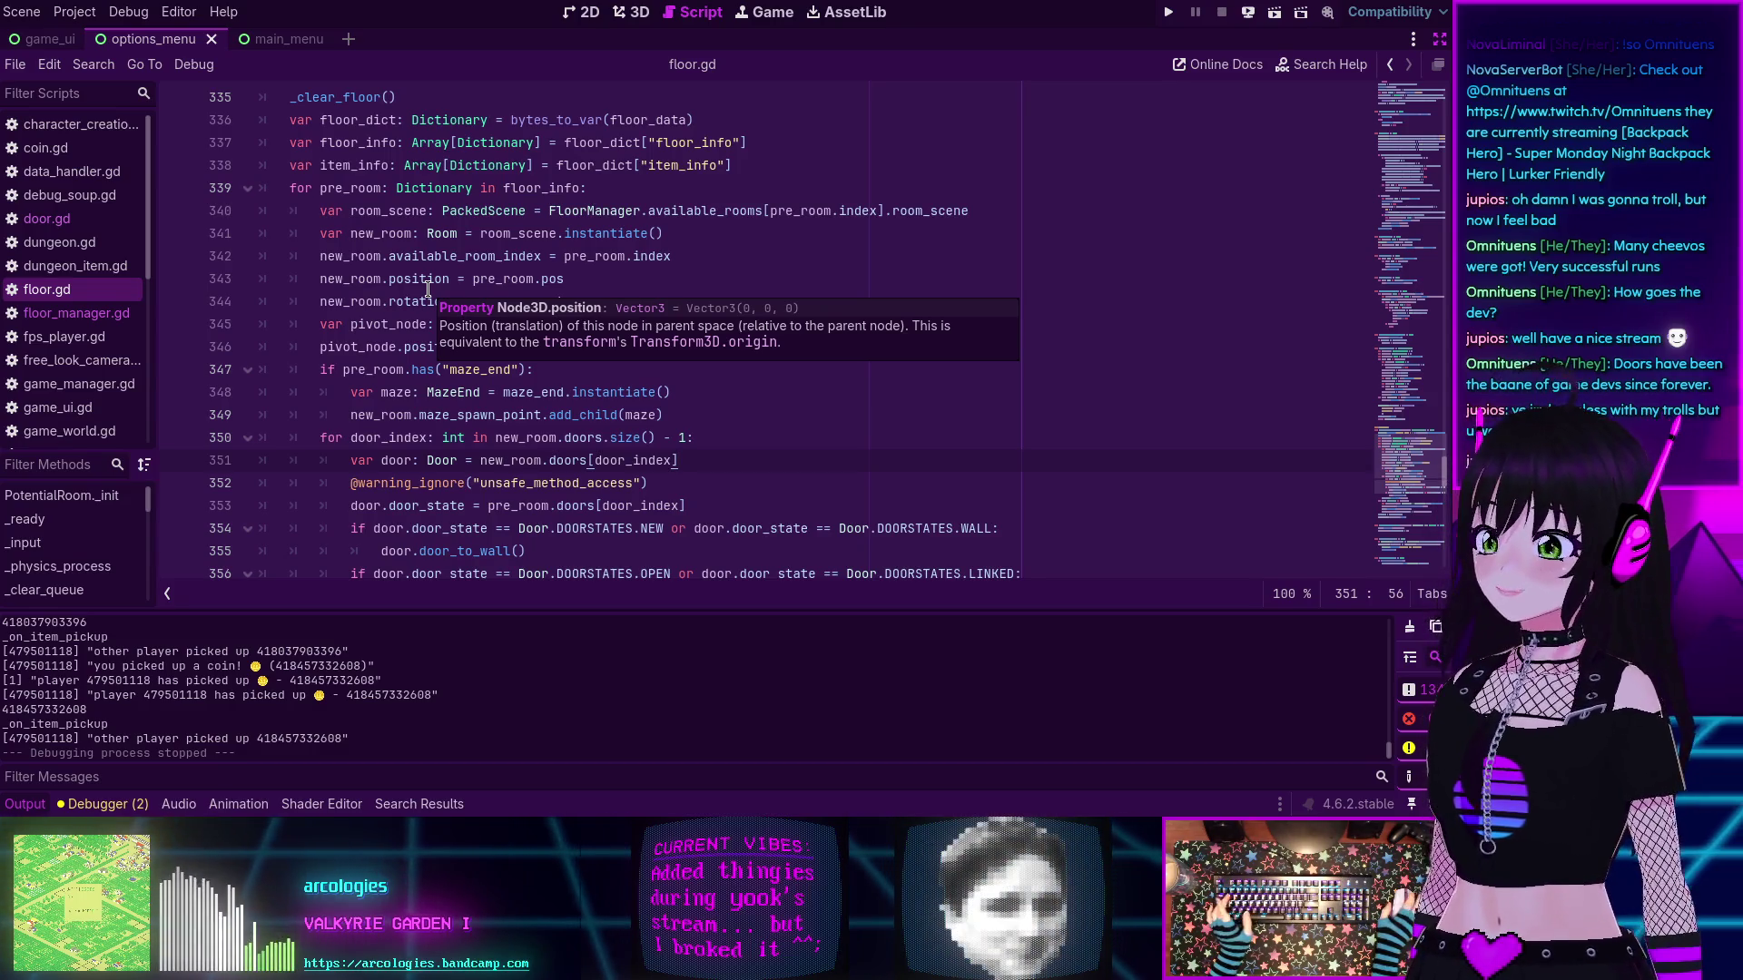
click(728, 419)
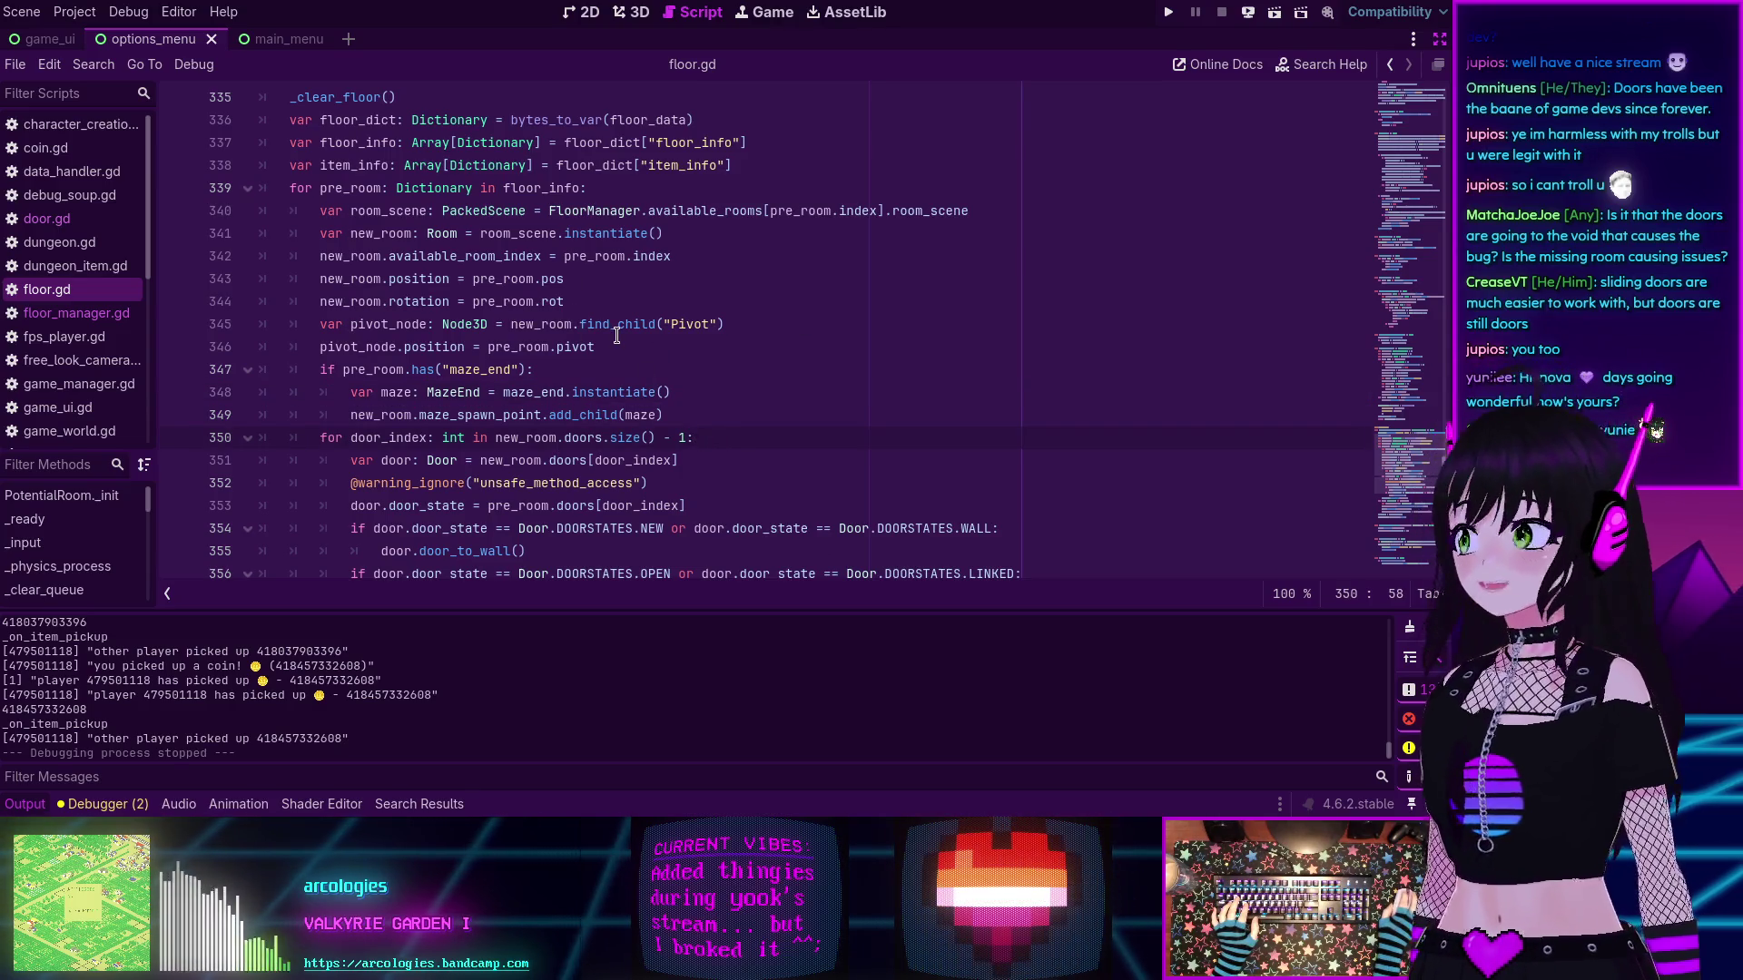
mouse_move(617, 335)
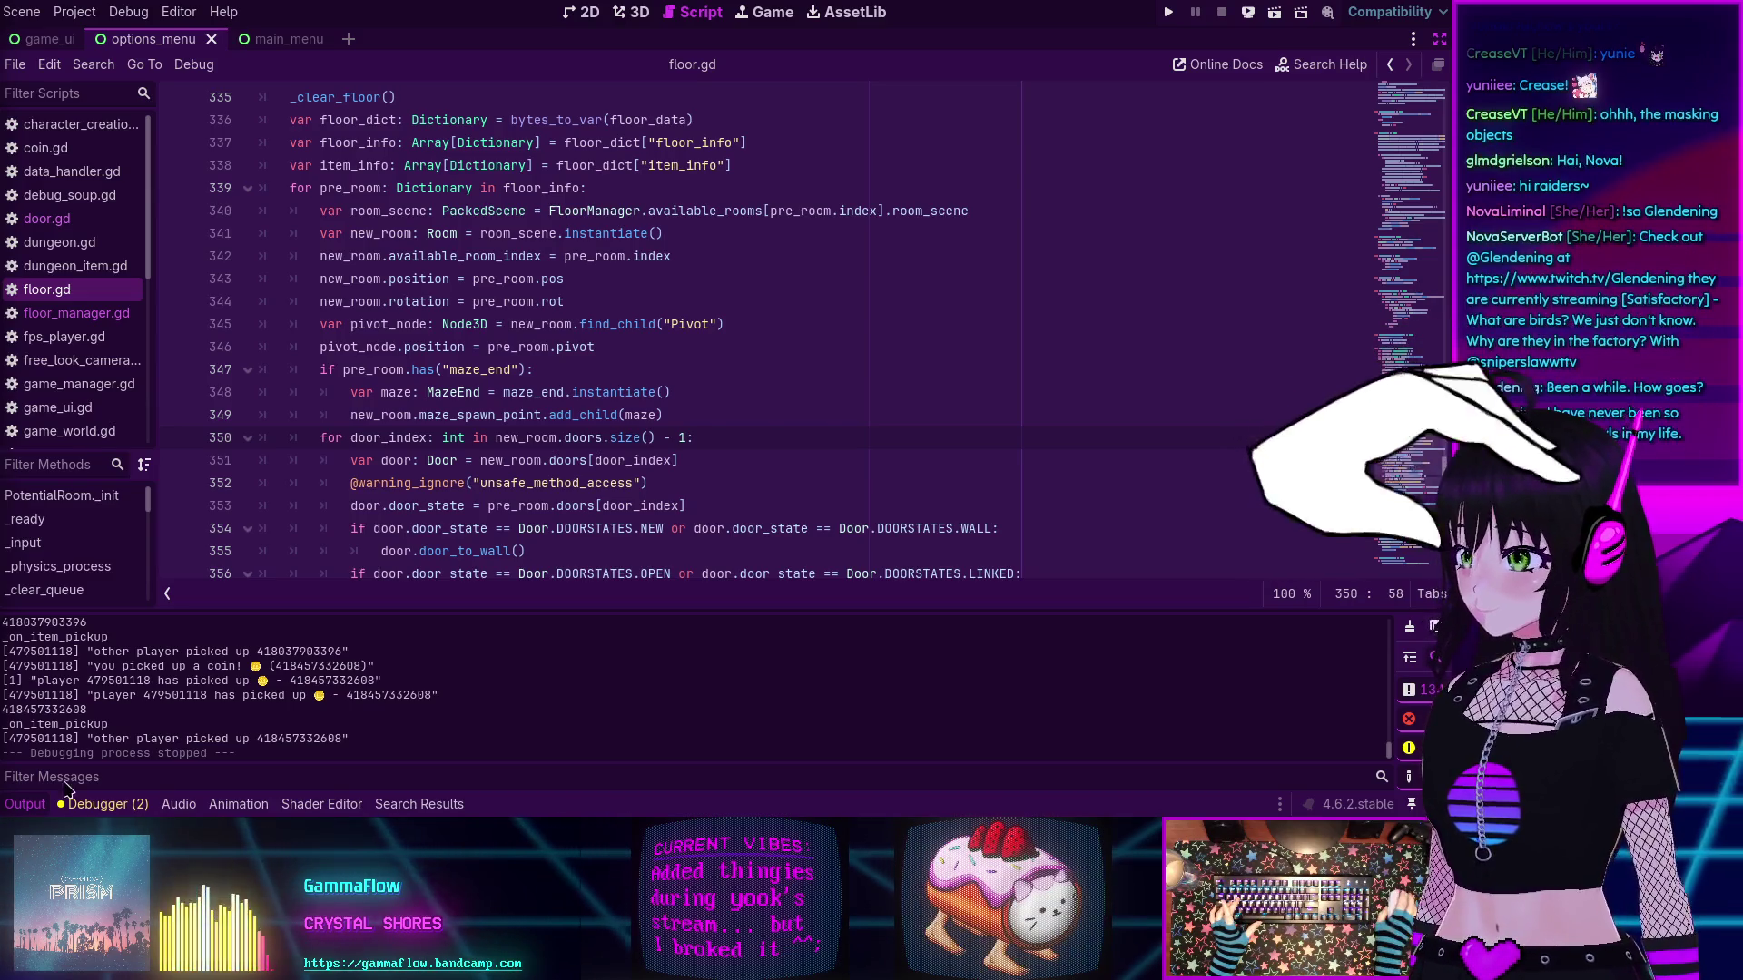
- Run the project and join via Join Game, Character Creation and Connect to enter the maze
click(1172, 14)
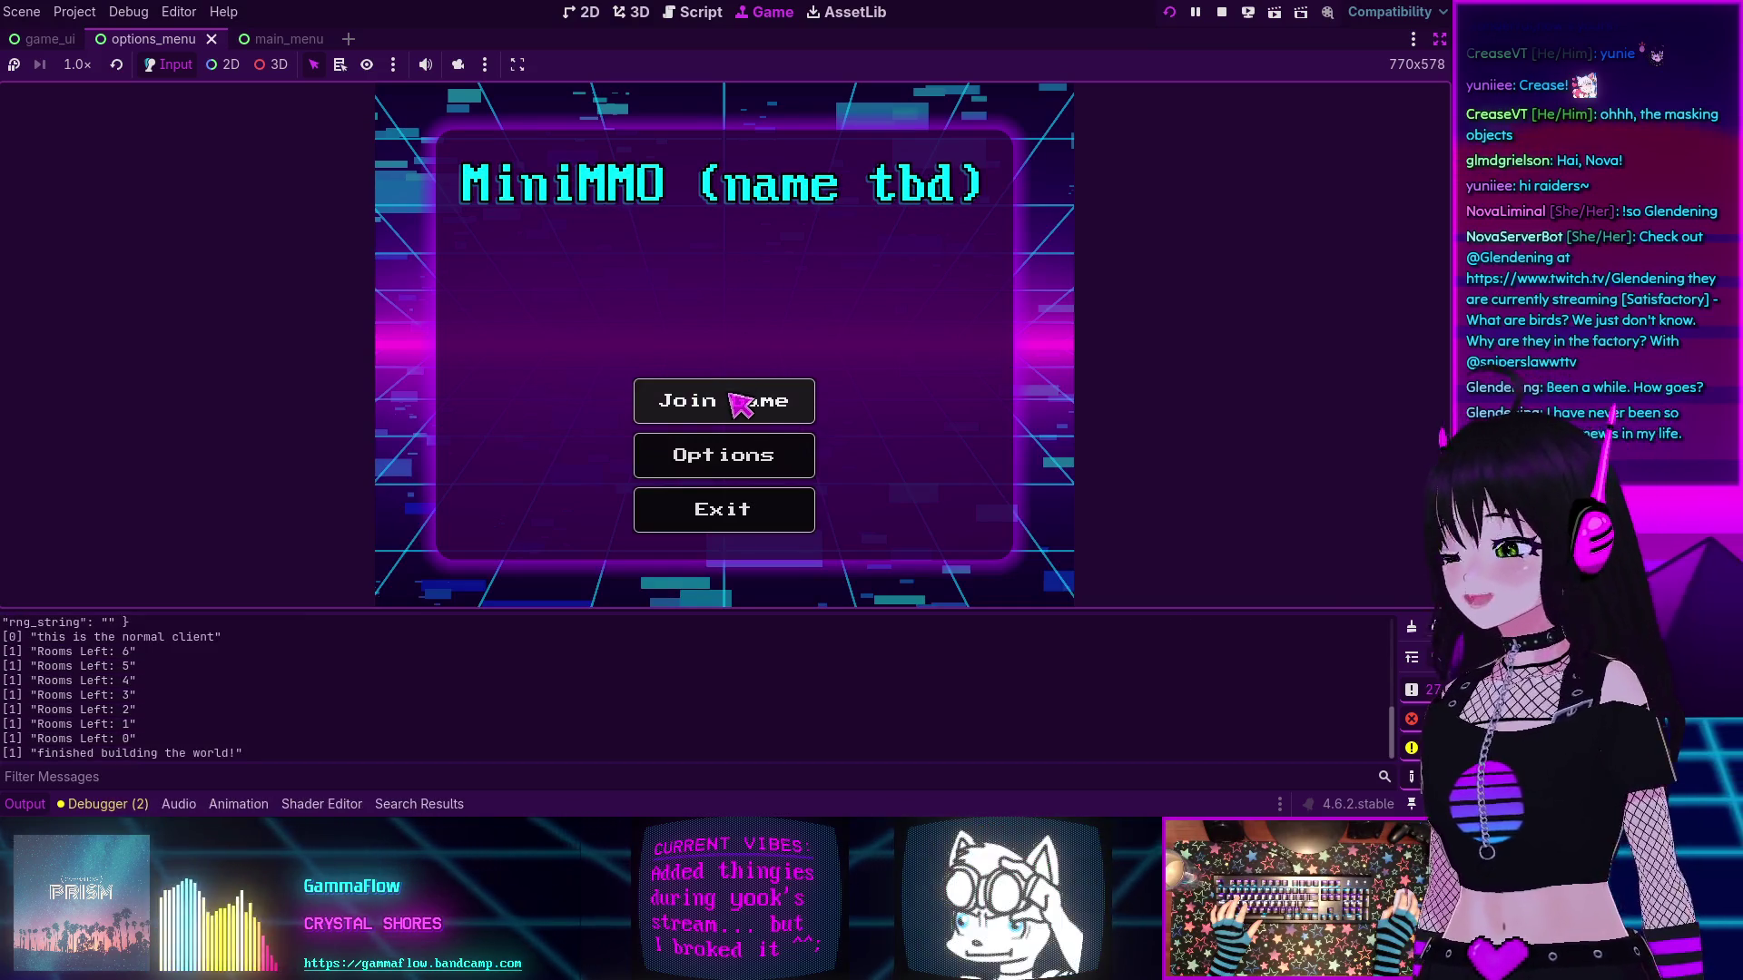
click(732, 396)
click(885, 524)
click(747, 404)
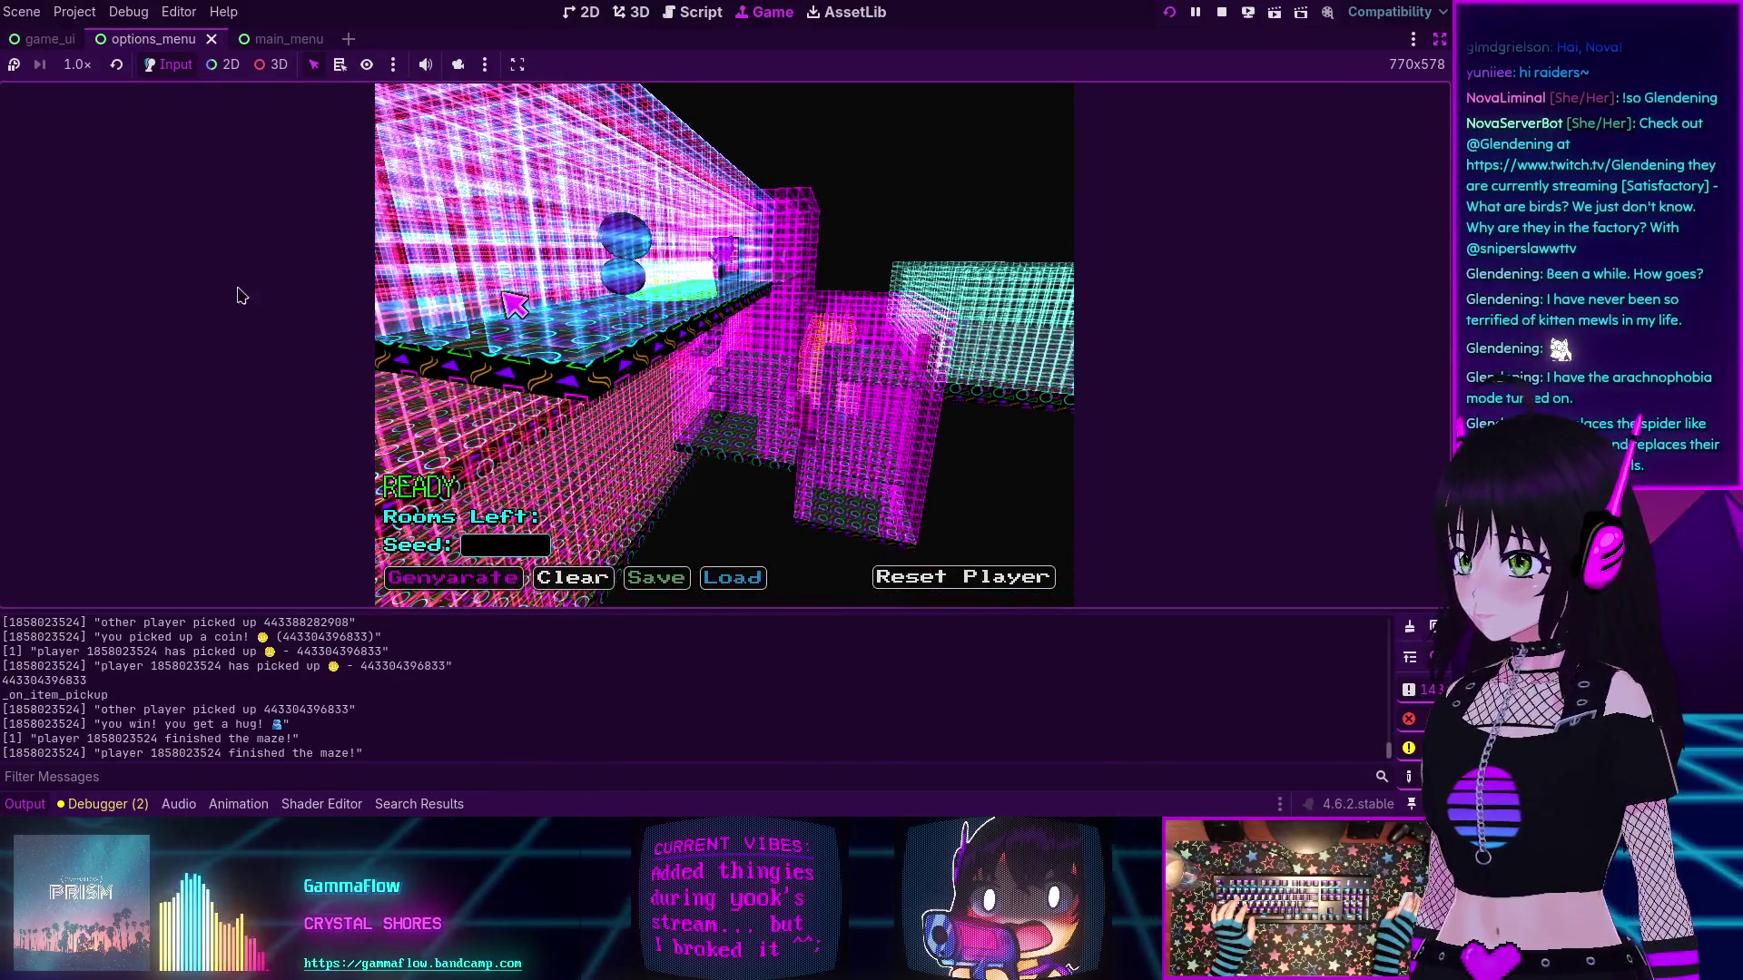
- Press Genyarate in the game UI to build a new maze until Rooms Left reaches 0
click(452, 578)
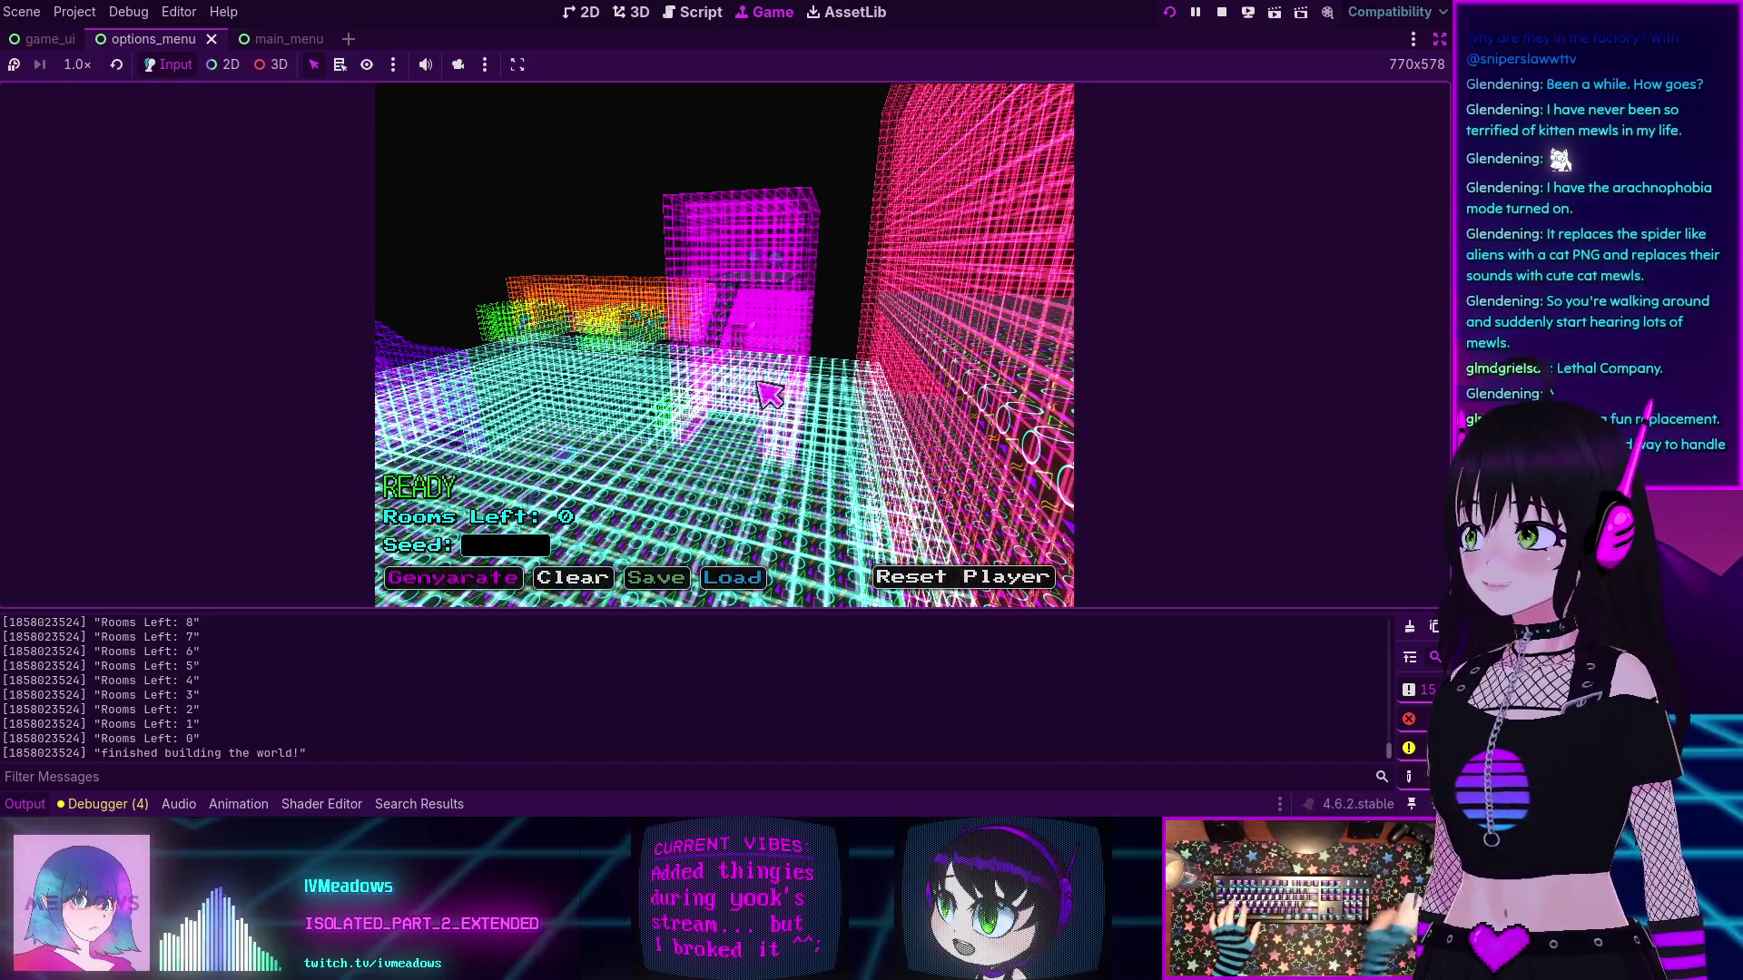
- Capture the mouse in the game view to control the pink cat in first person
click(753, 388)
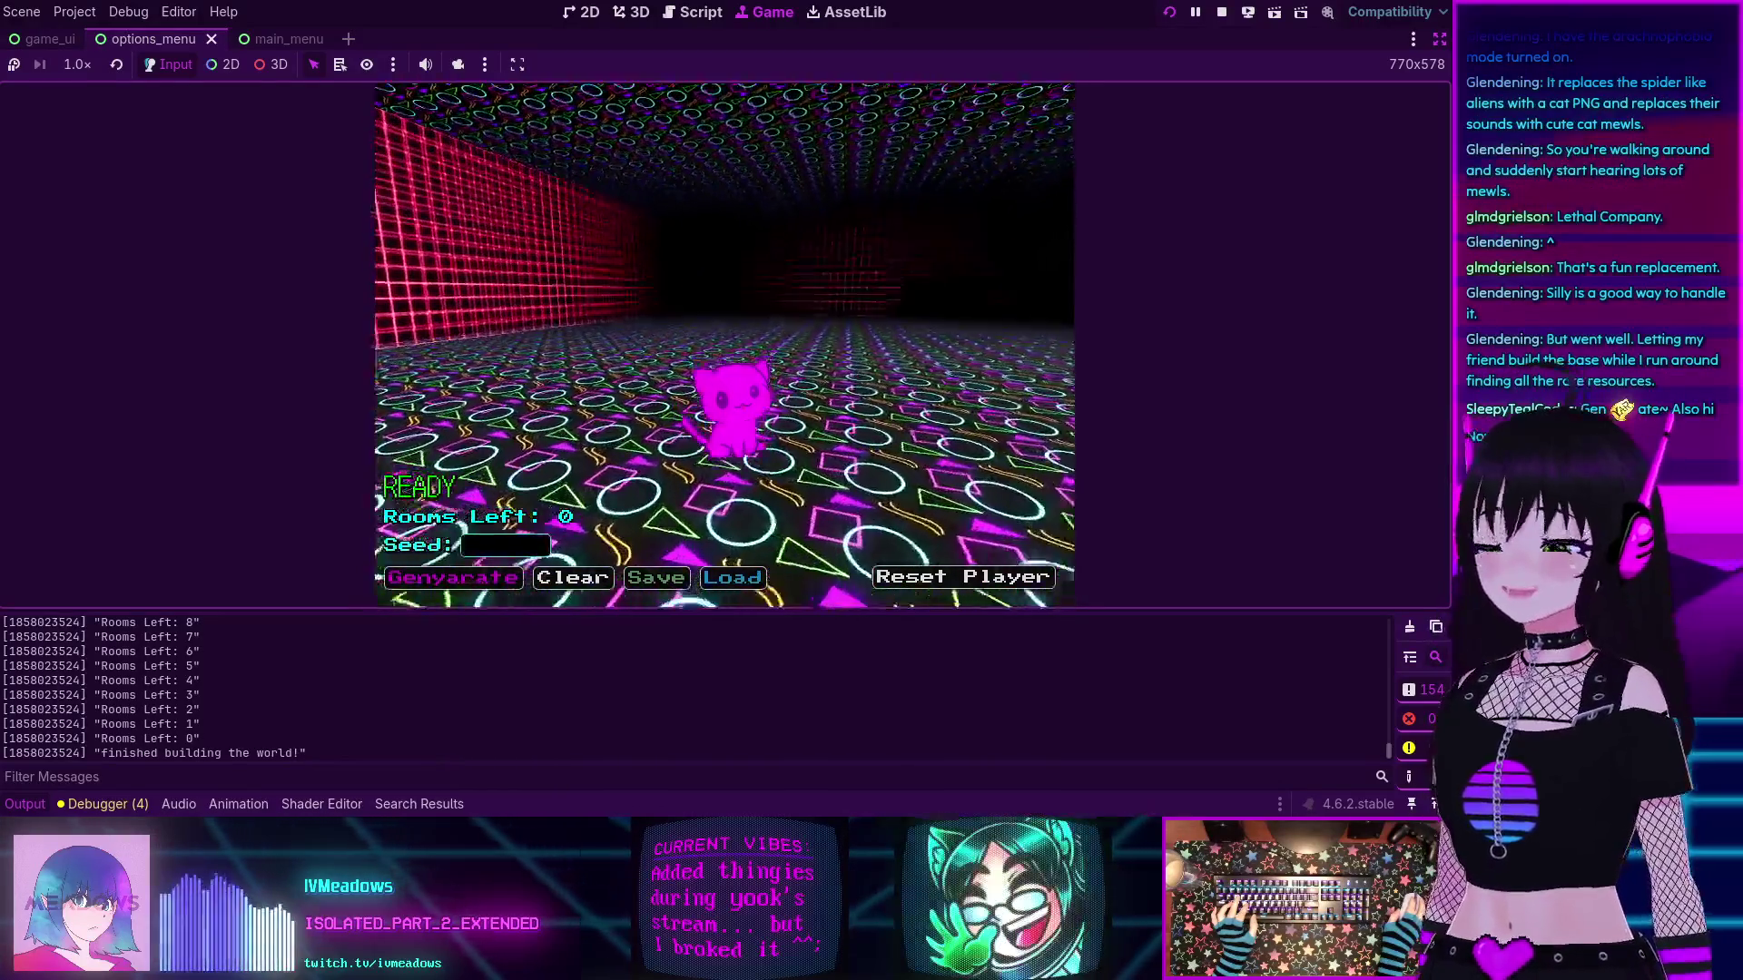
- Leave the overhead maze view and control the pink cat again to collect coins
key(Escape)
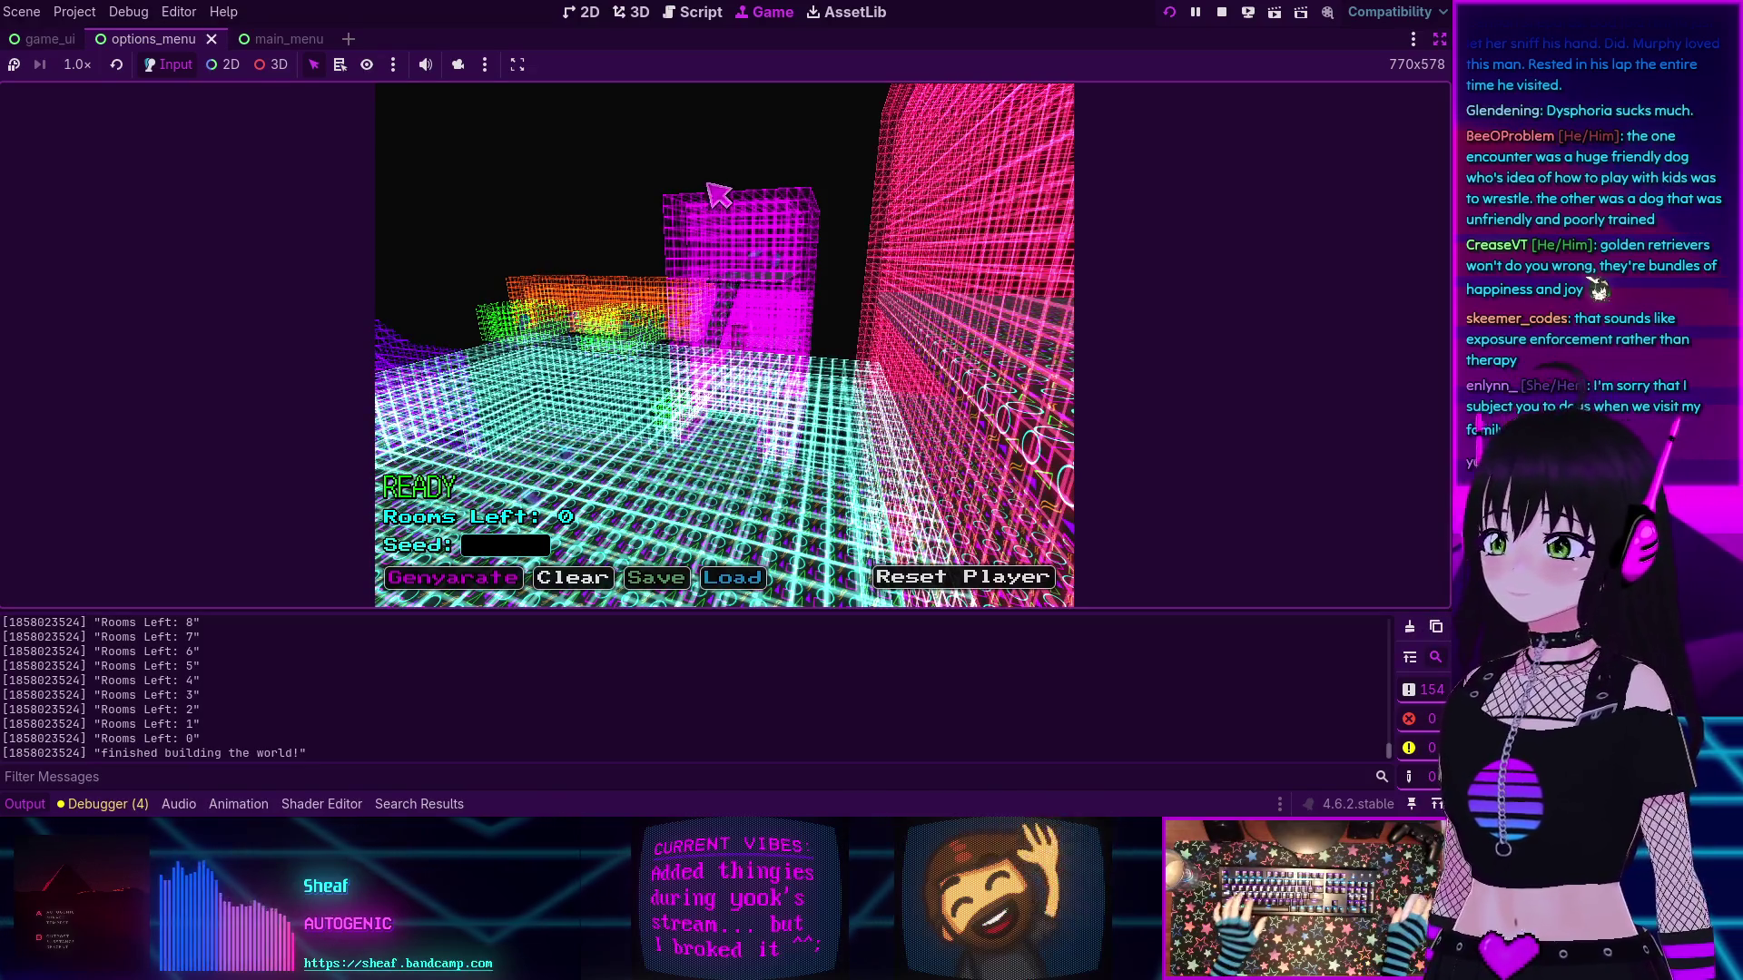
key(Tab)
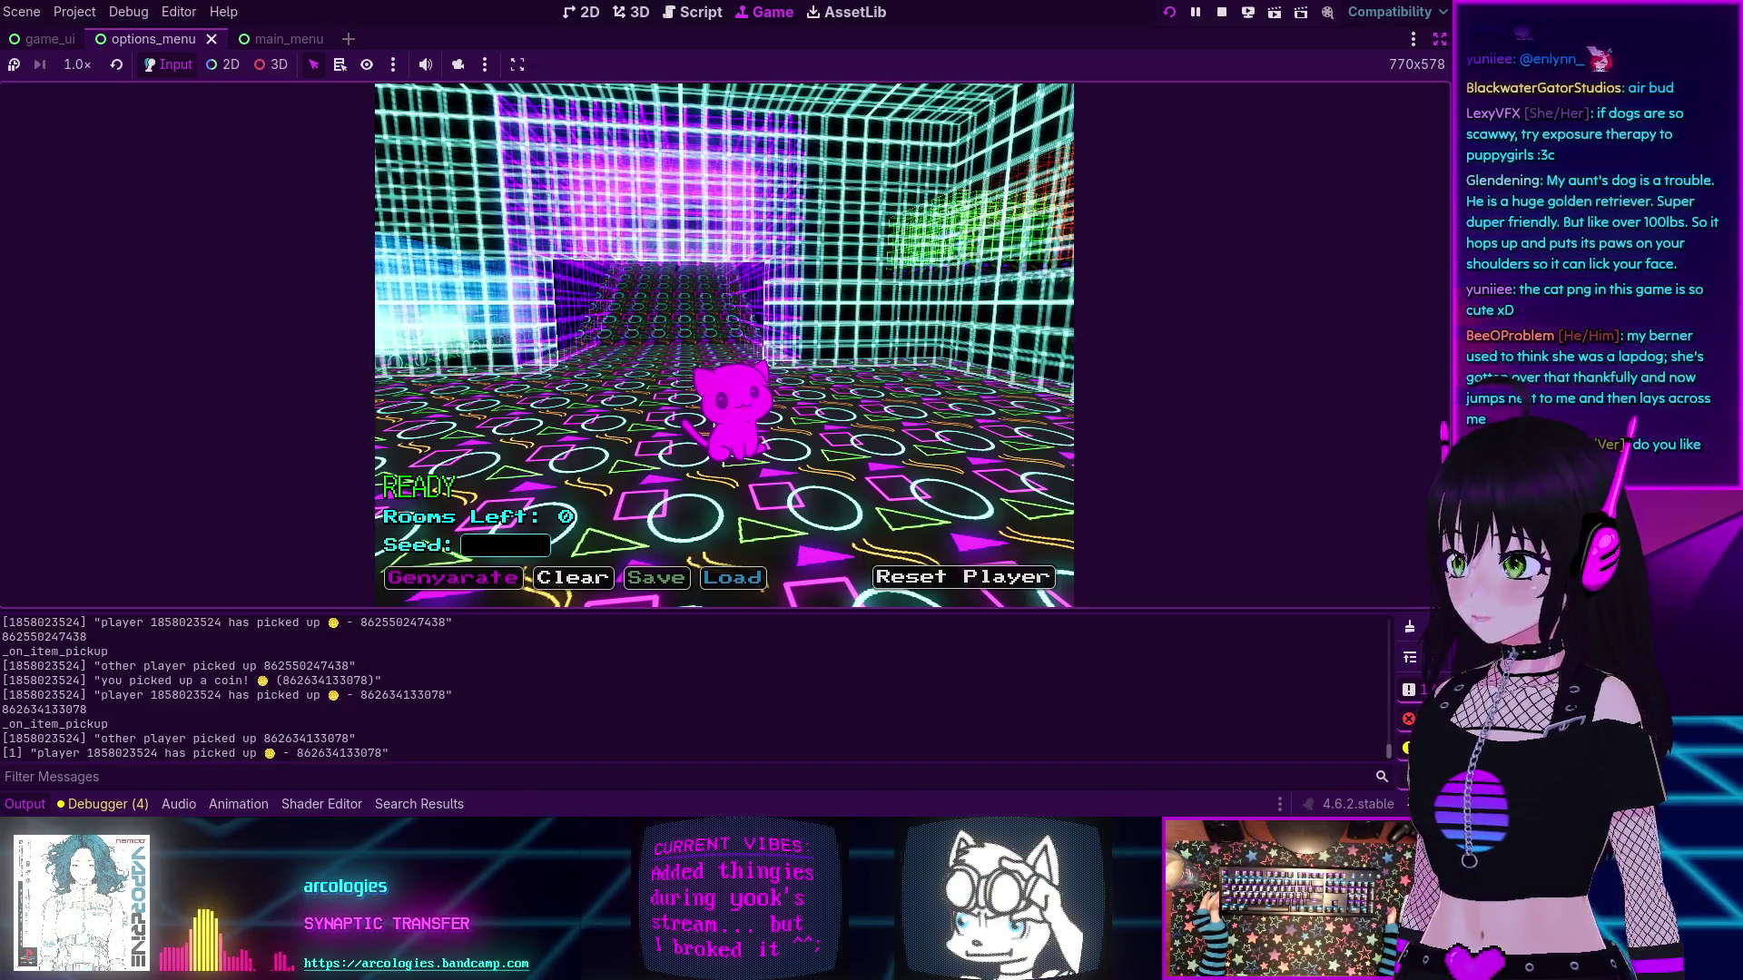
- Walk the cat through the dark doorway out of the maze, then stop and relaunch the game
key(w)
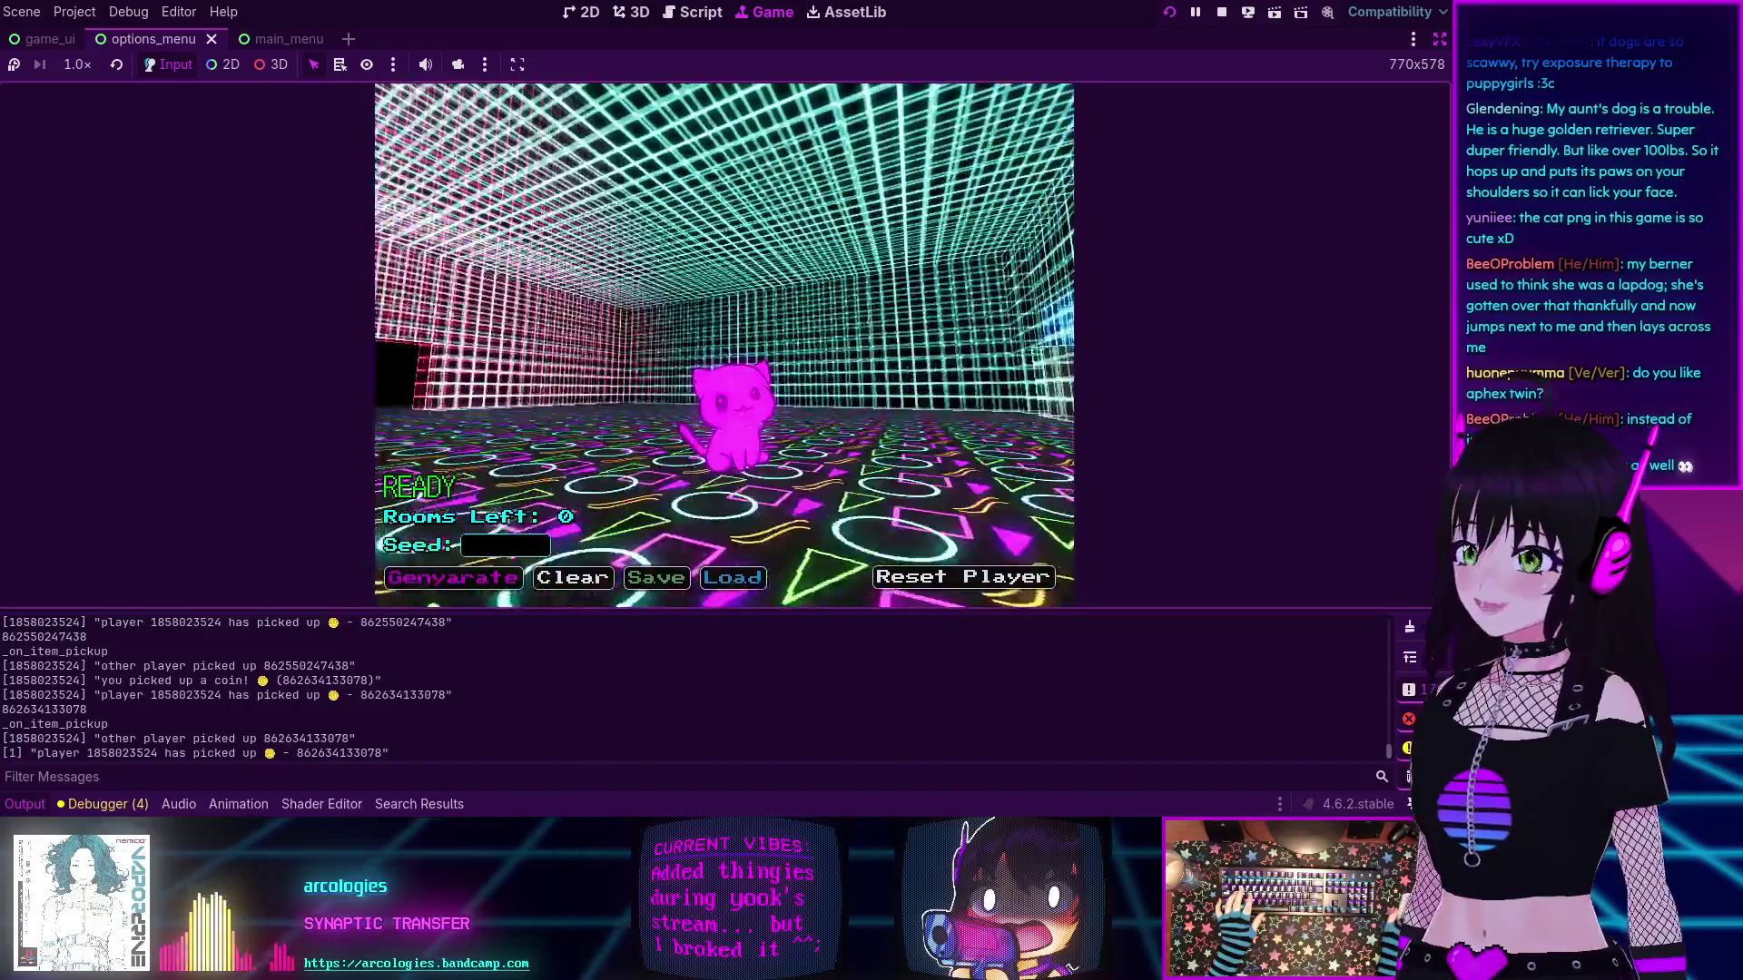
key(a)
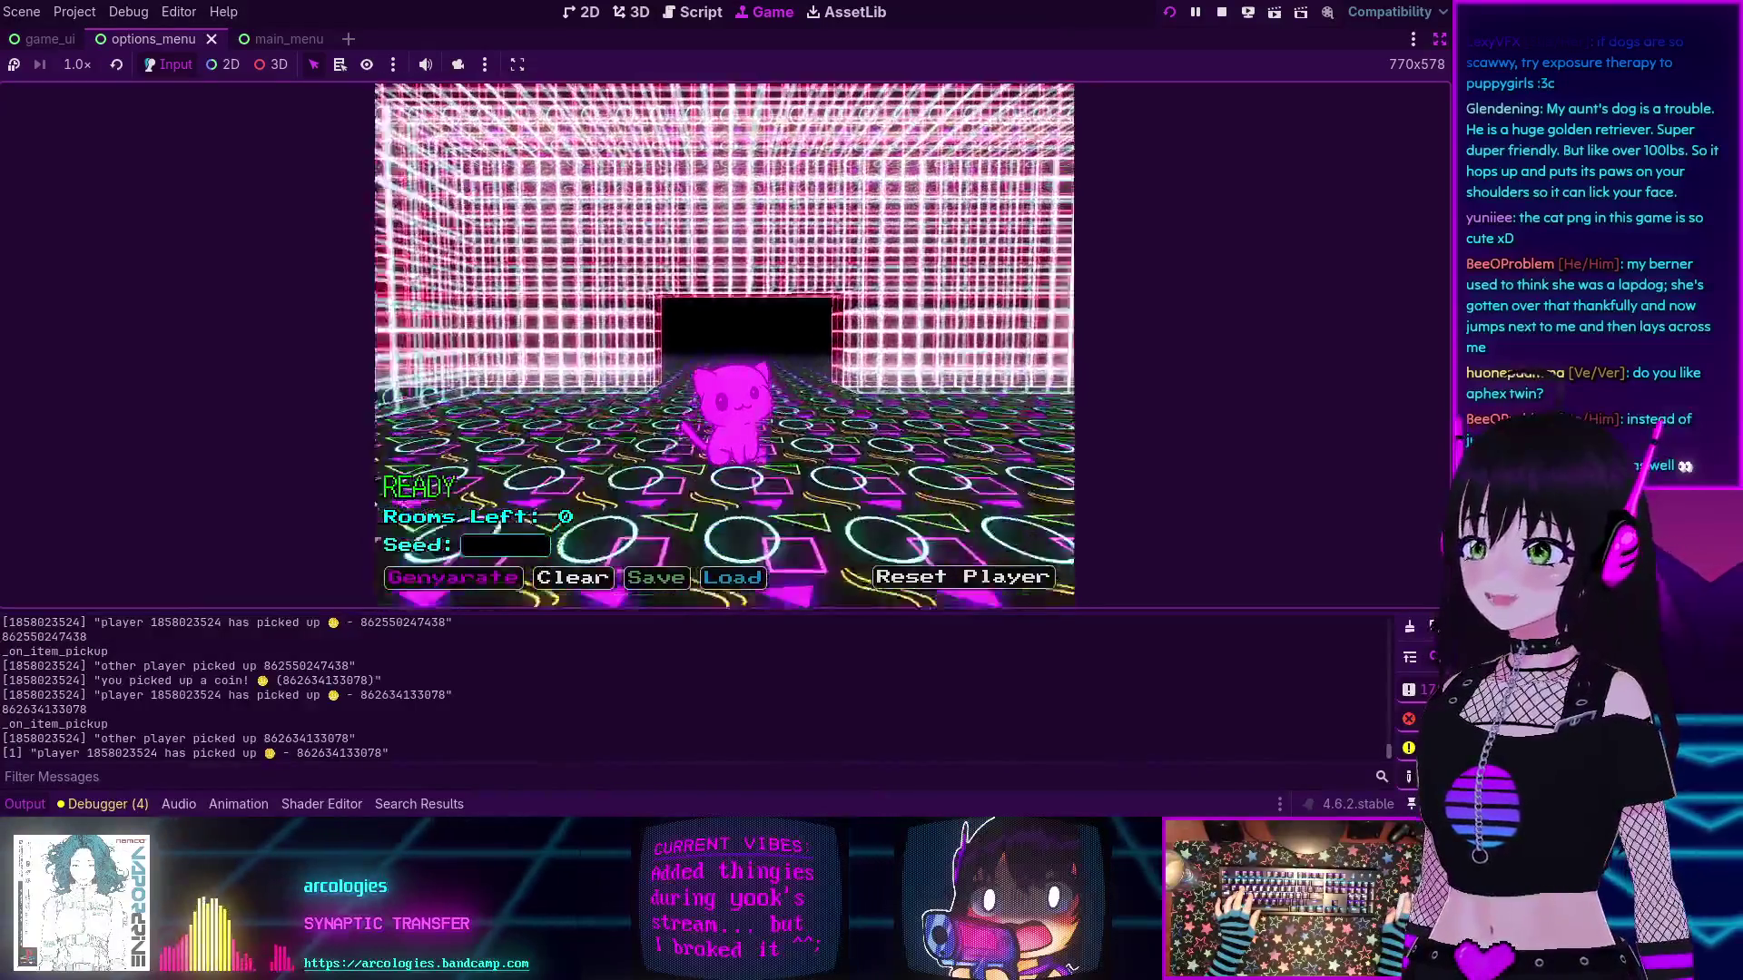
key(w)
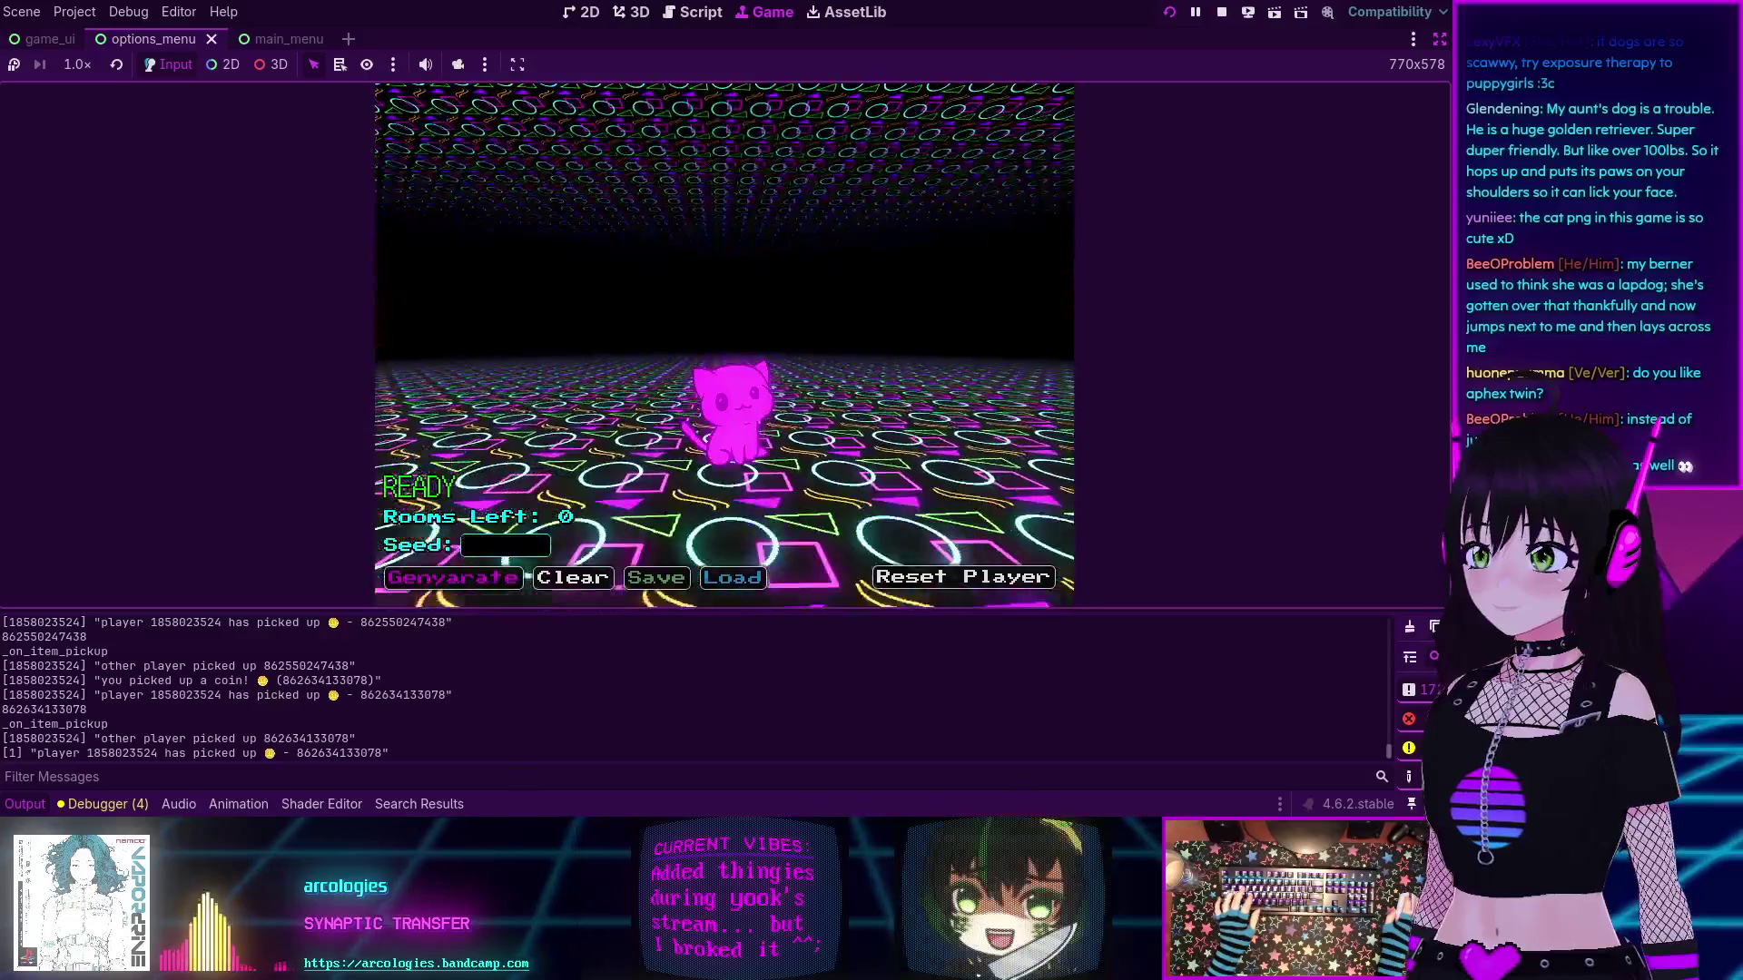
key(a)
click(1222, 12)
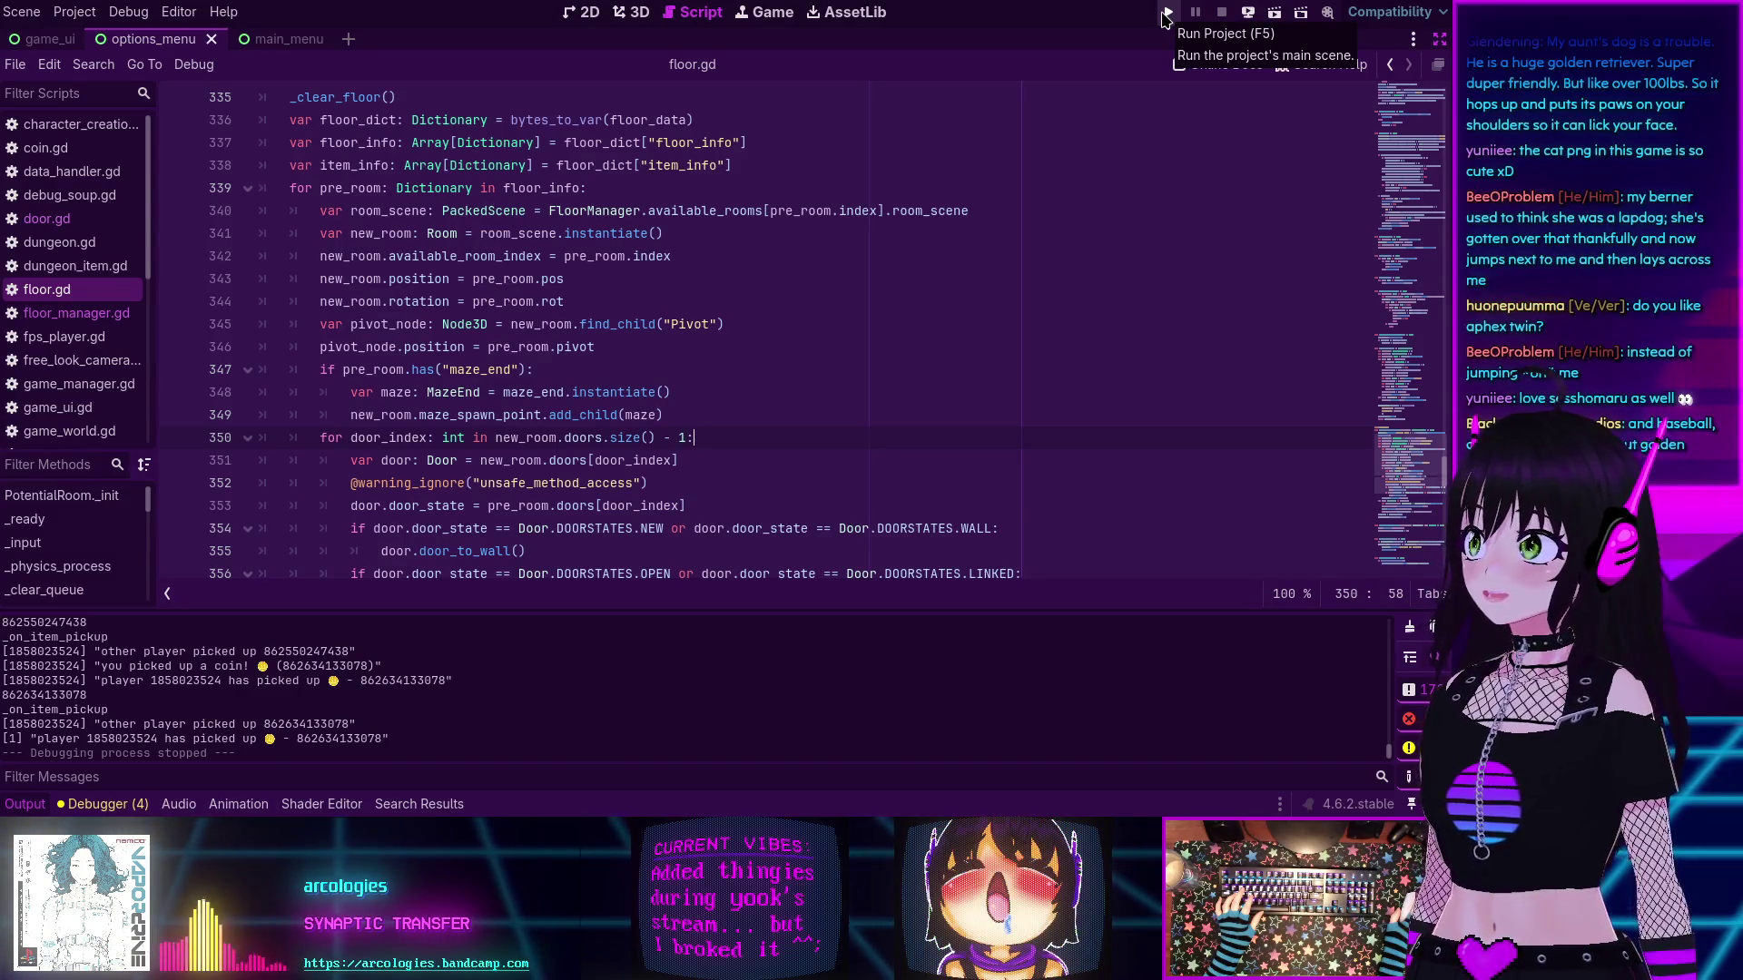
click(1166, 12)
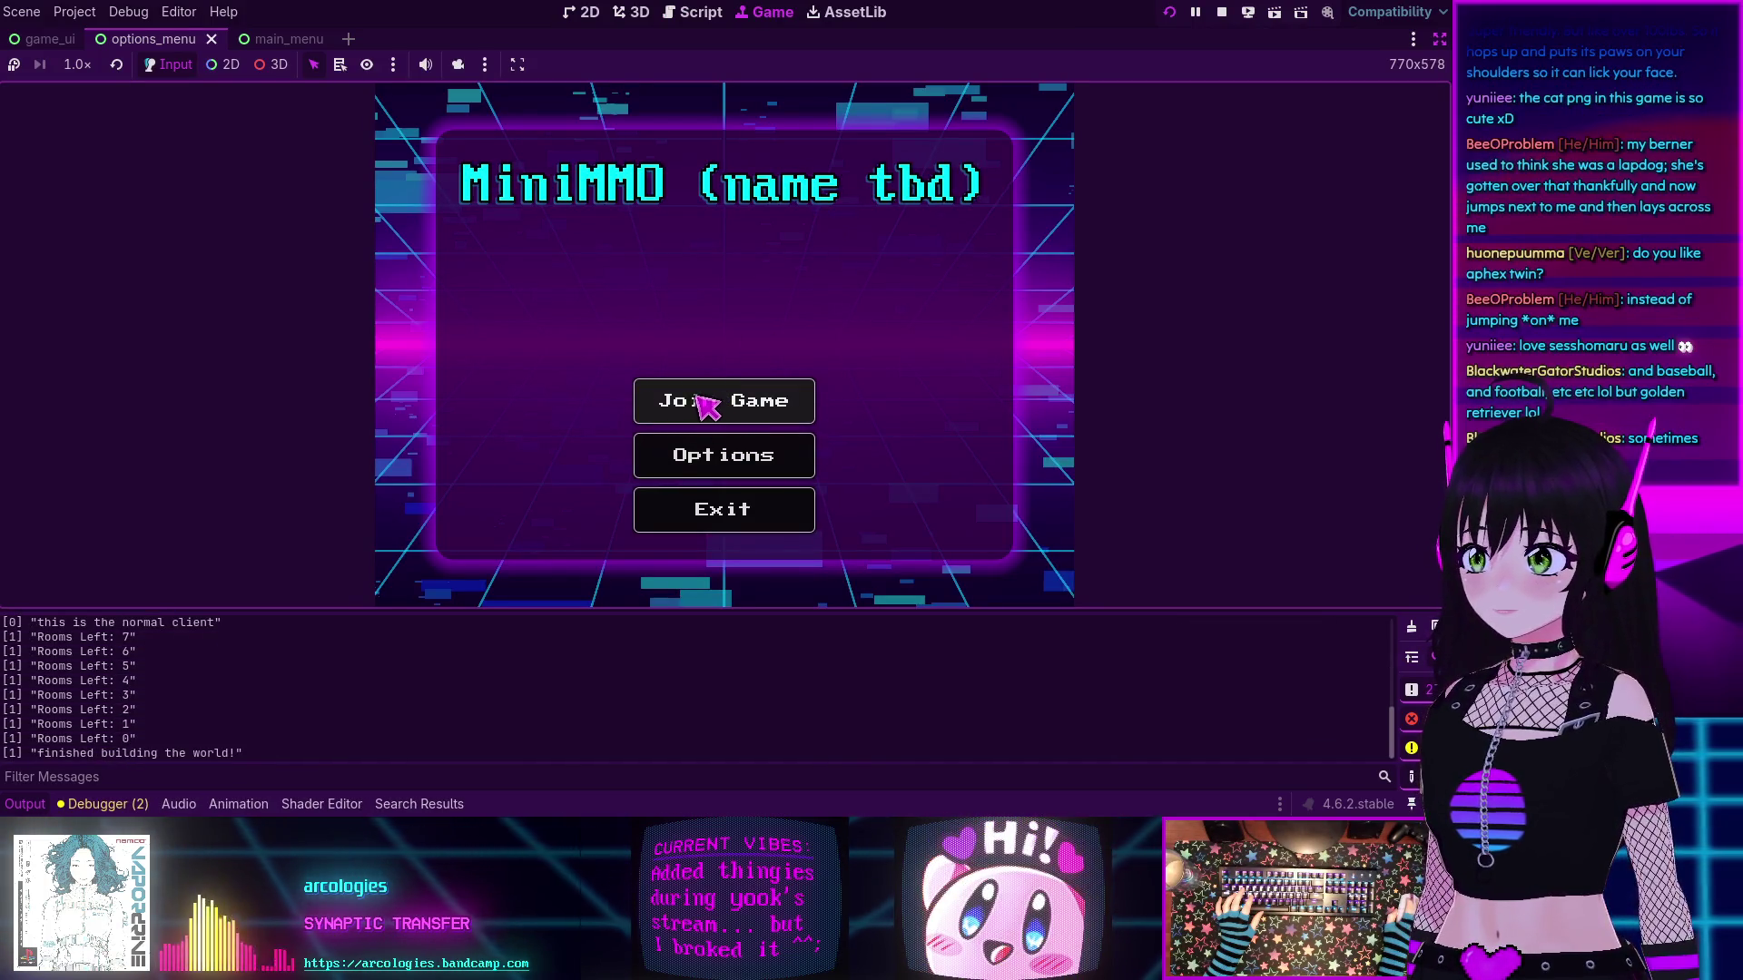
- Choose Join Game on the MiniMMO menu and browse the Character Creation screen
click(705, 402)
scroll(736, 399, down, 1)
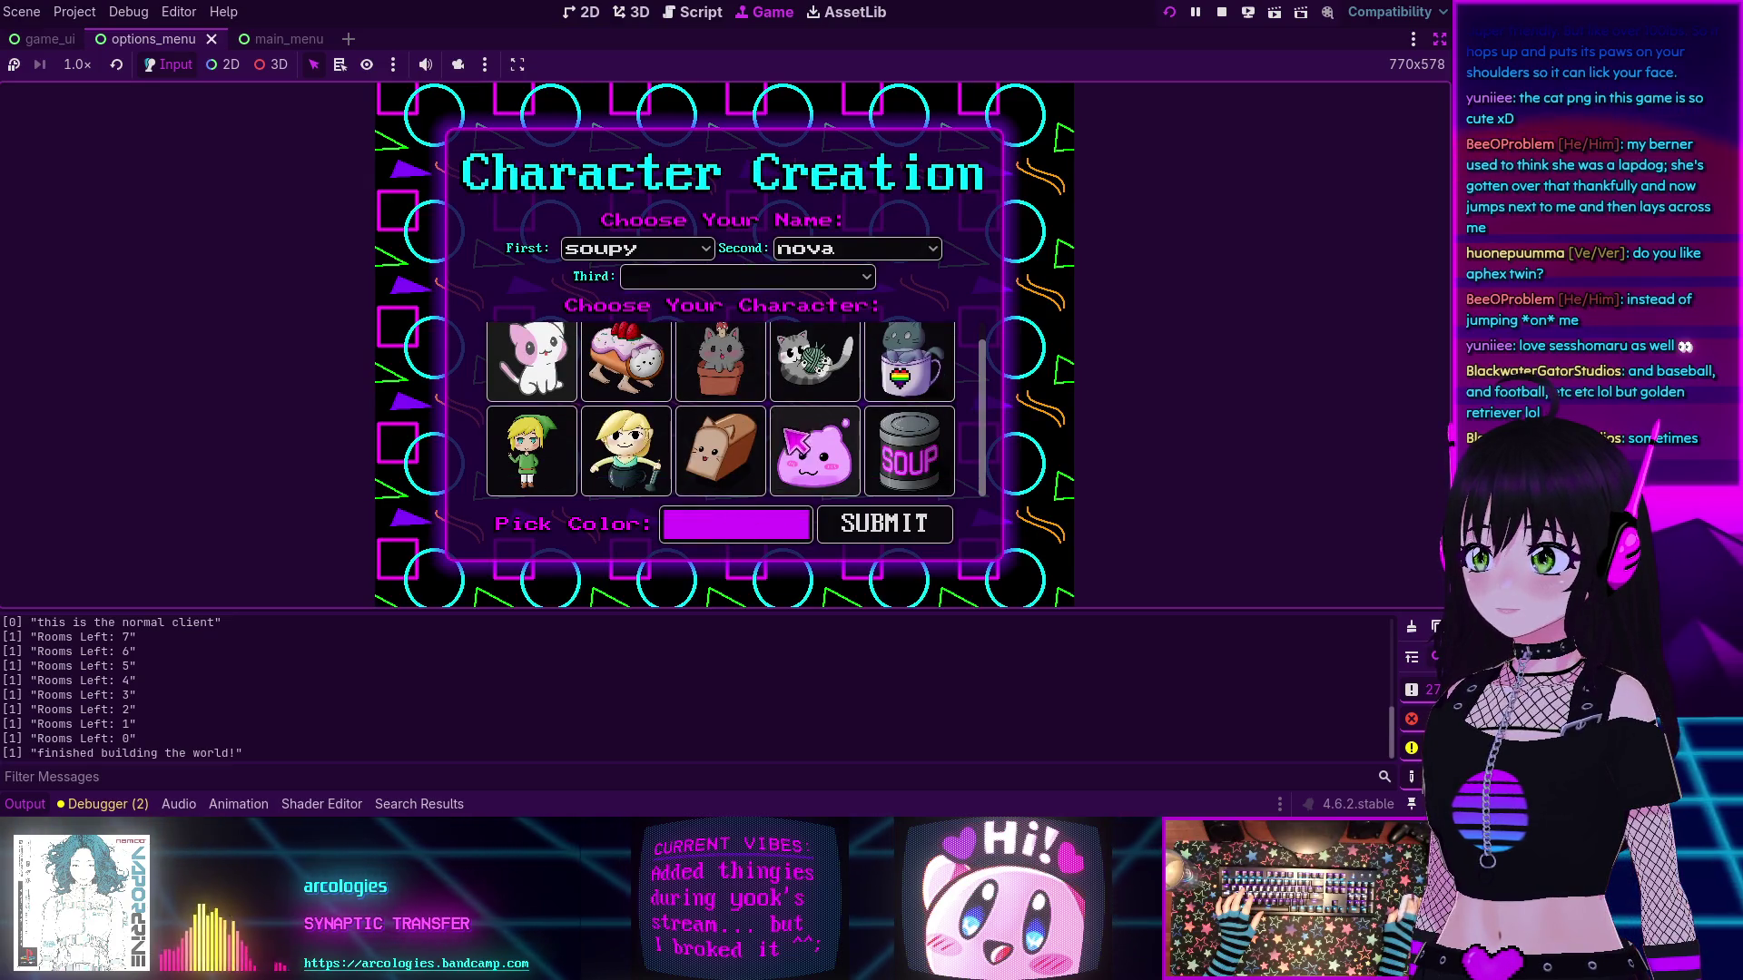
scroll(549, 375, up, 1)
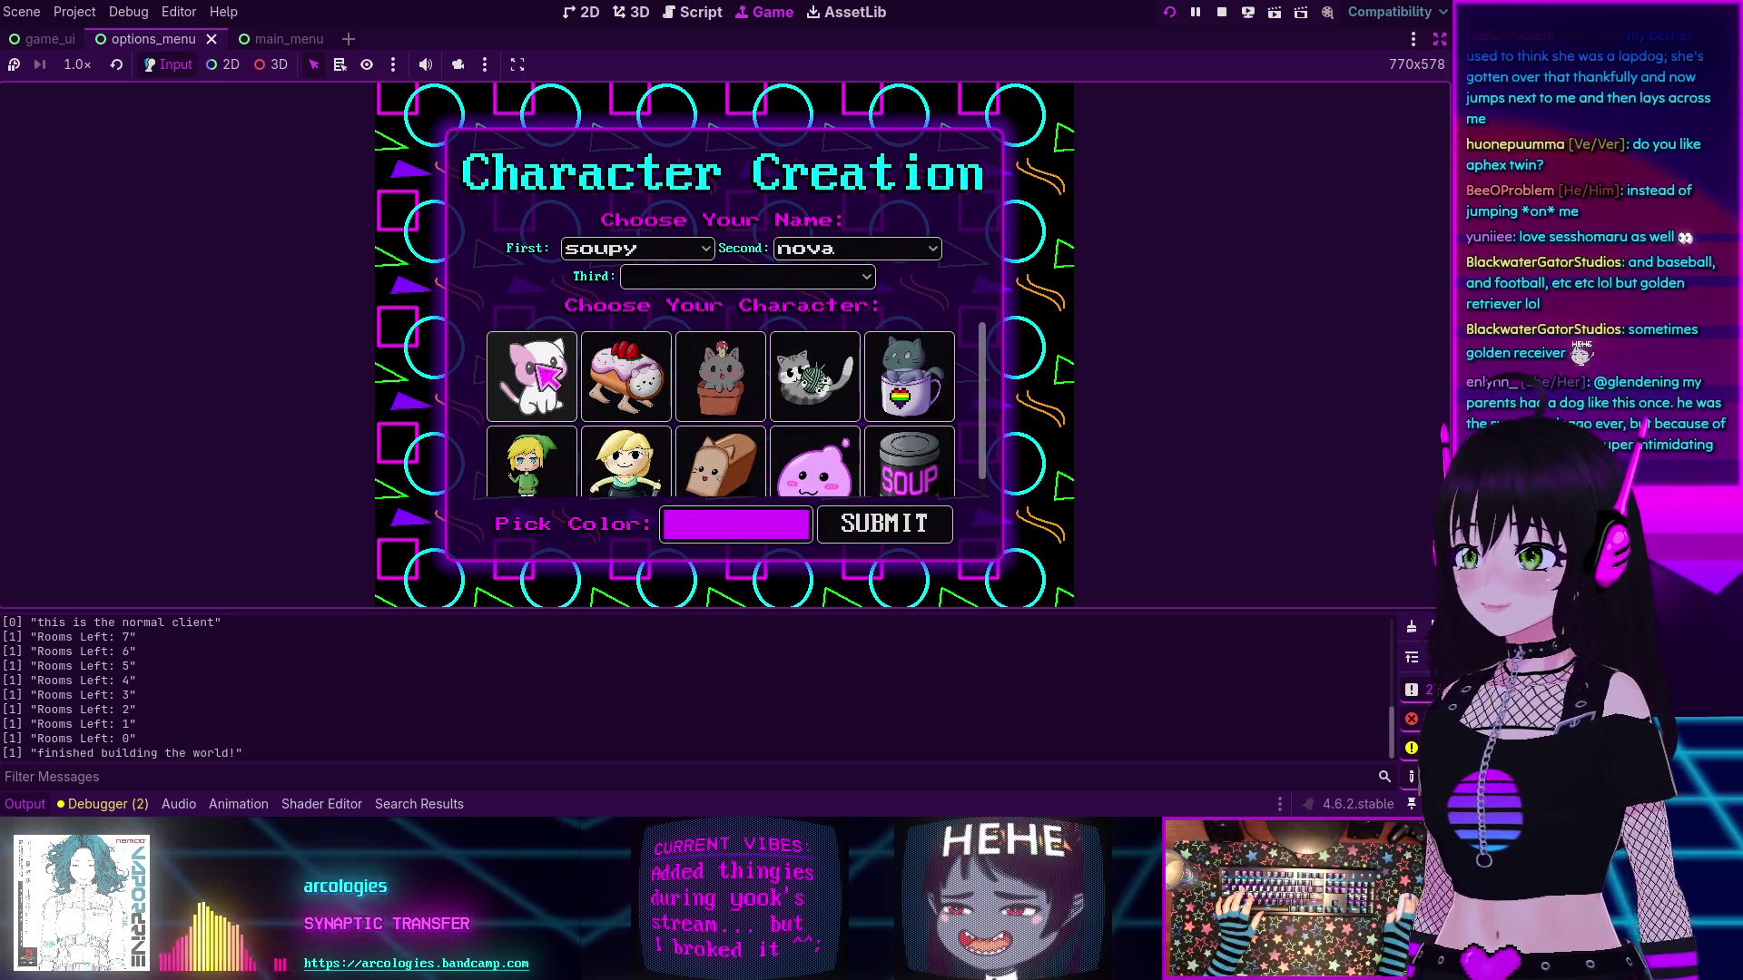
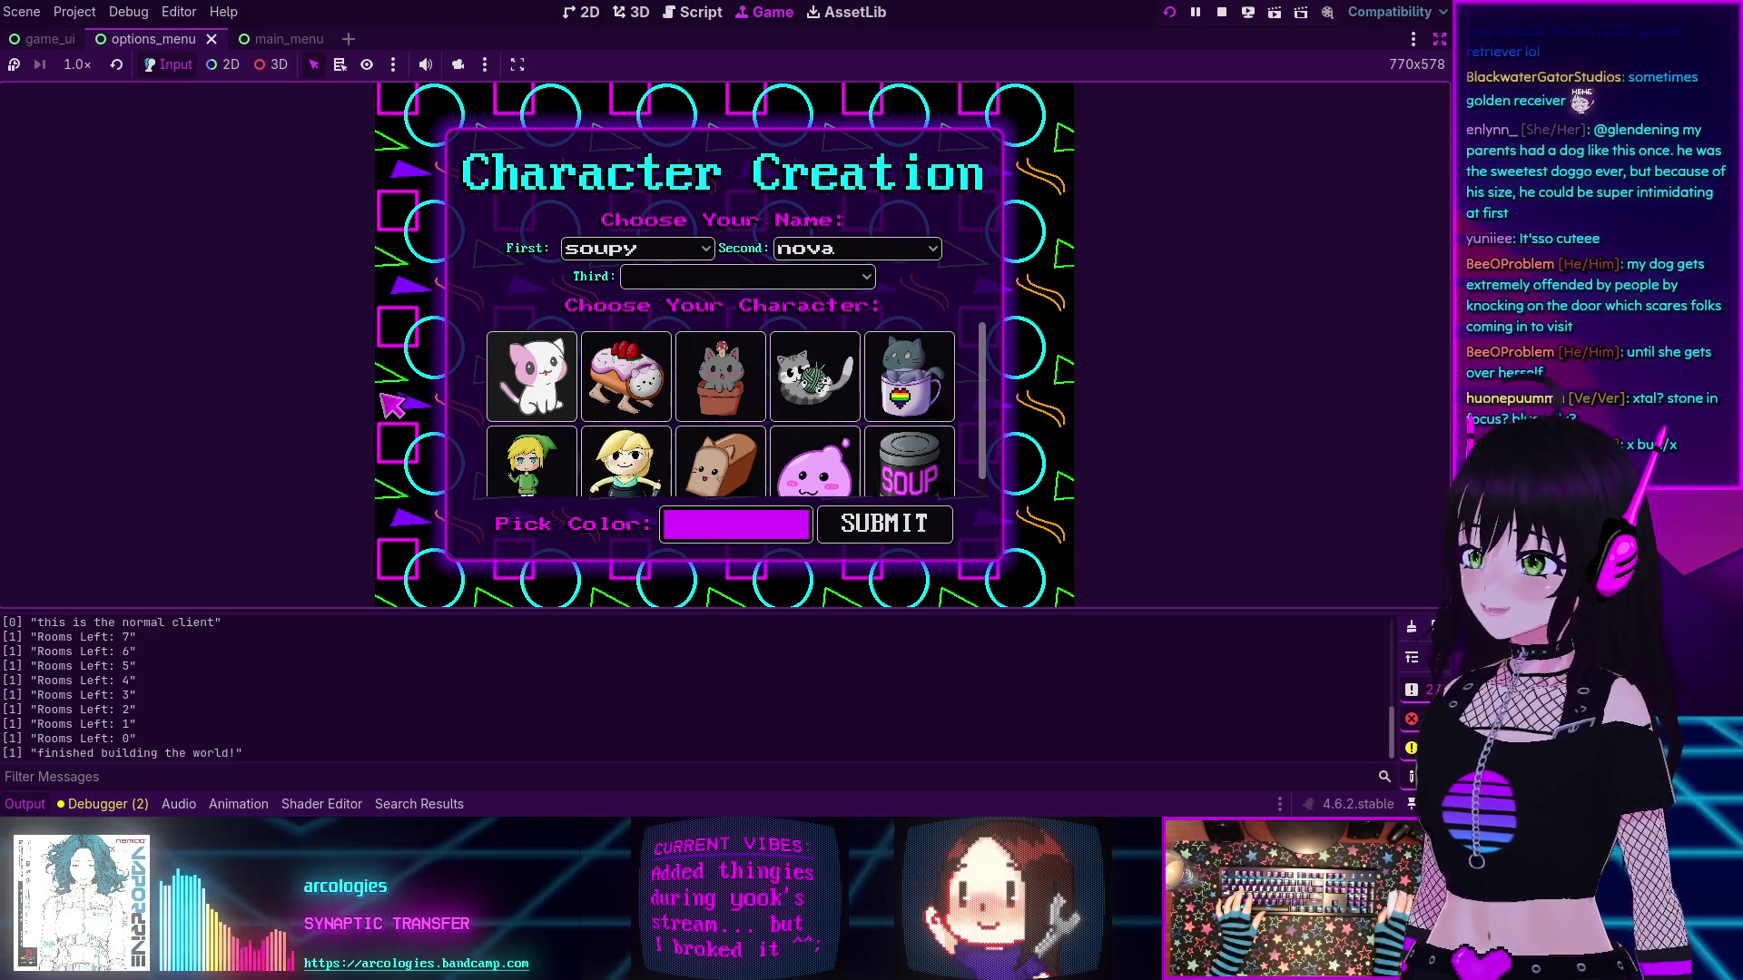
- Scroll through the character choices to select the SOUP can character
scroll(707, 363, down, 1)
scroll(704, 362, up, 1)
scroll(708, 363, down, 1)
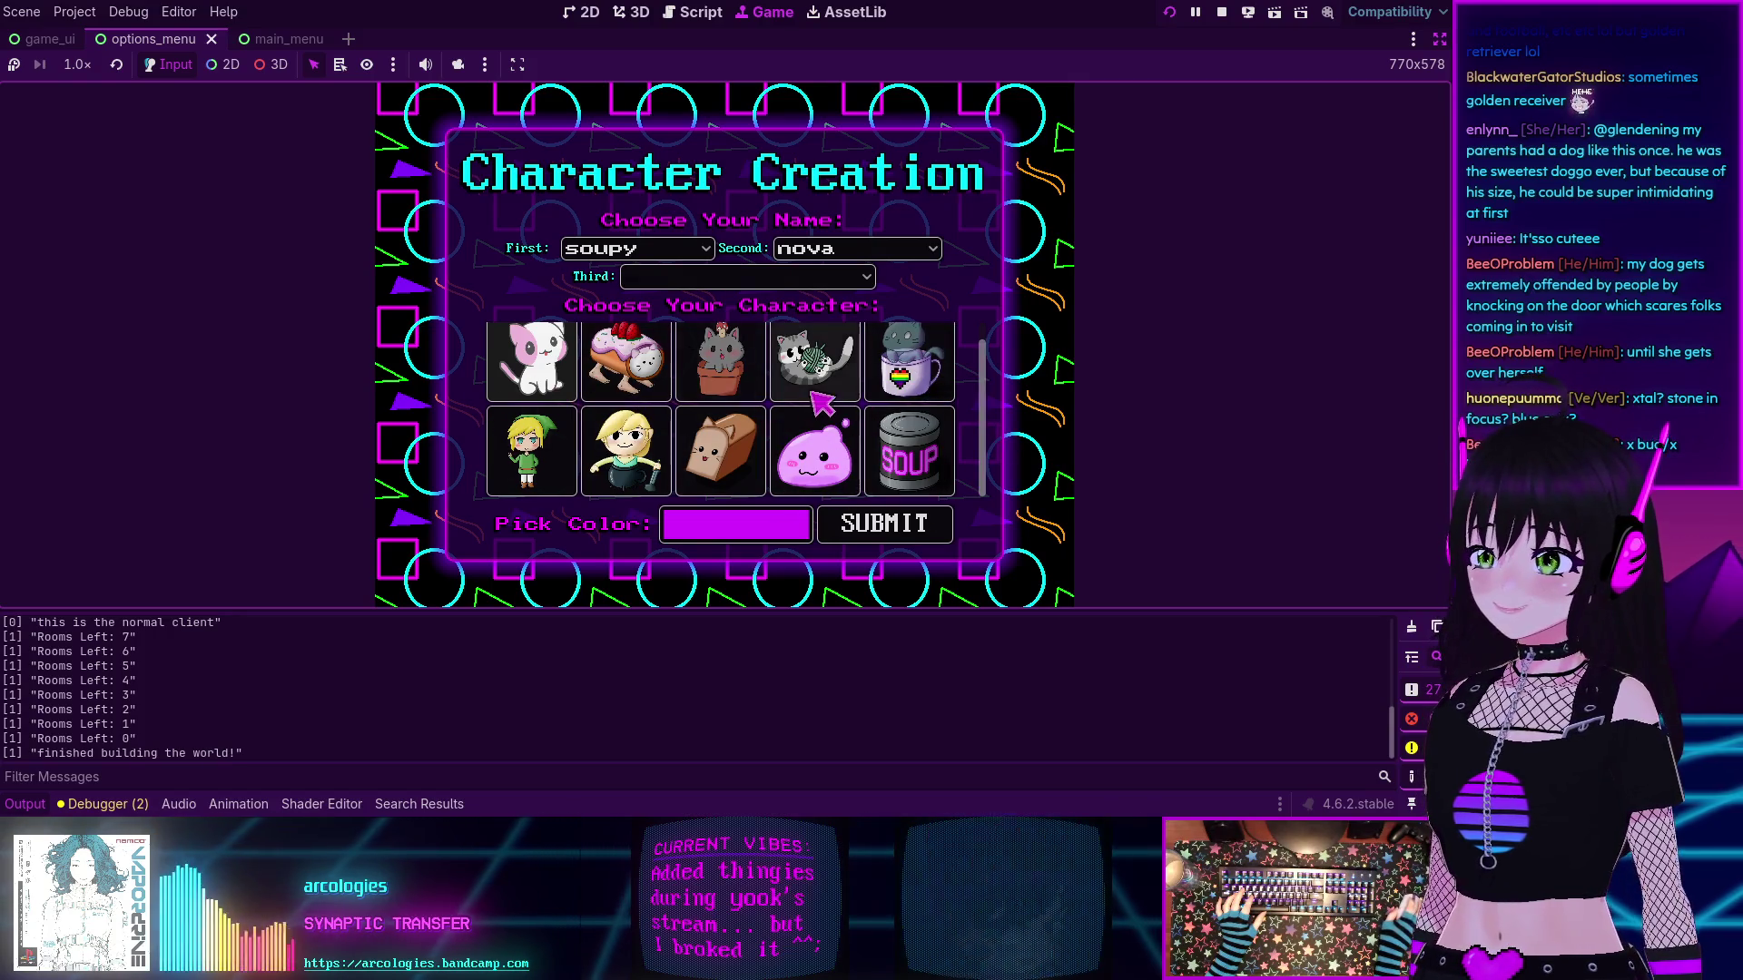
scroll(811, 399, up, 1)
scroll(810, 400, down, 1)
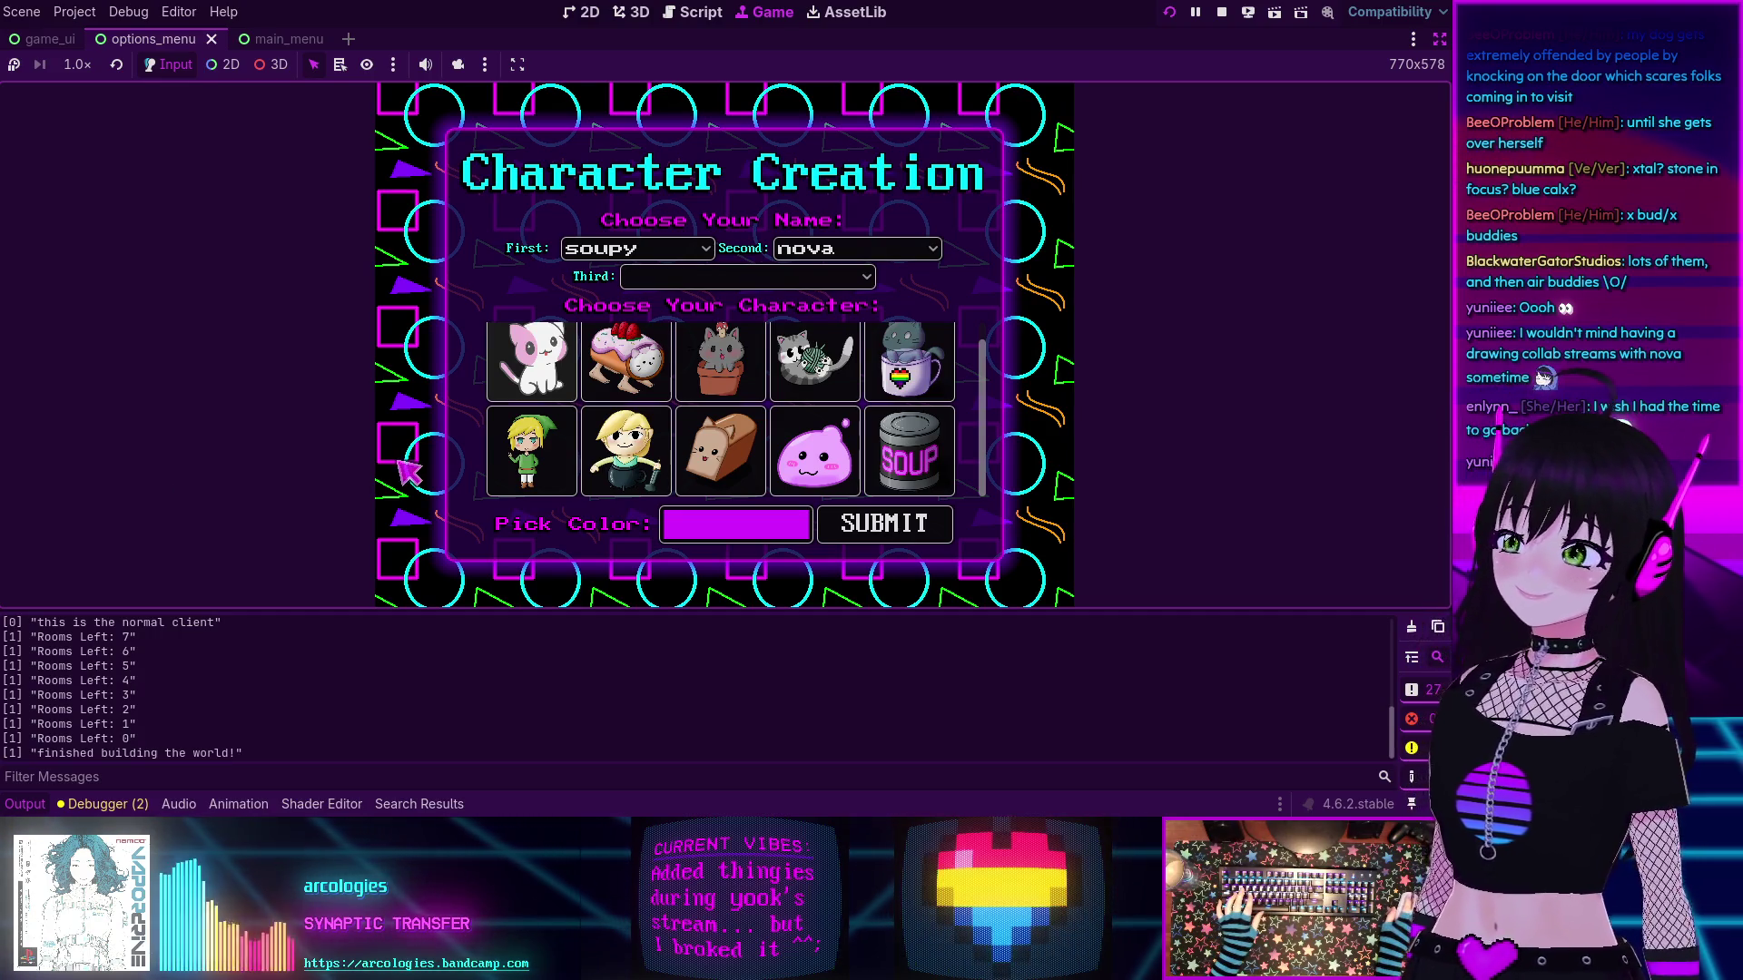
scroll(845, 381, up, 1)
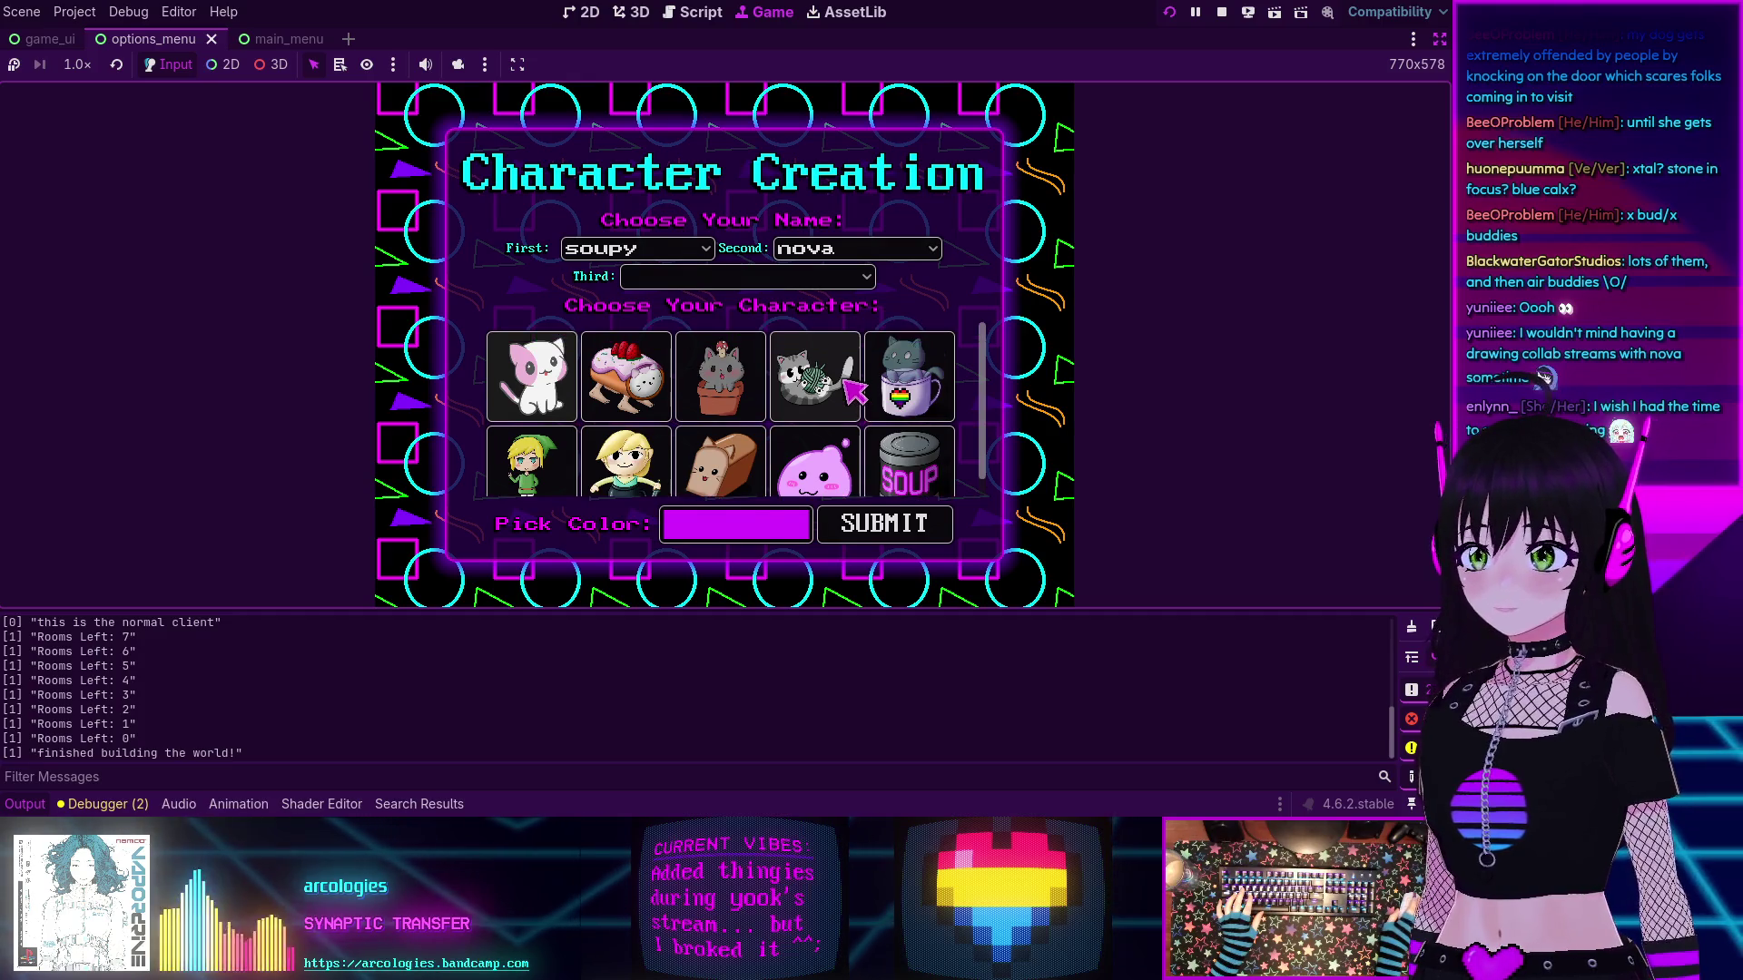
scroll(846, 381, down, 1)
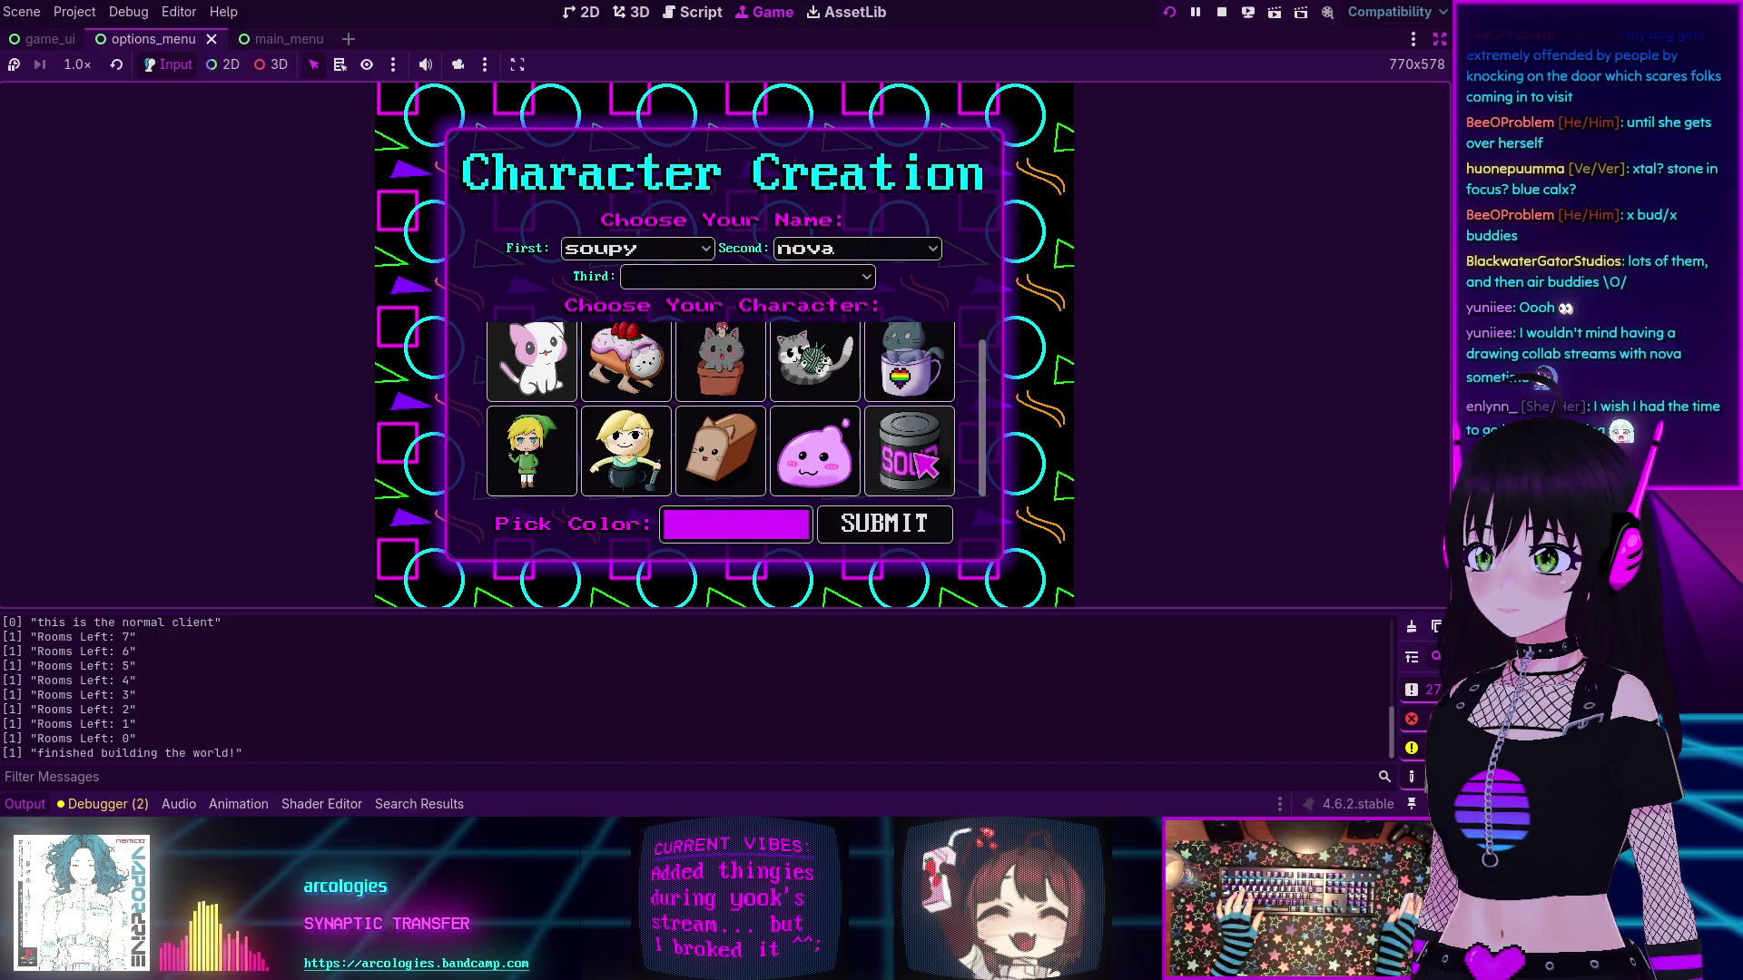
- Set the character colour to white, submit, and connect to the dungeon world
click(736, 524)
click(635, 265)
click(828, 311)
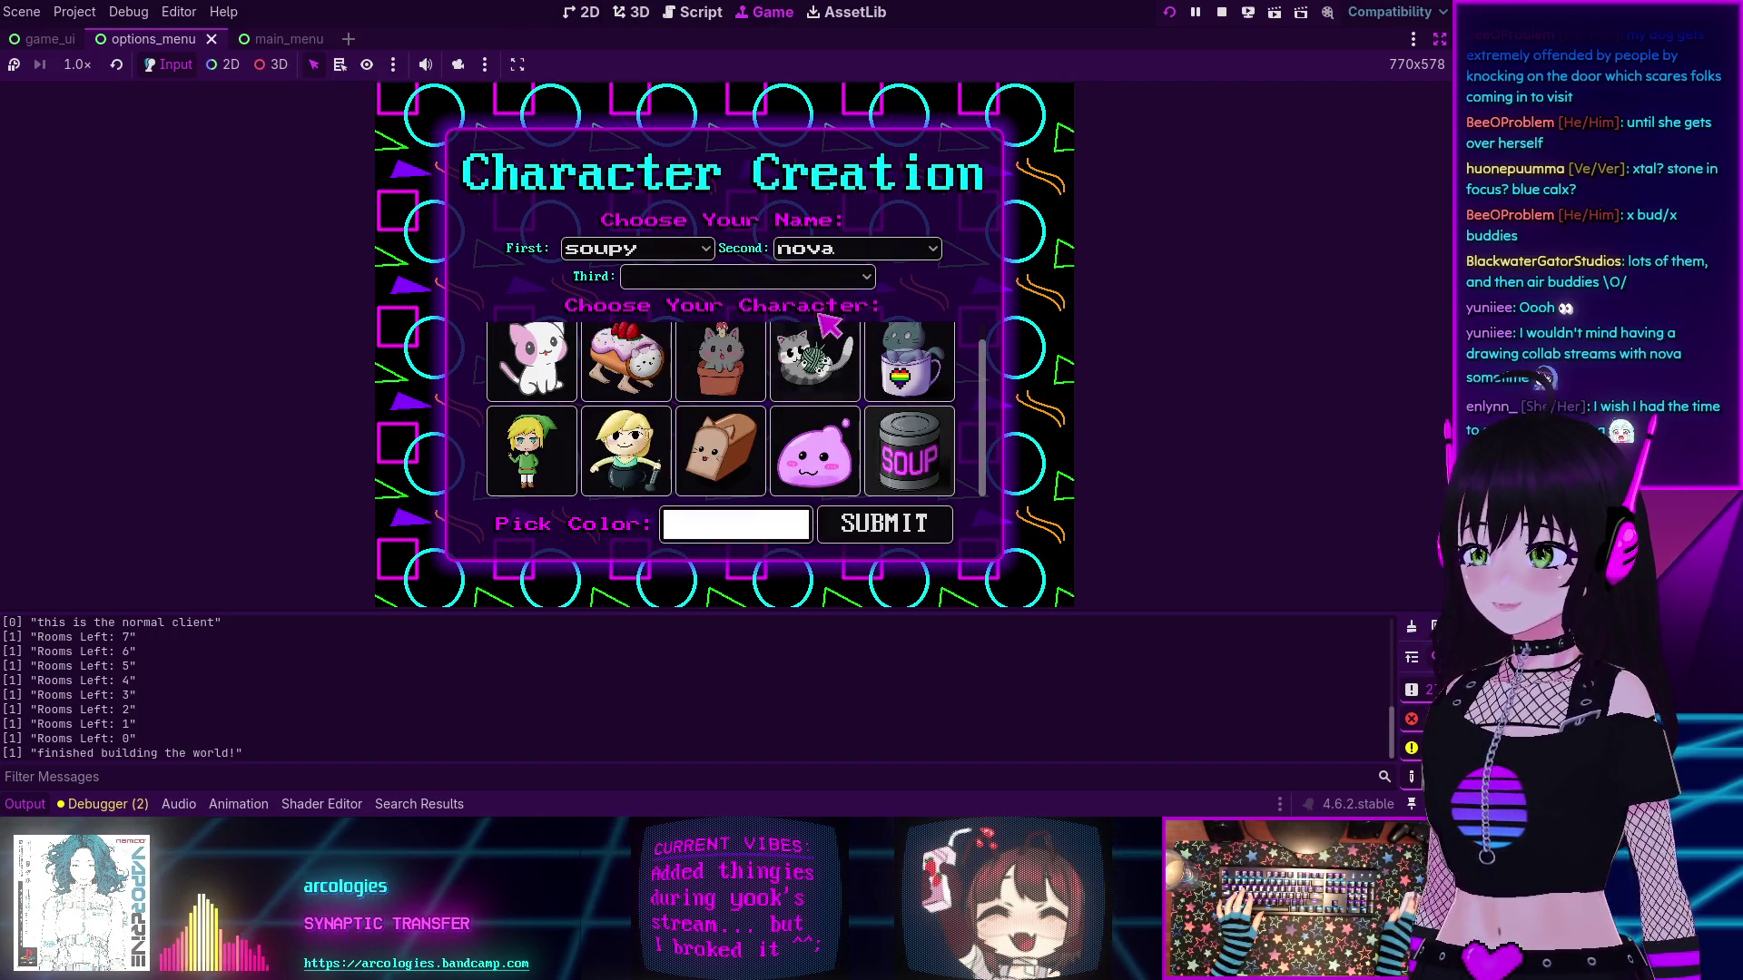
click(862, 514)
click(722, 413)
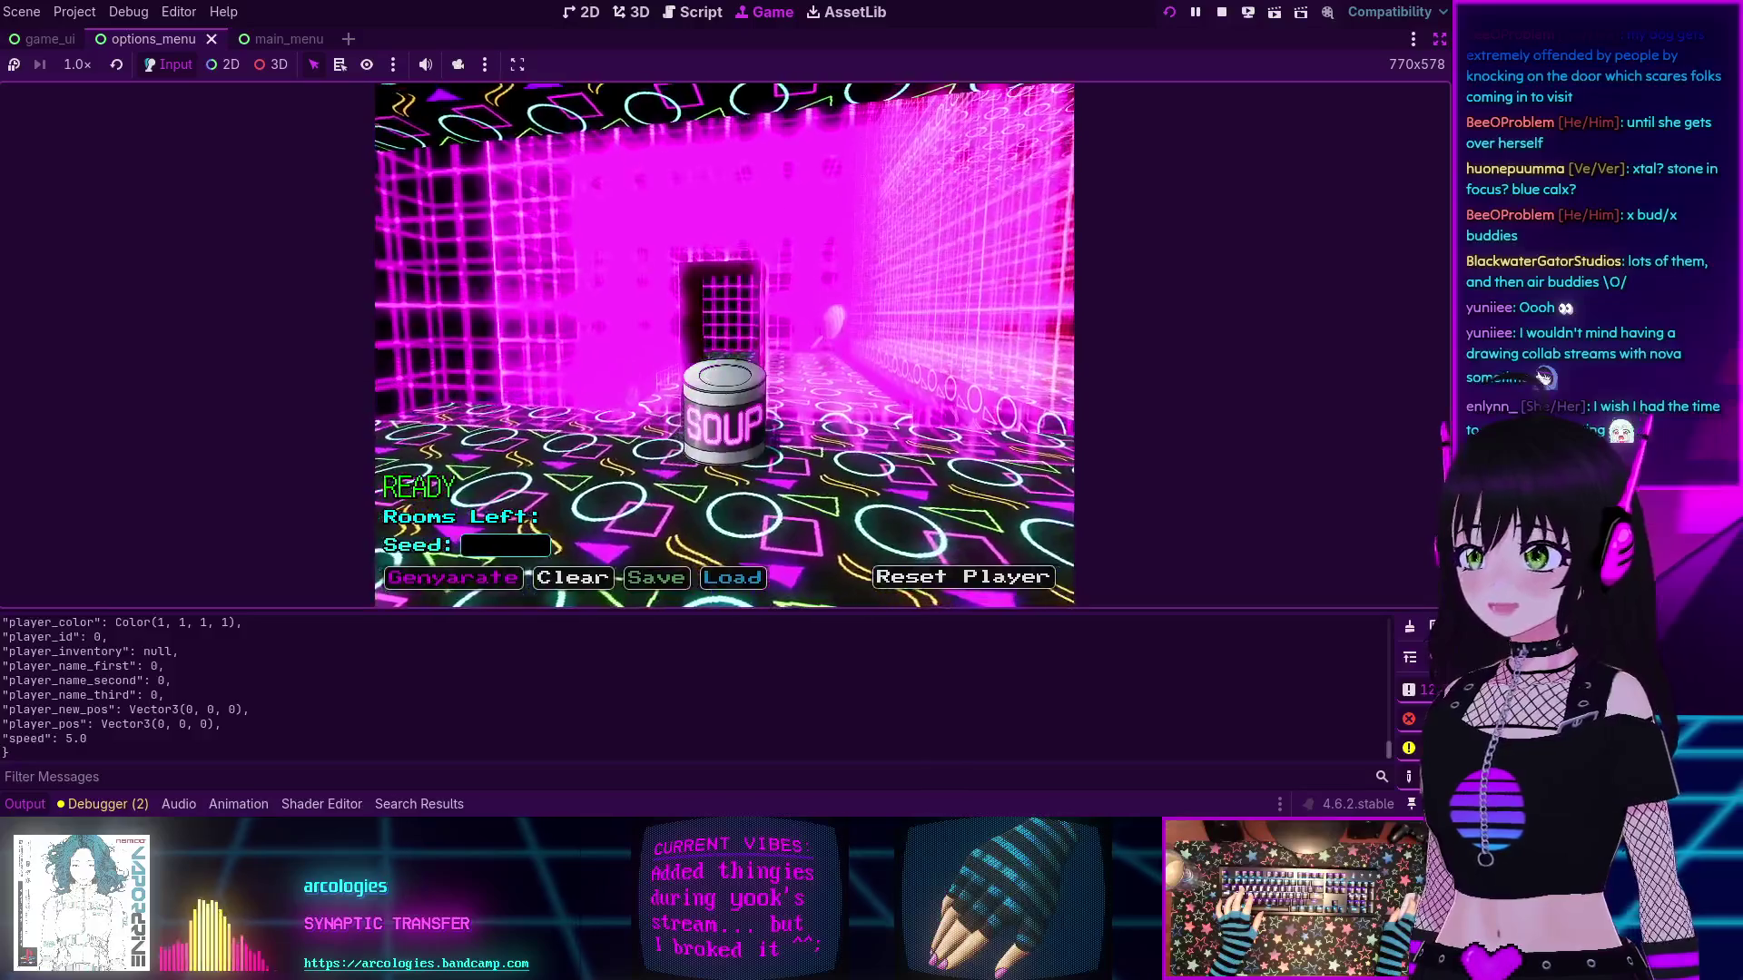
- Walk the soup can around the room, jumping onto the block to collect the striped coin spheres
key(w)
key(w)
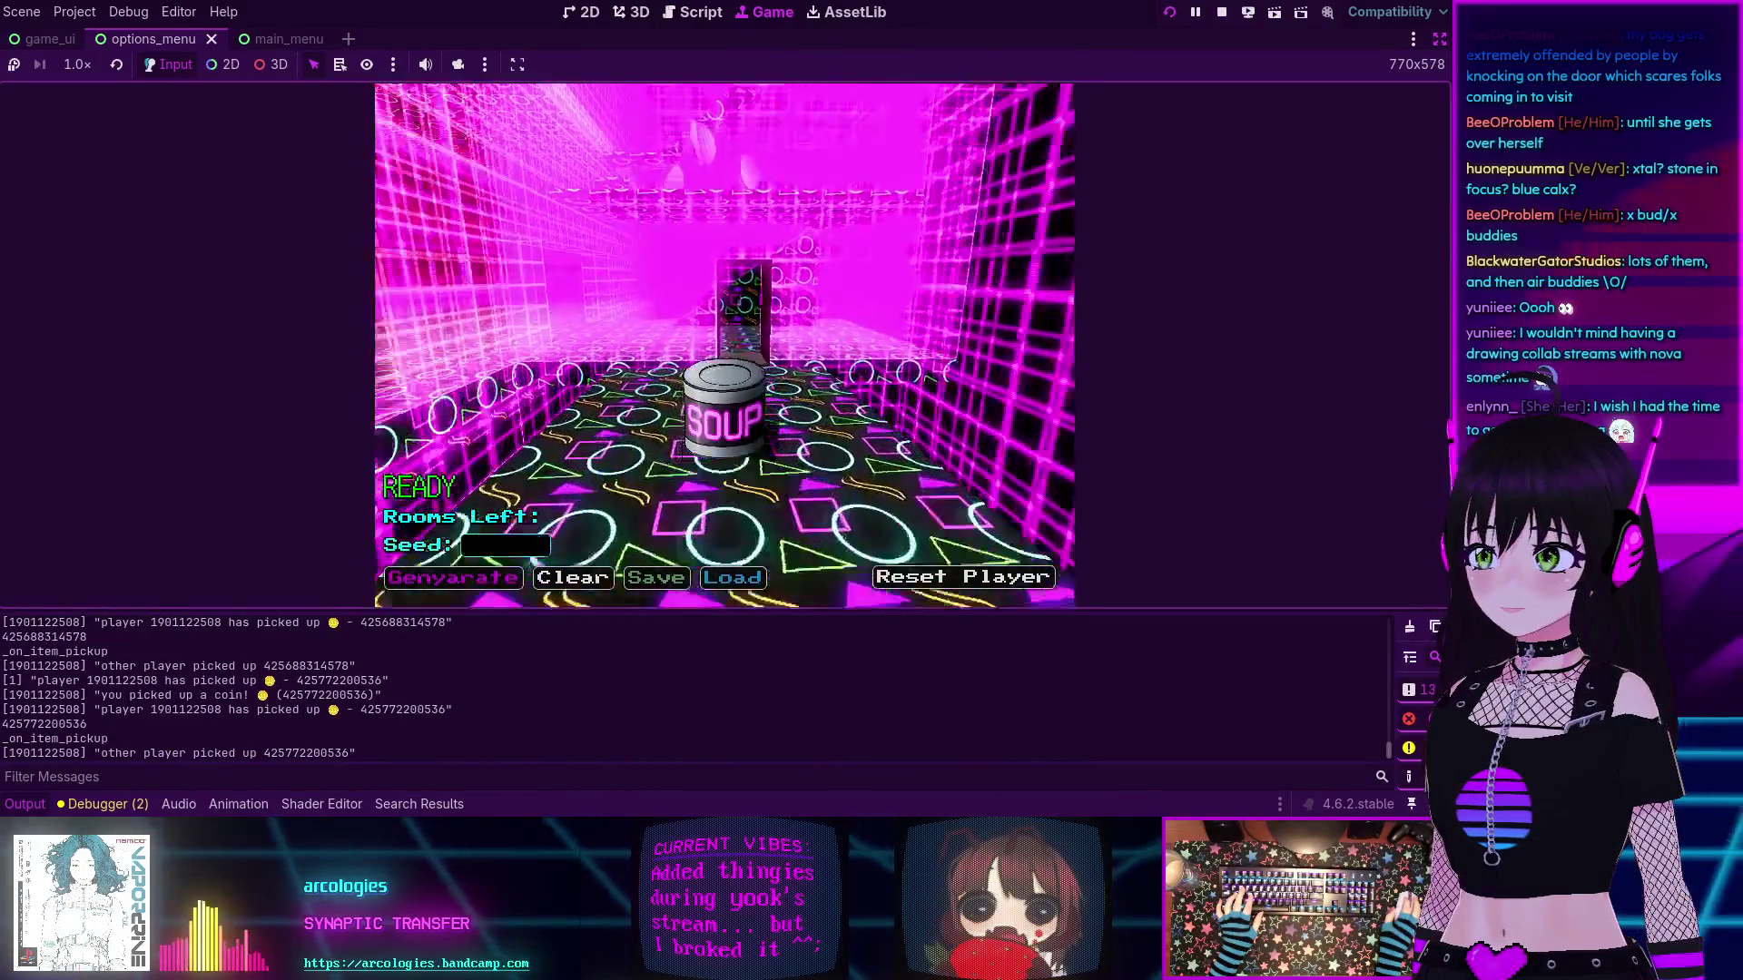
key(w)
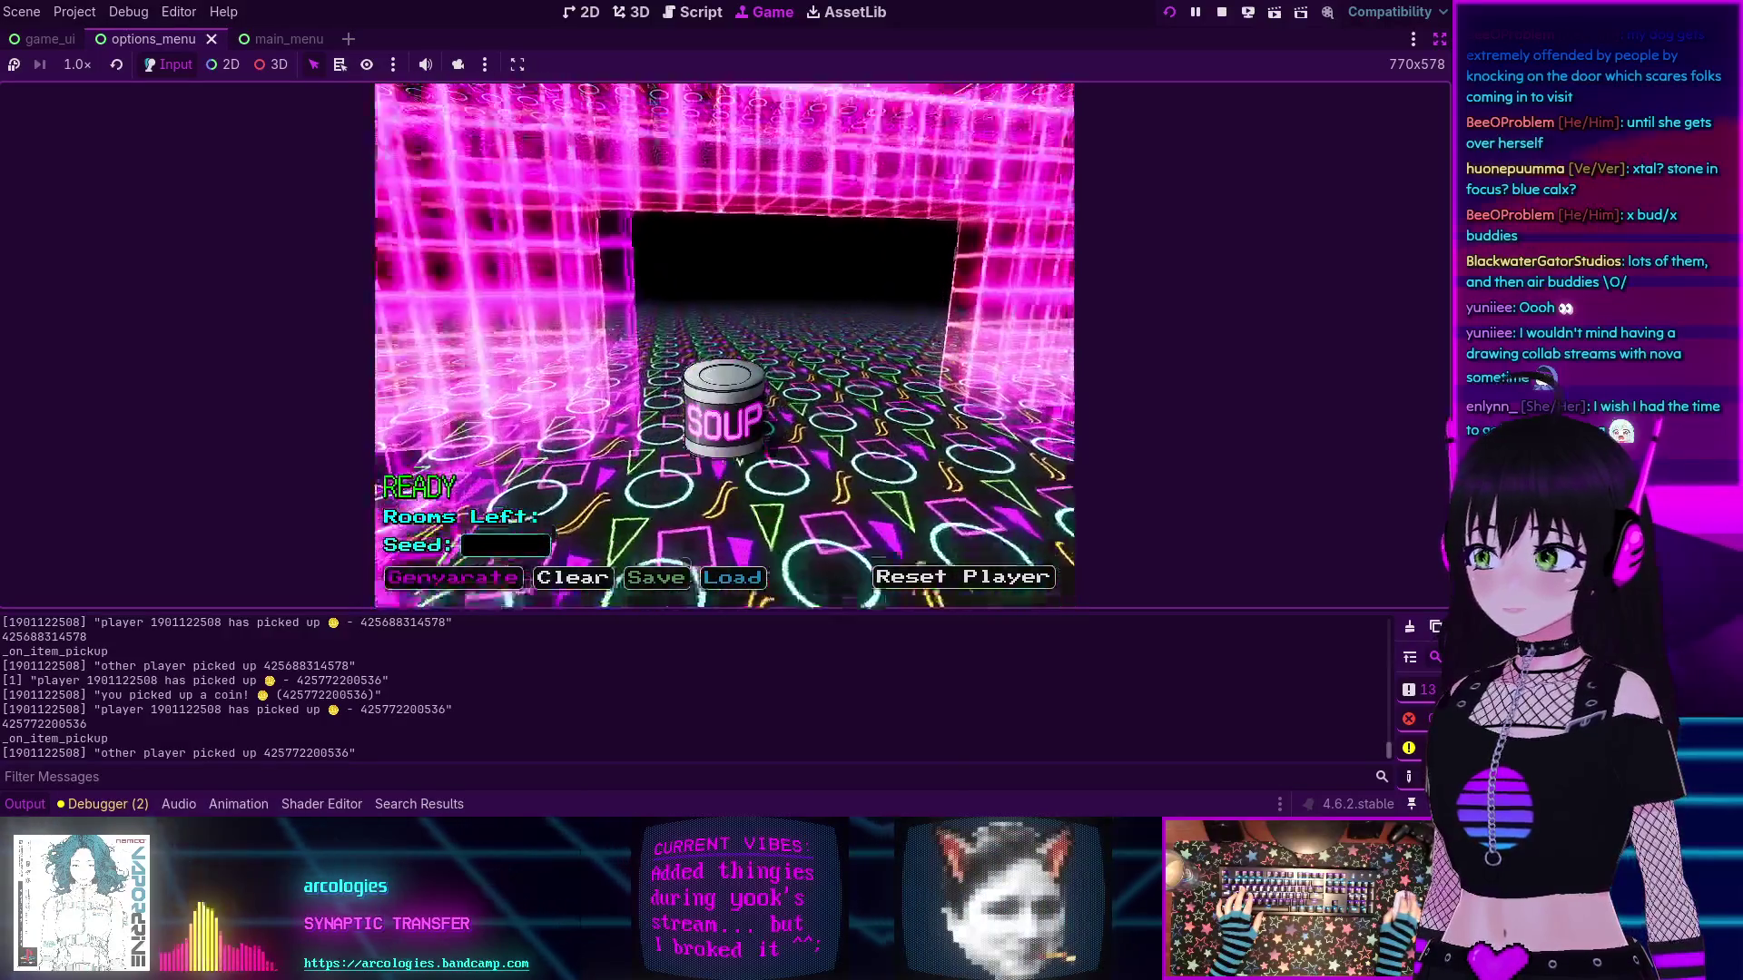
key(w)
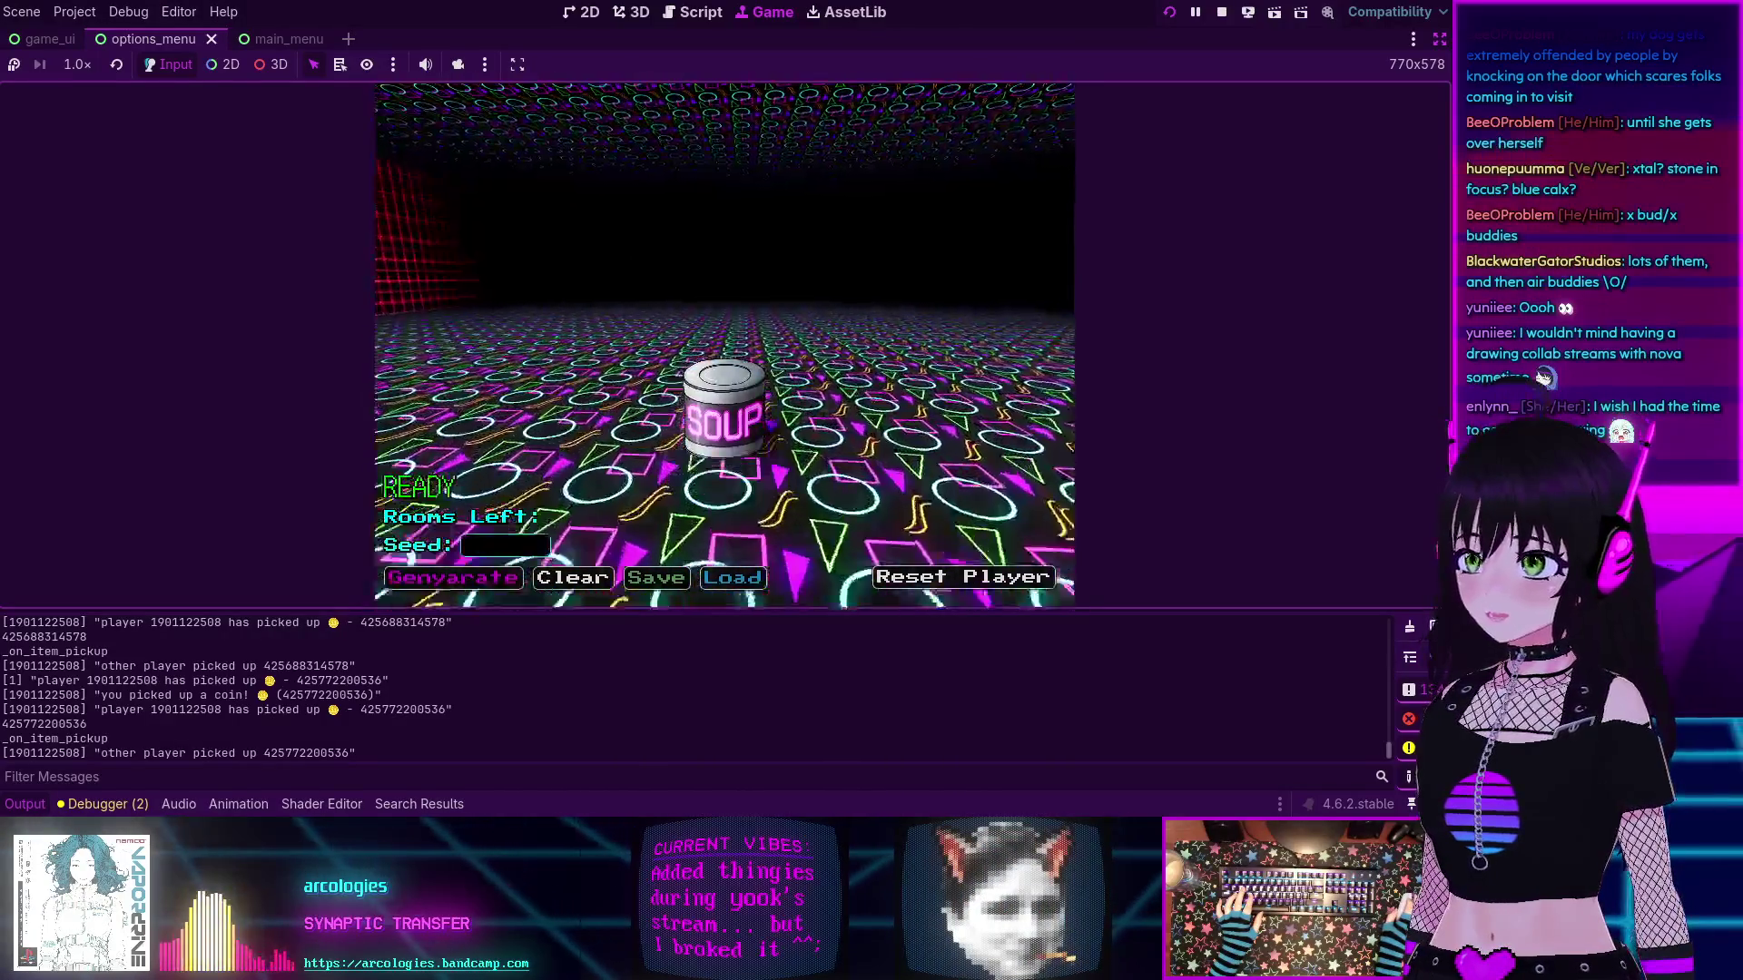
key(w)
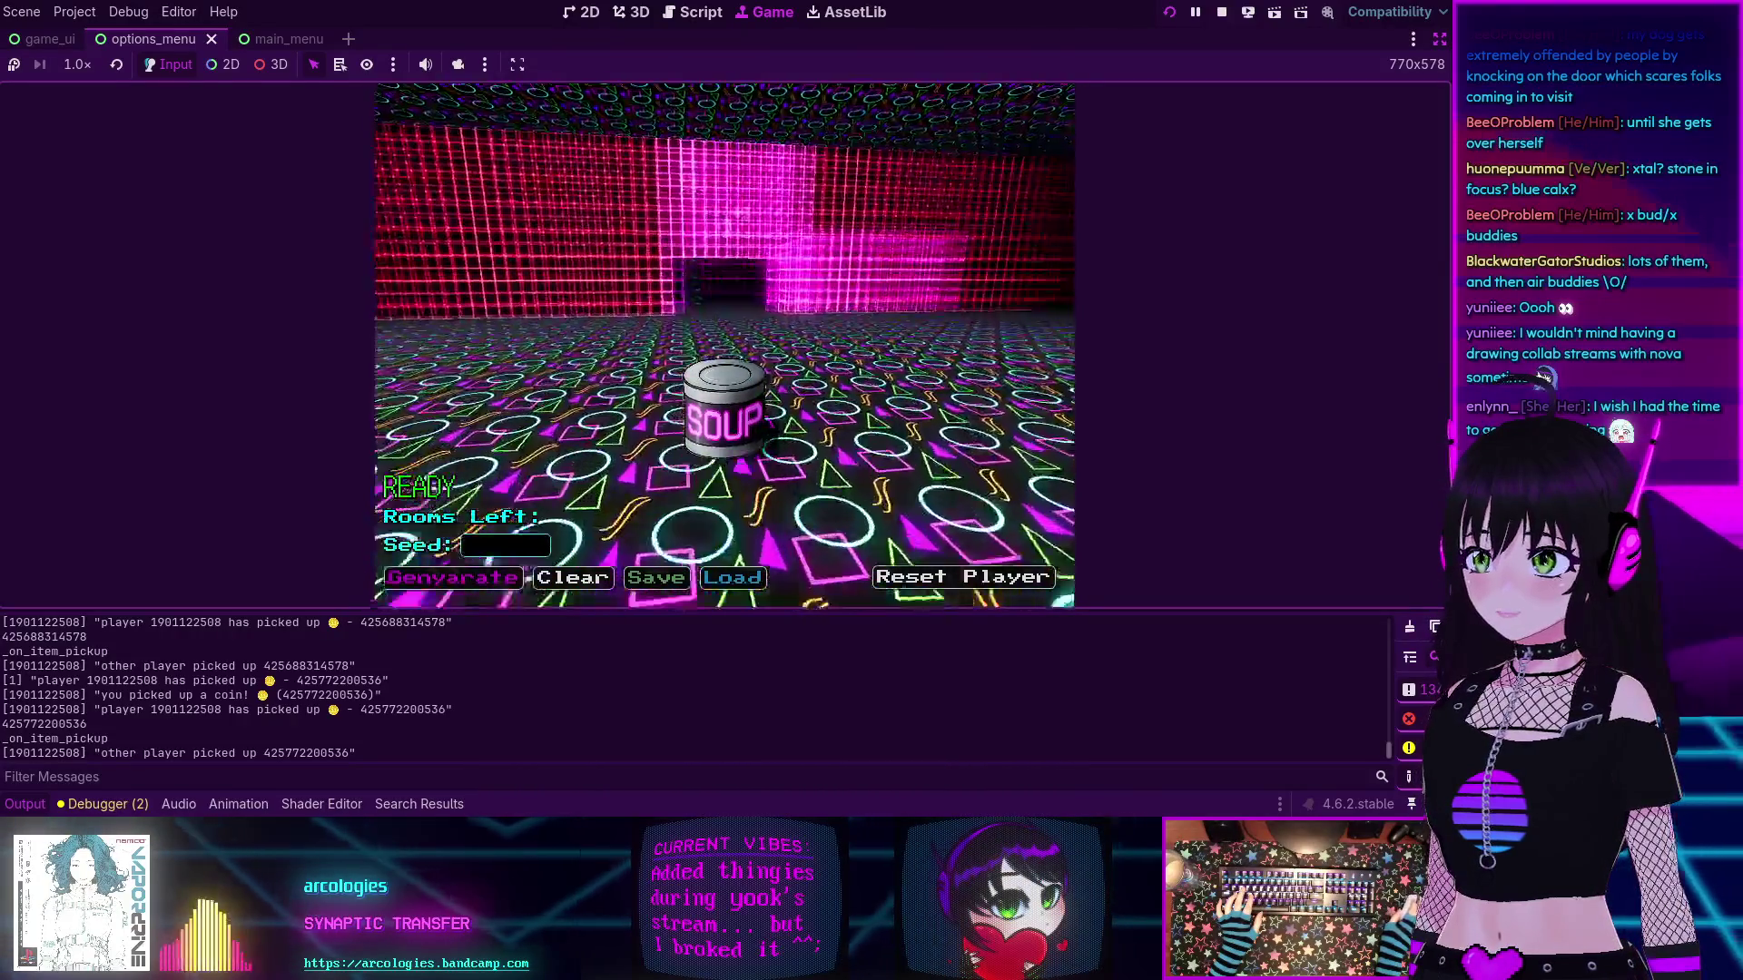
key(w)
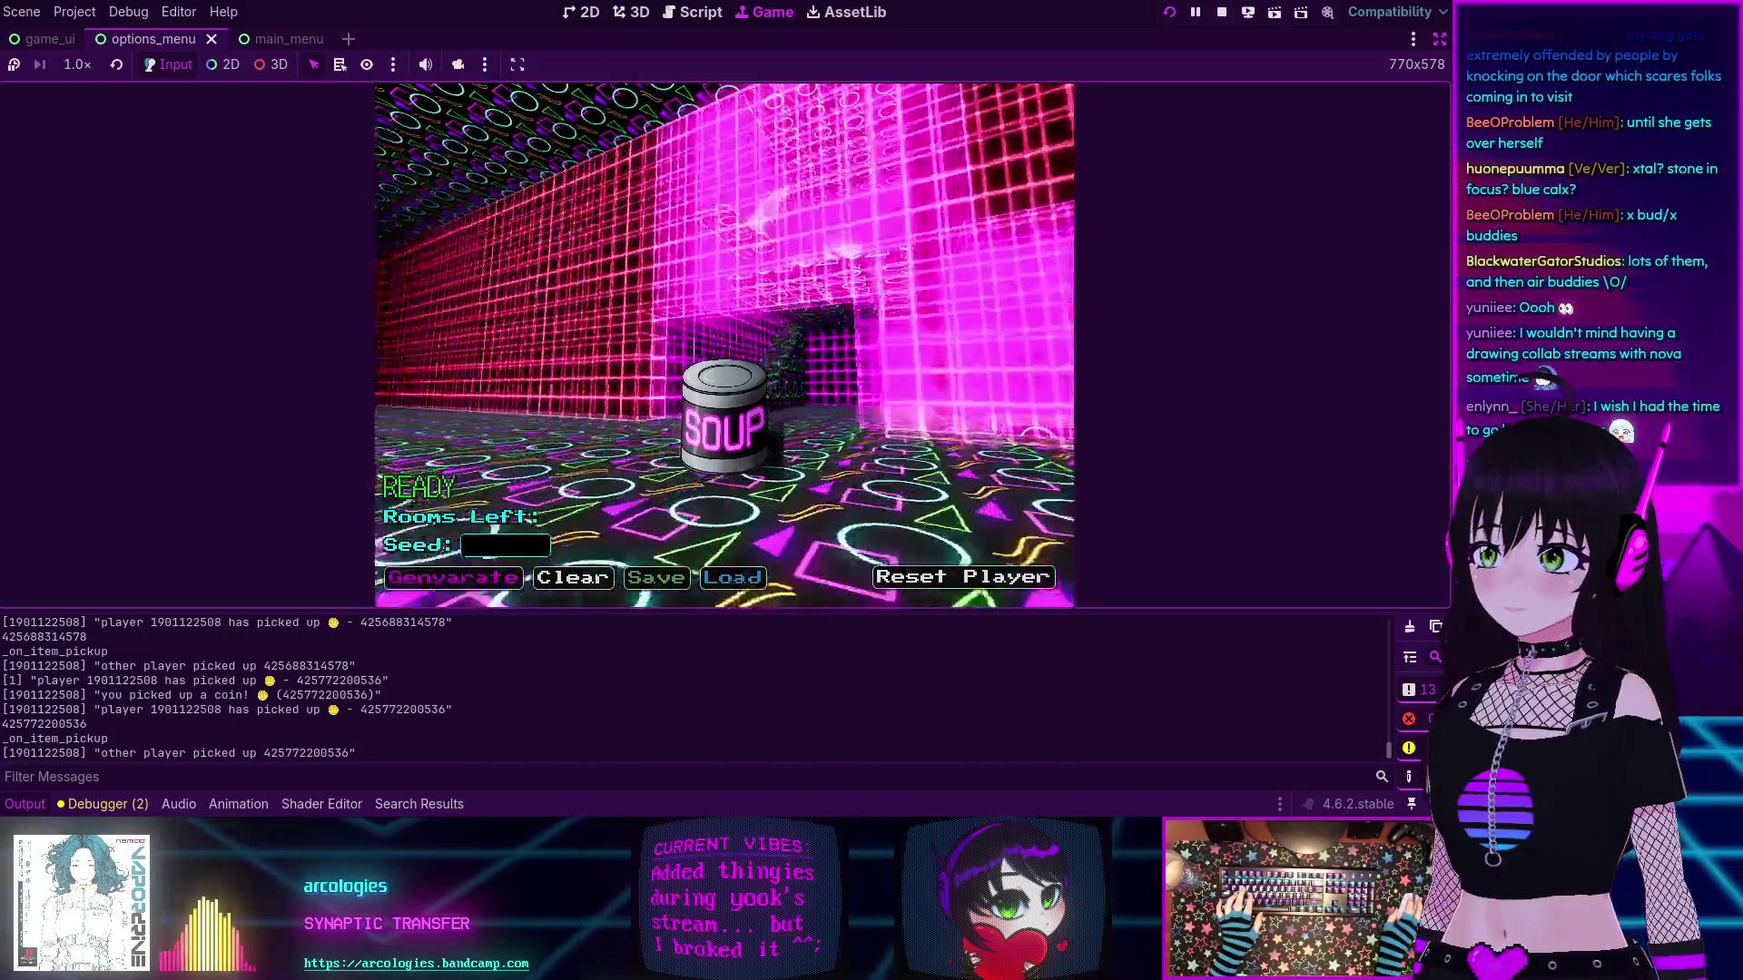
key(w)
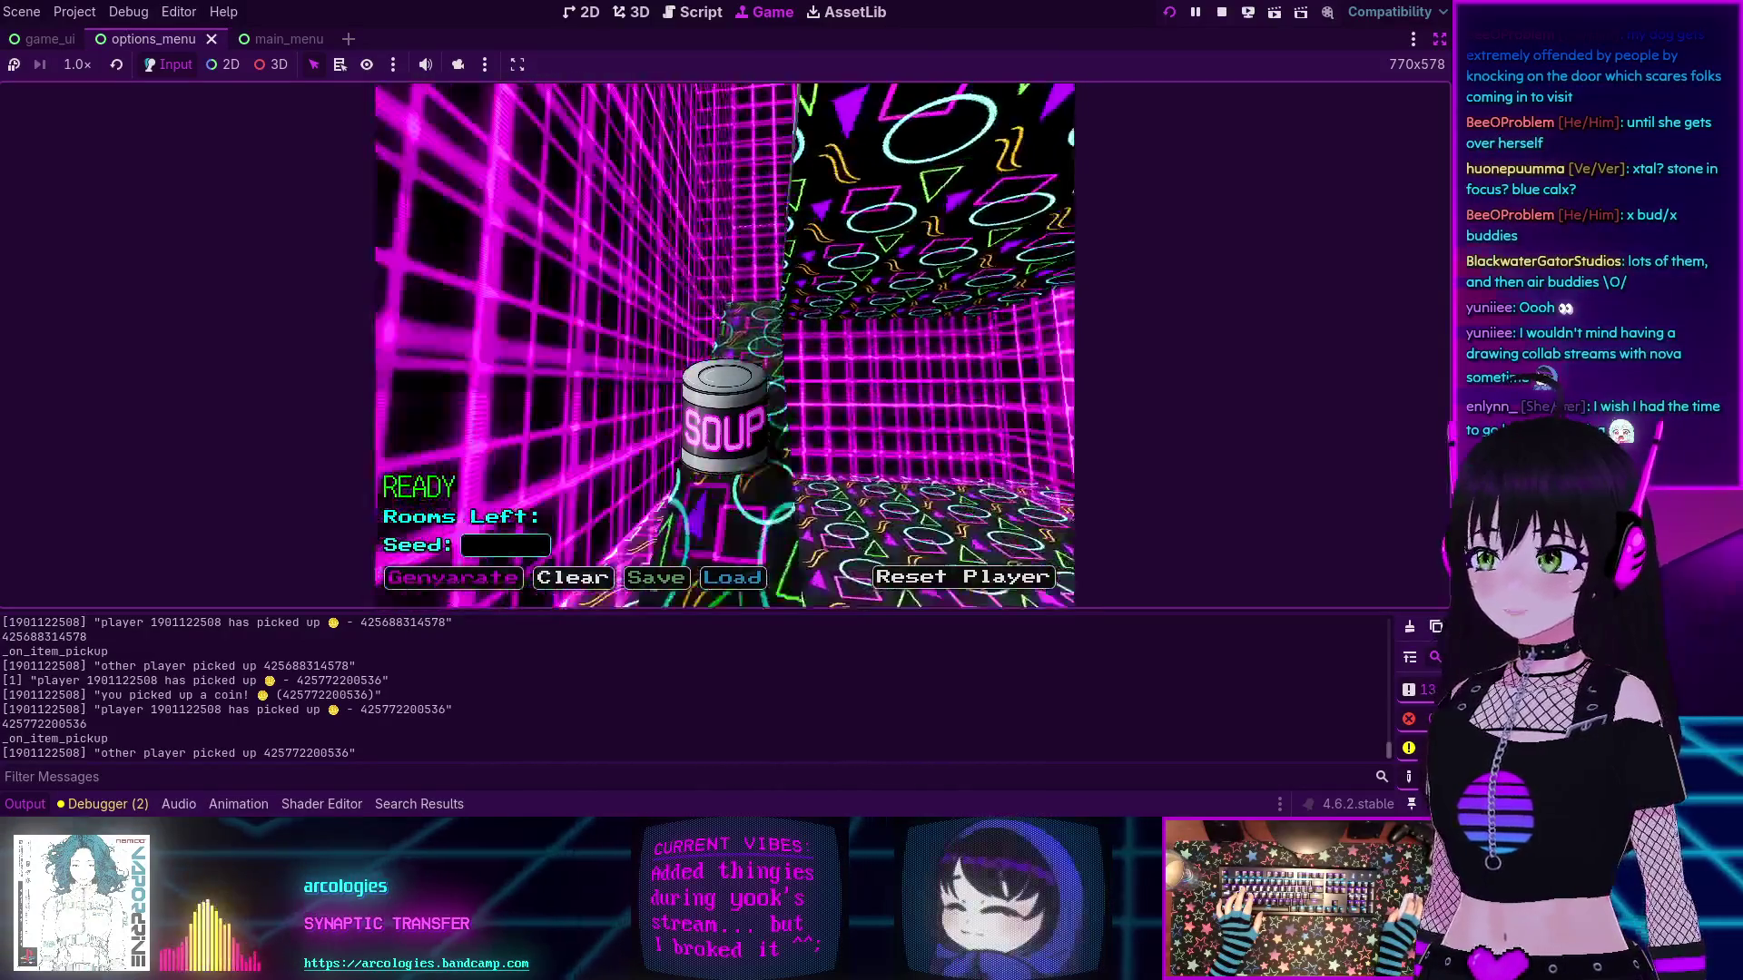
key(w)
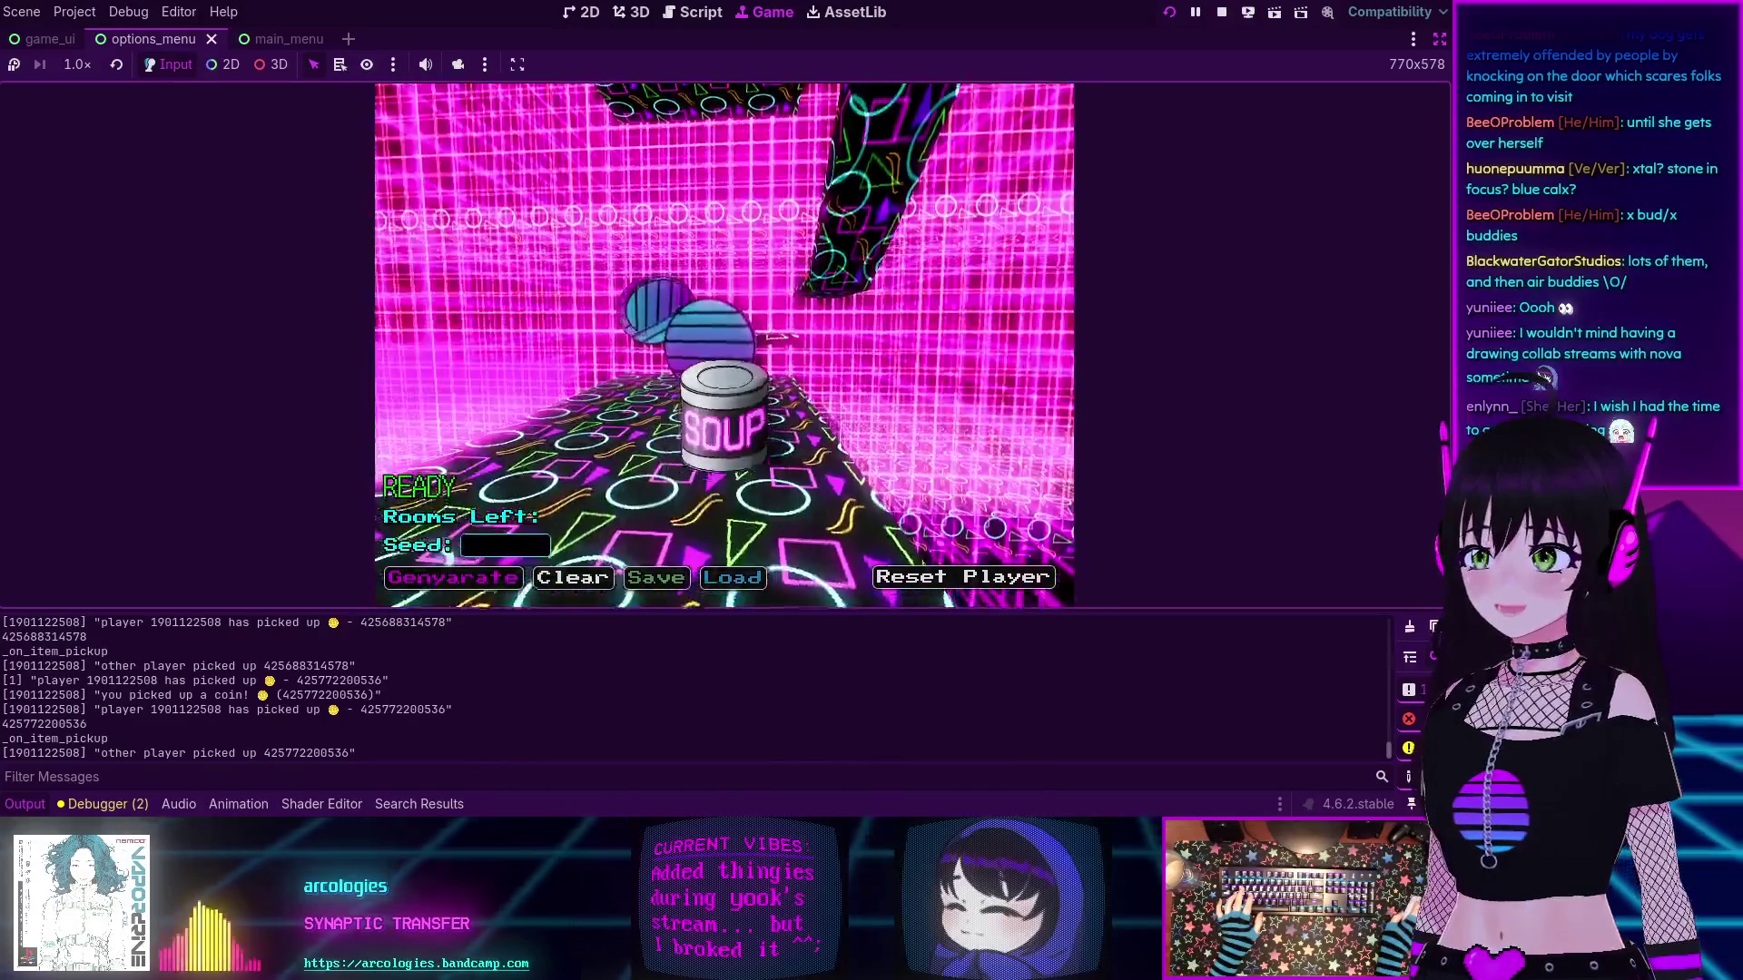
key(w)
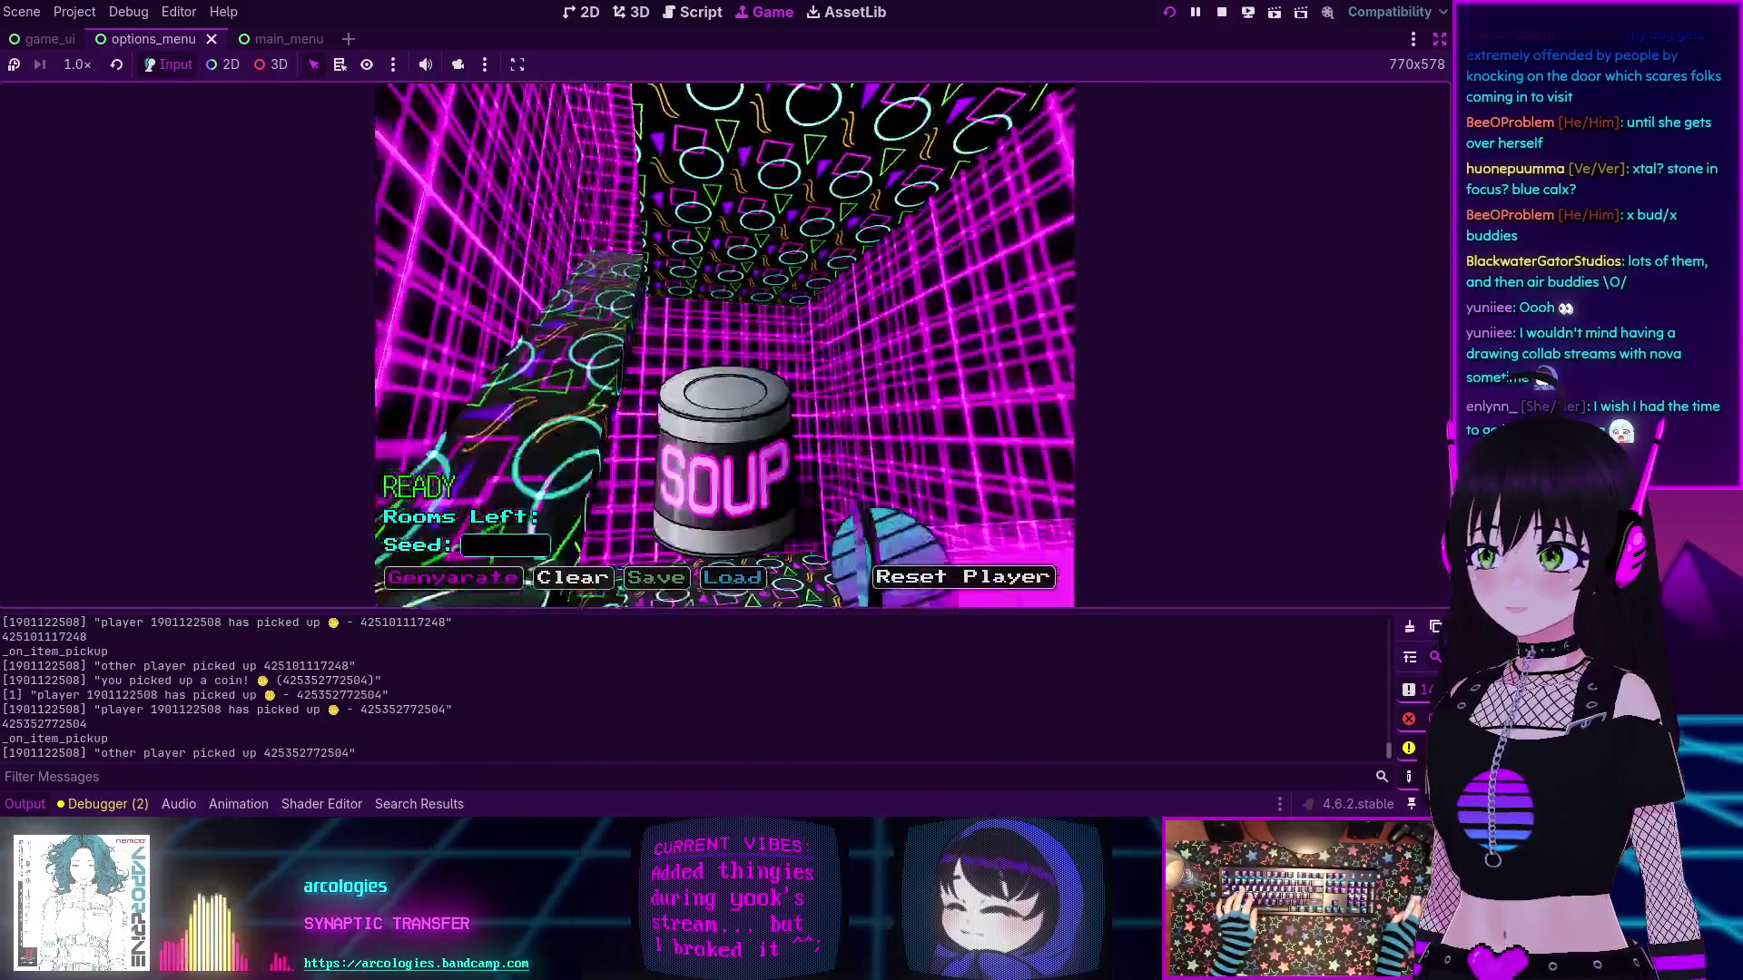
key(w)
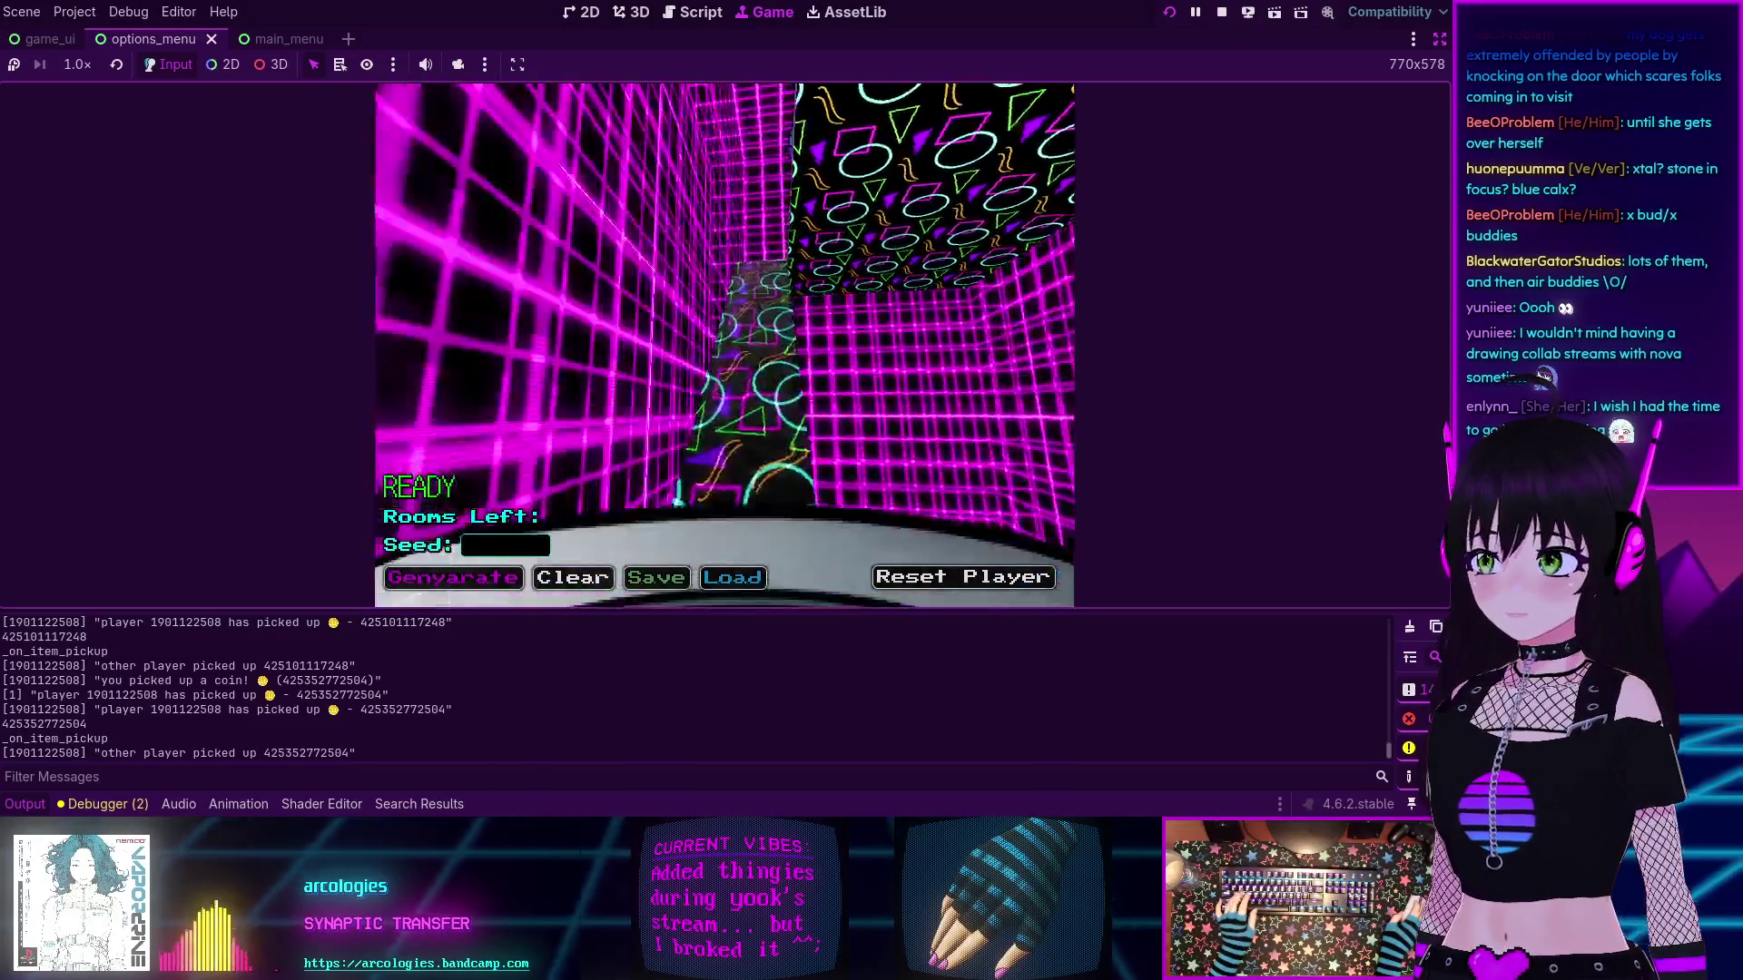
key(w)
key(w)
key(w)
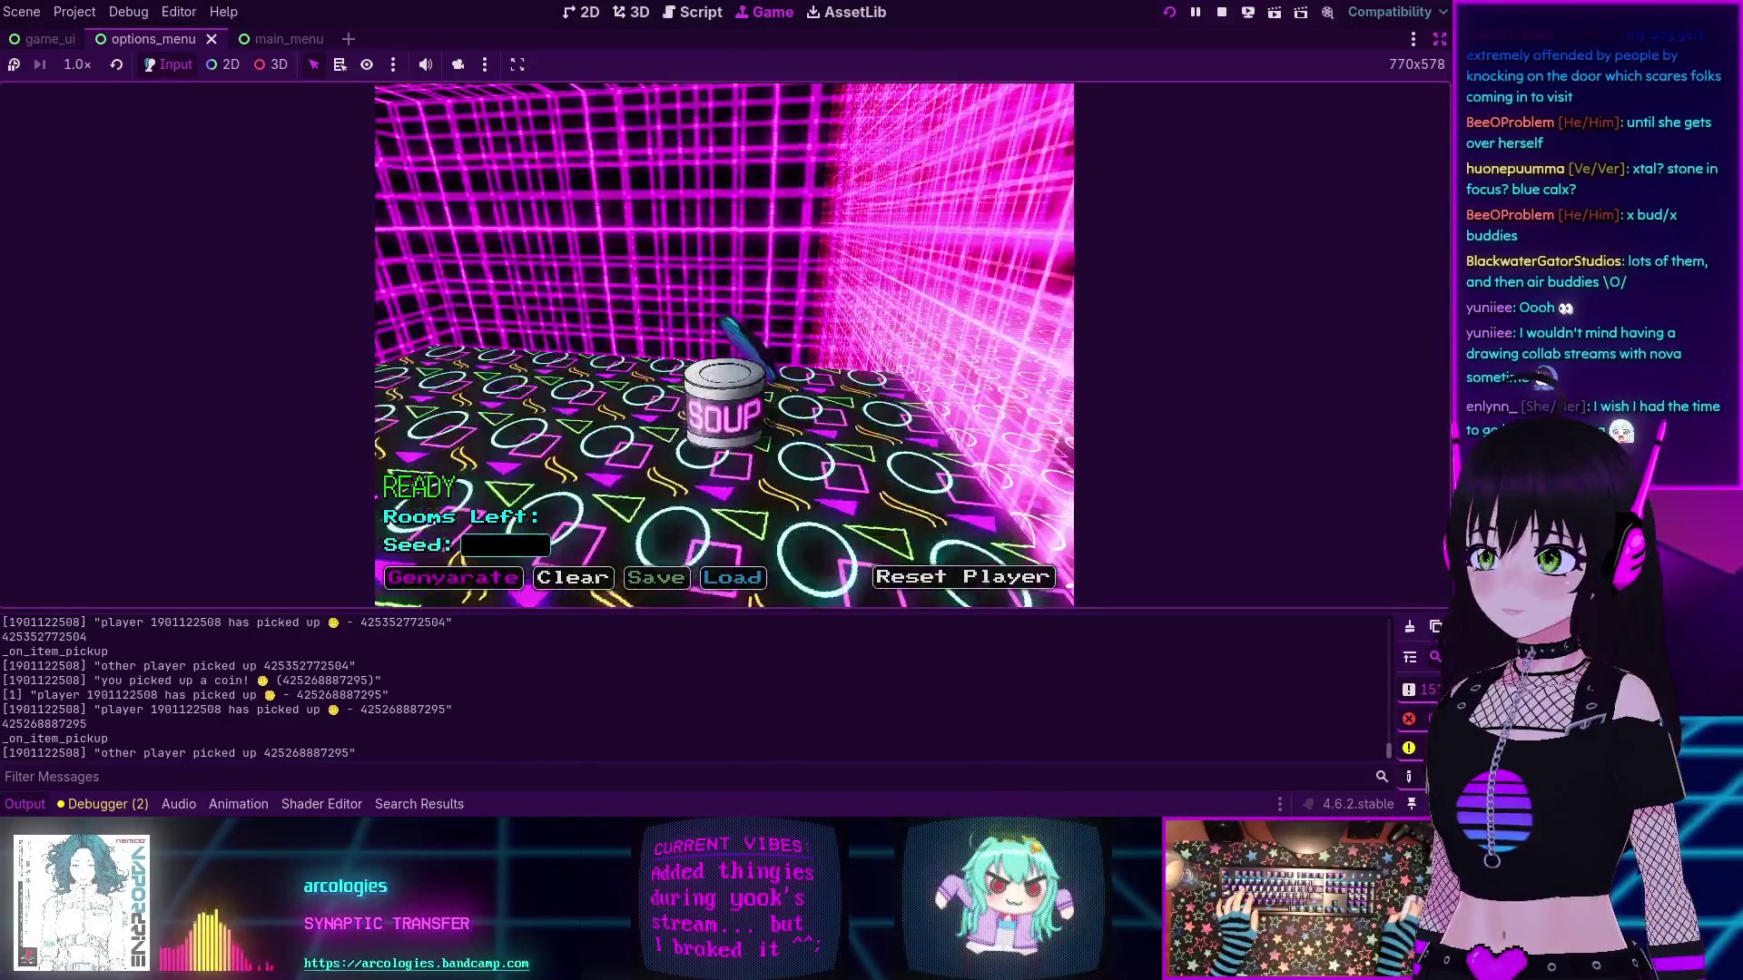
key(w)
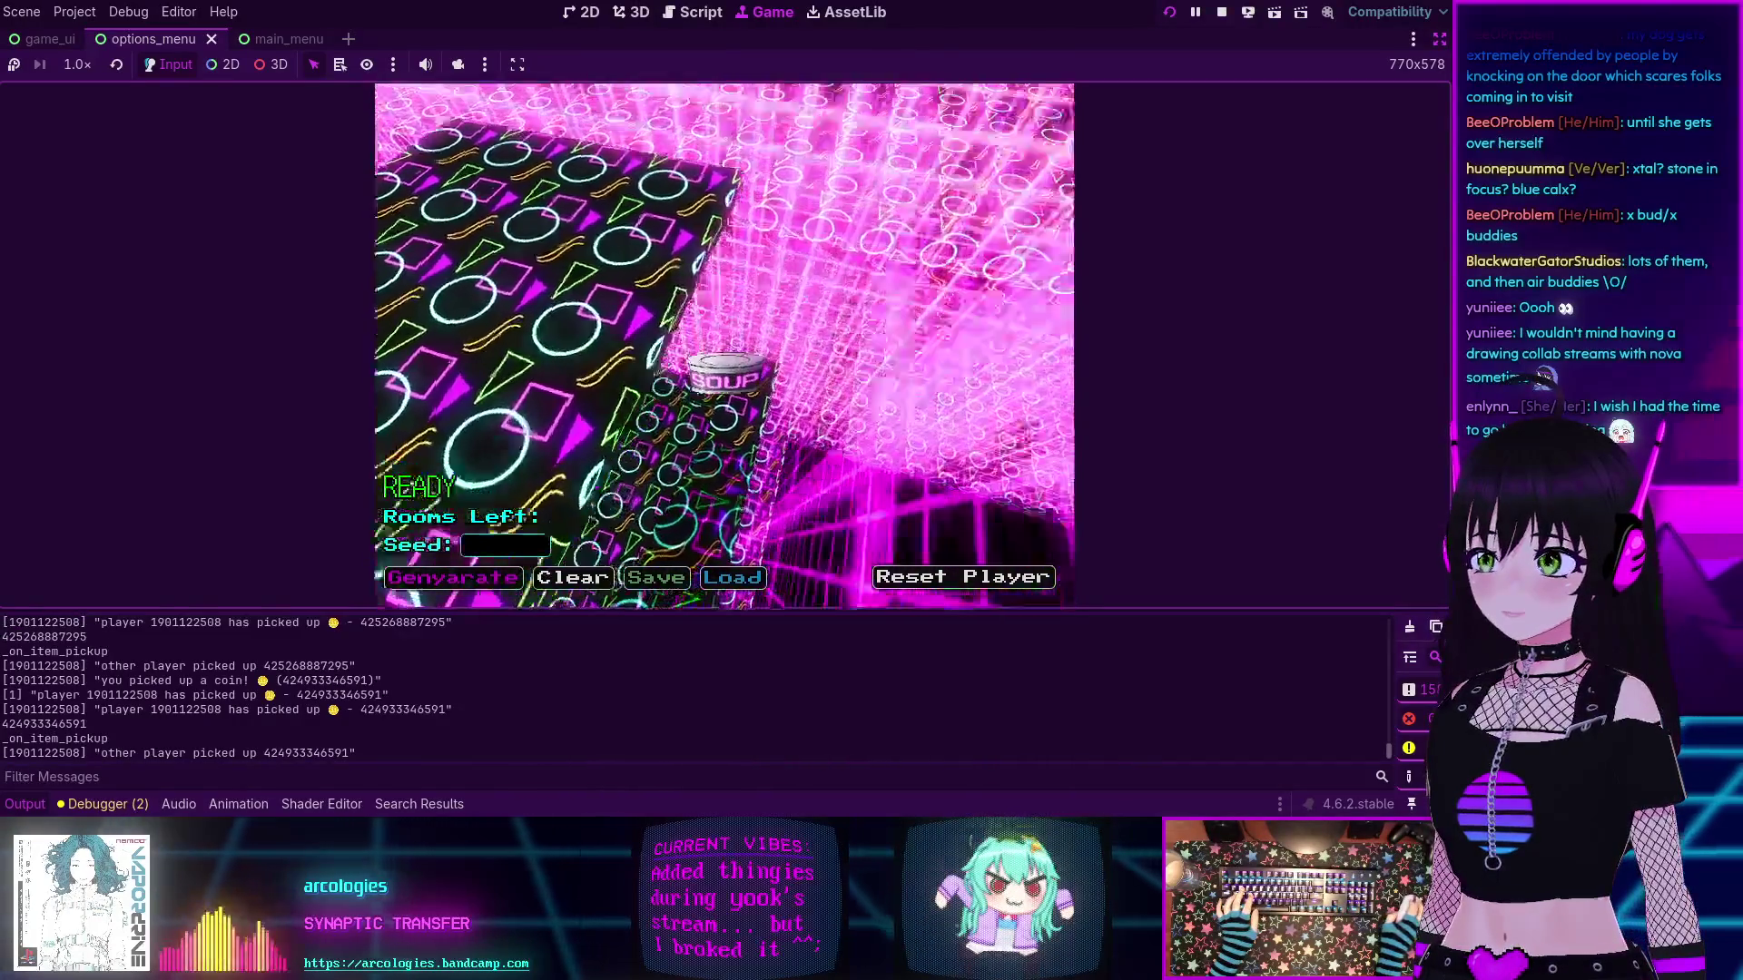
key(w)
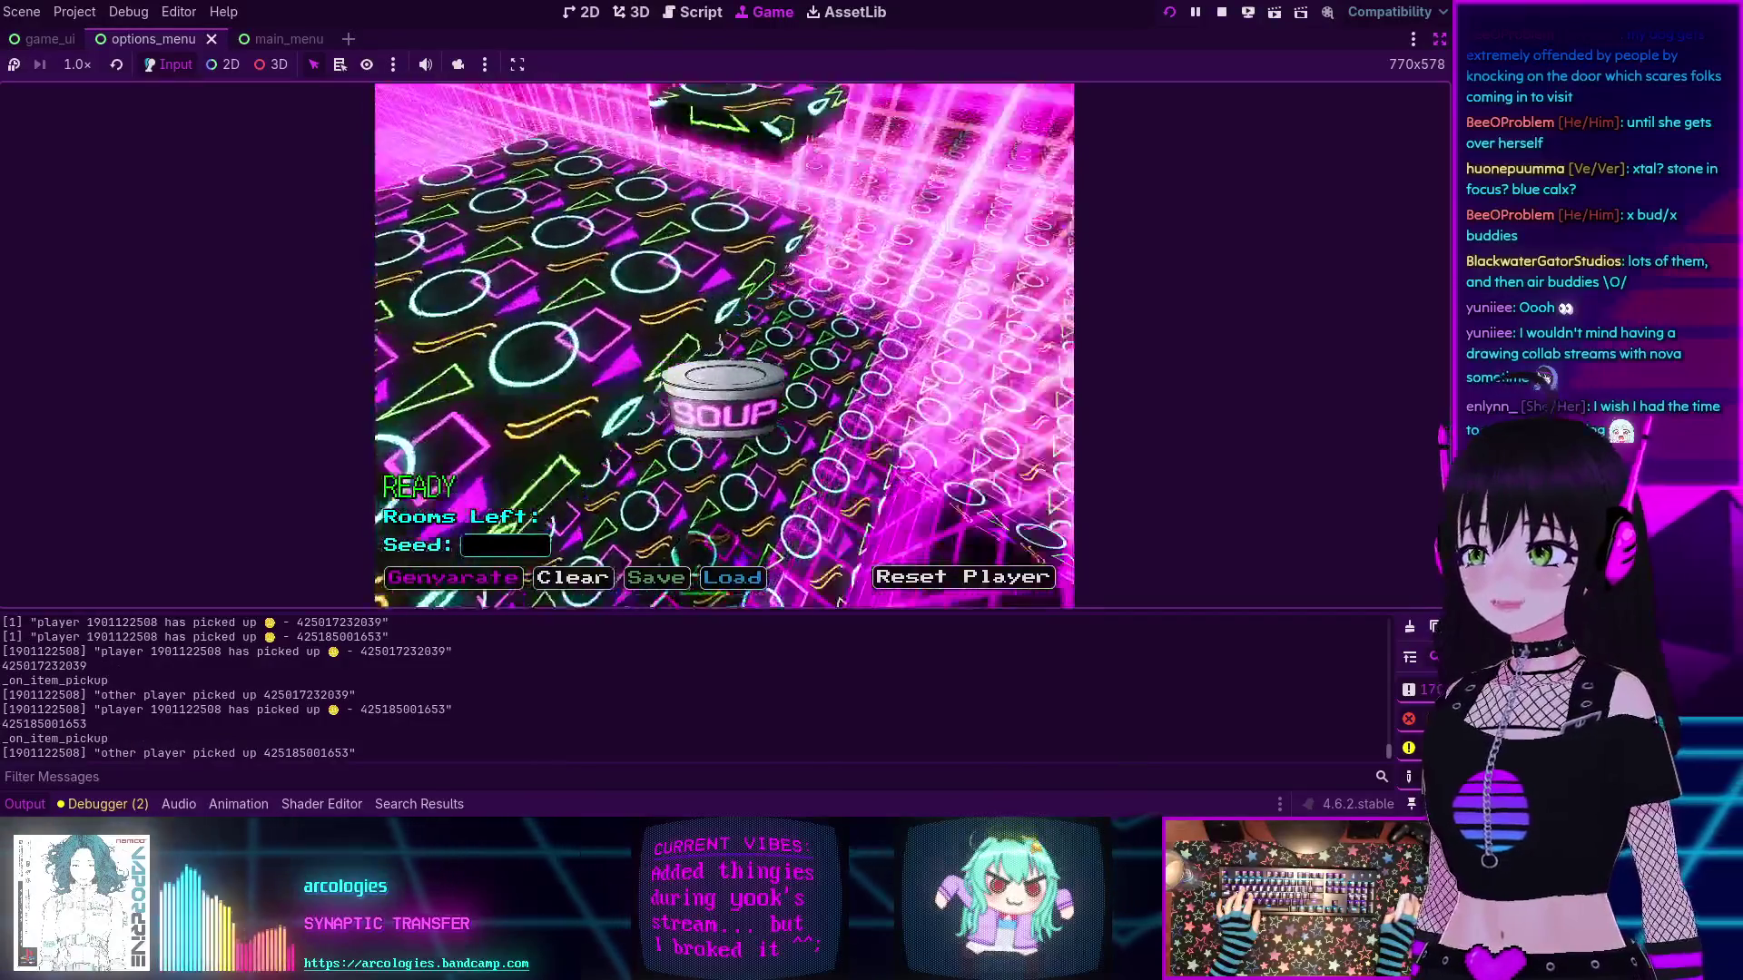
- Cross the floor to the red wall's doorway, then quit so the data saves and stop the run
key(w)
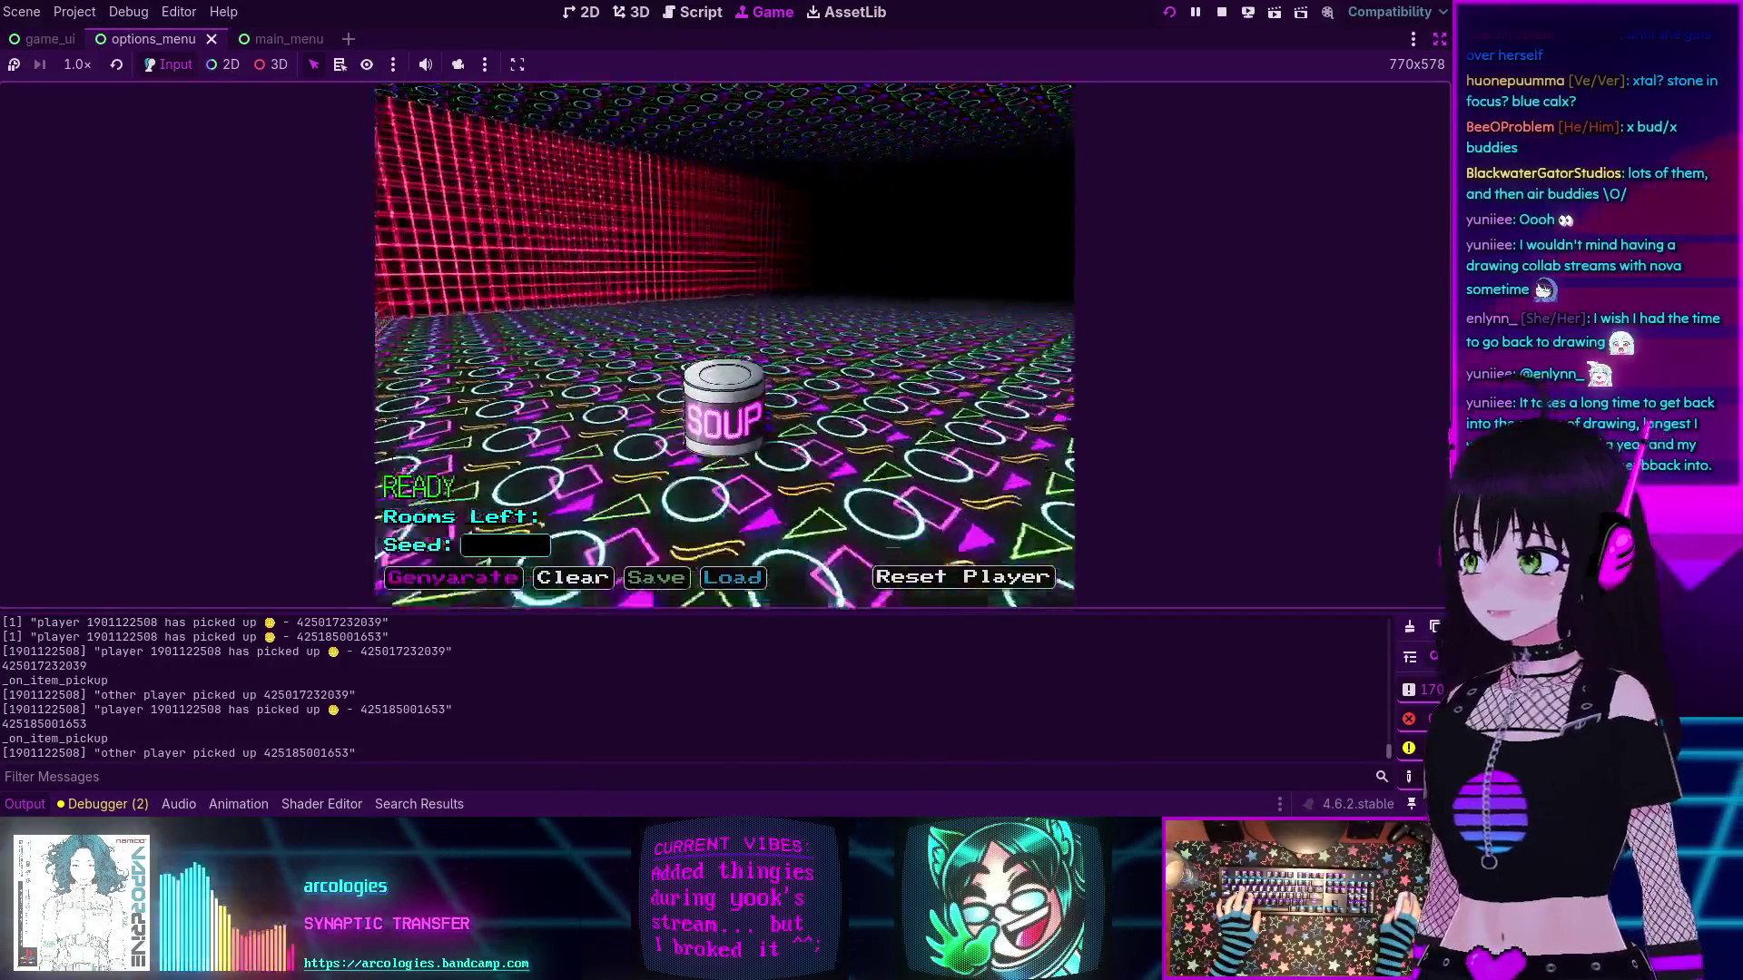
key(w)
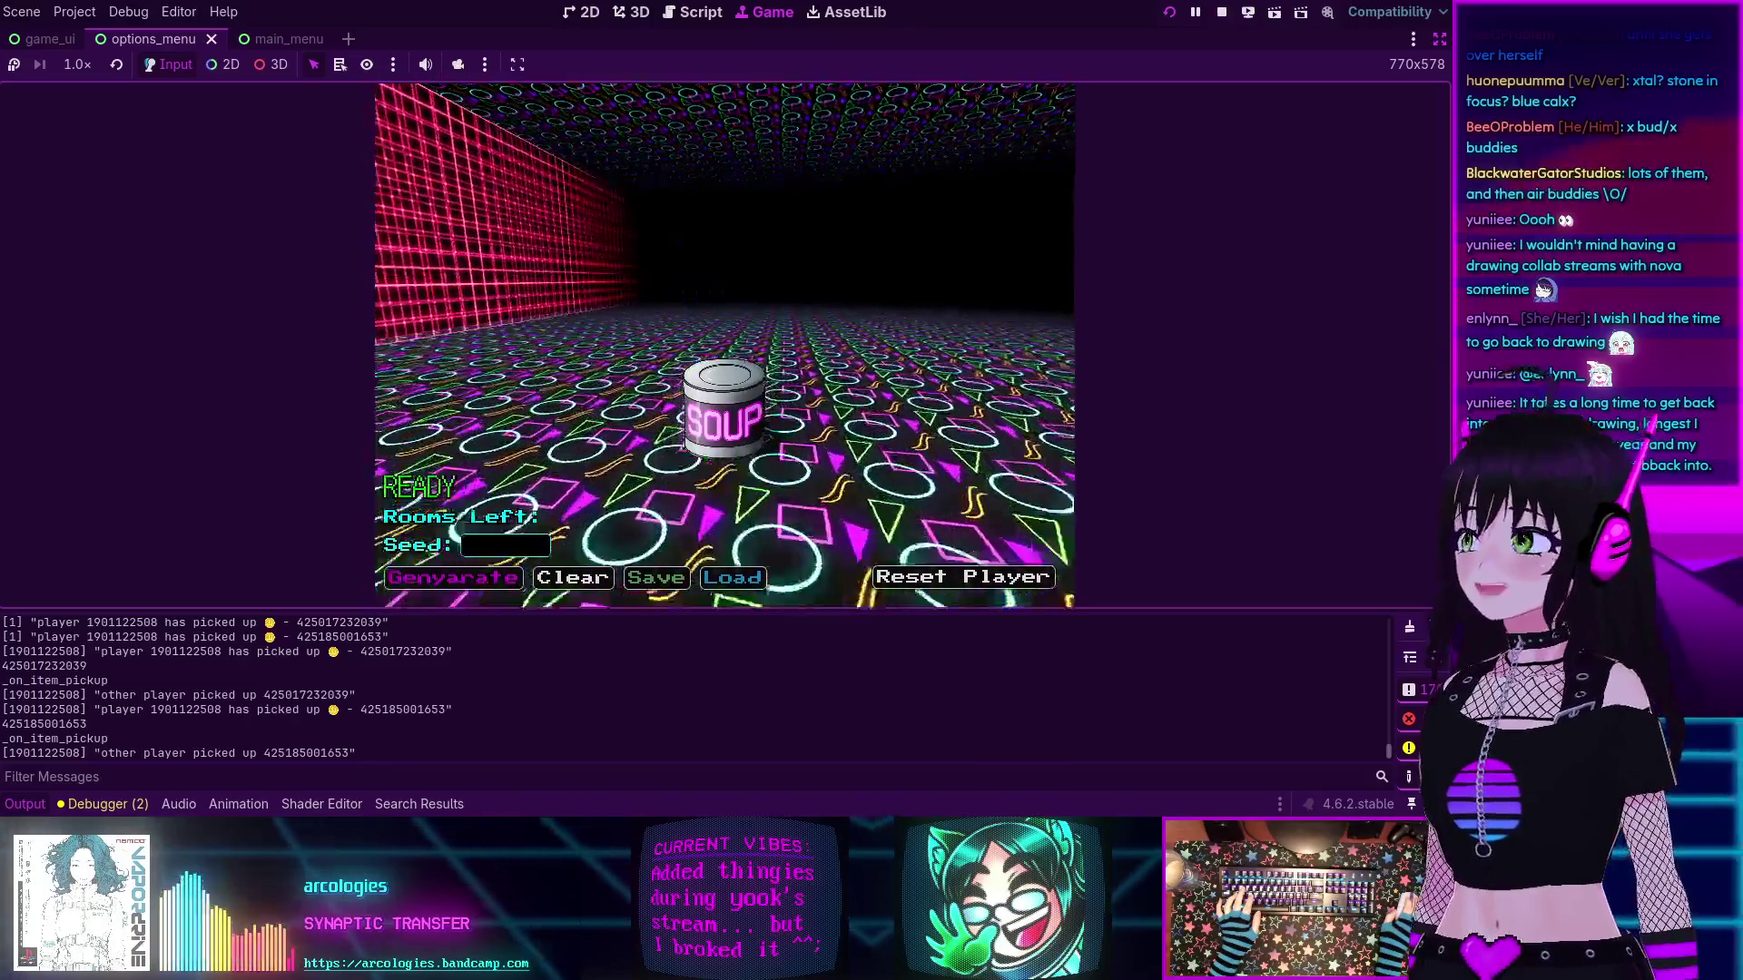
key(w)
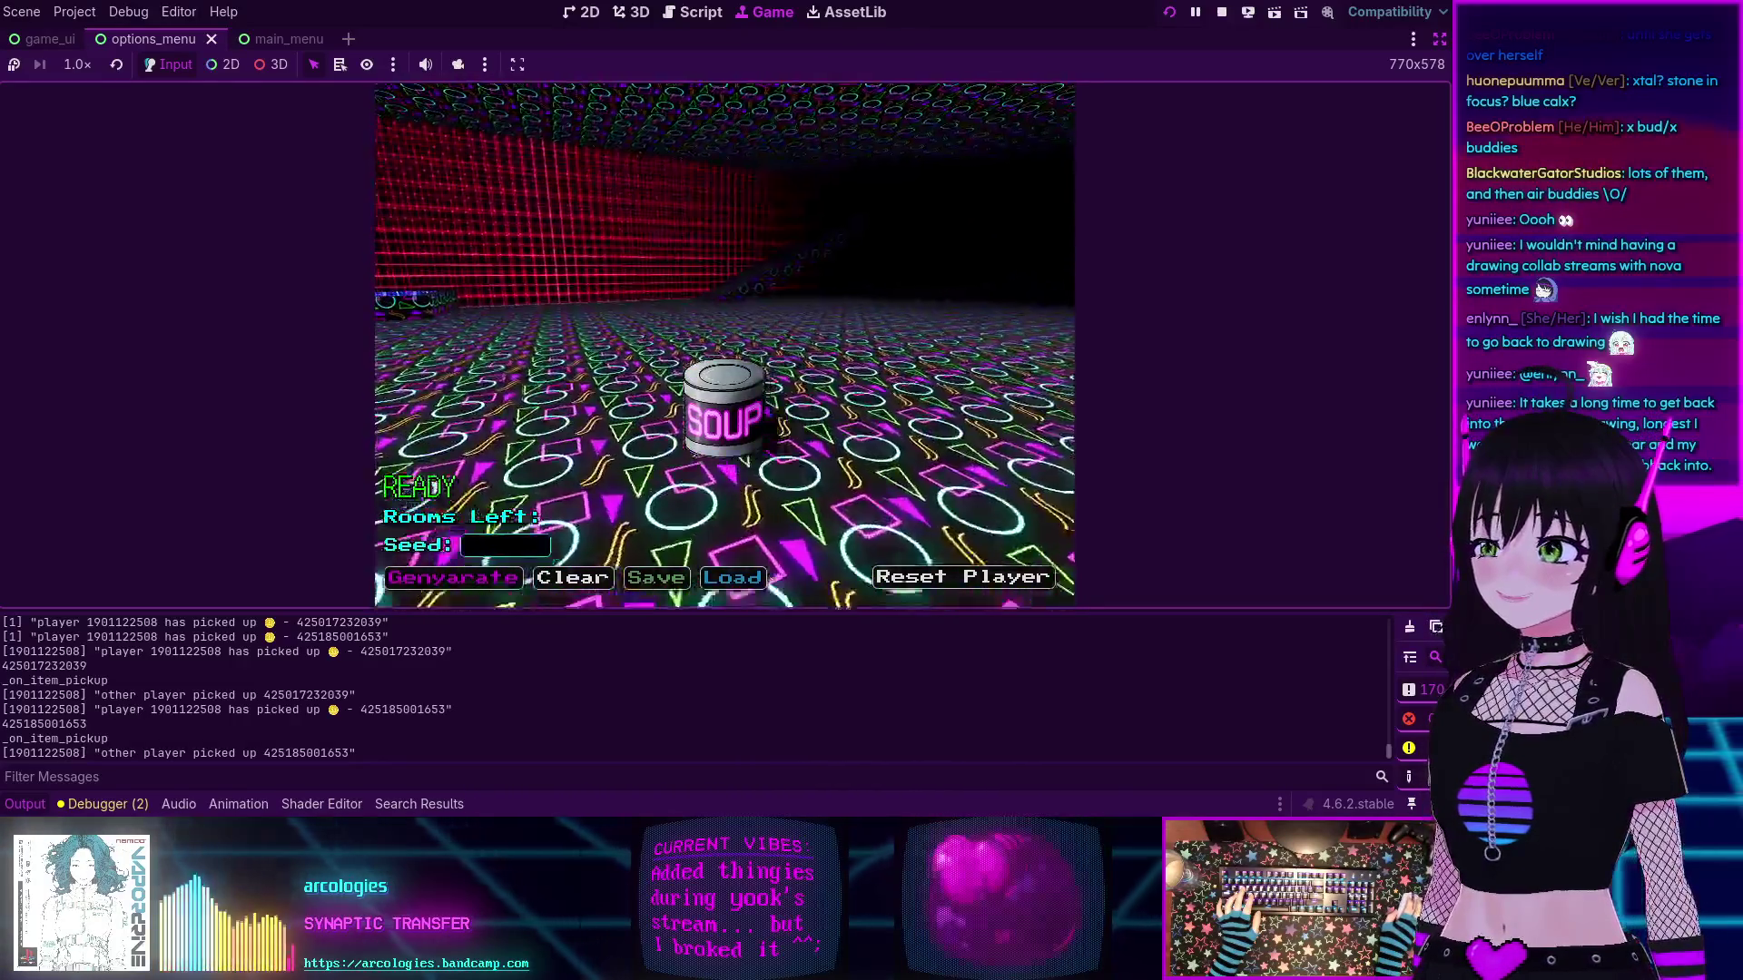
key(w)
key(w)
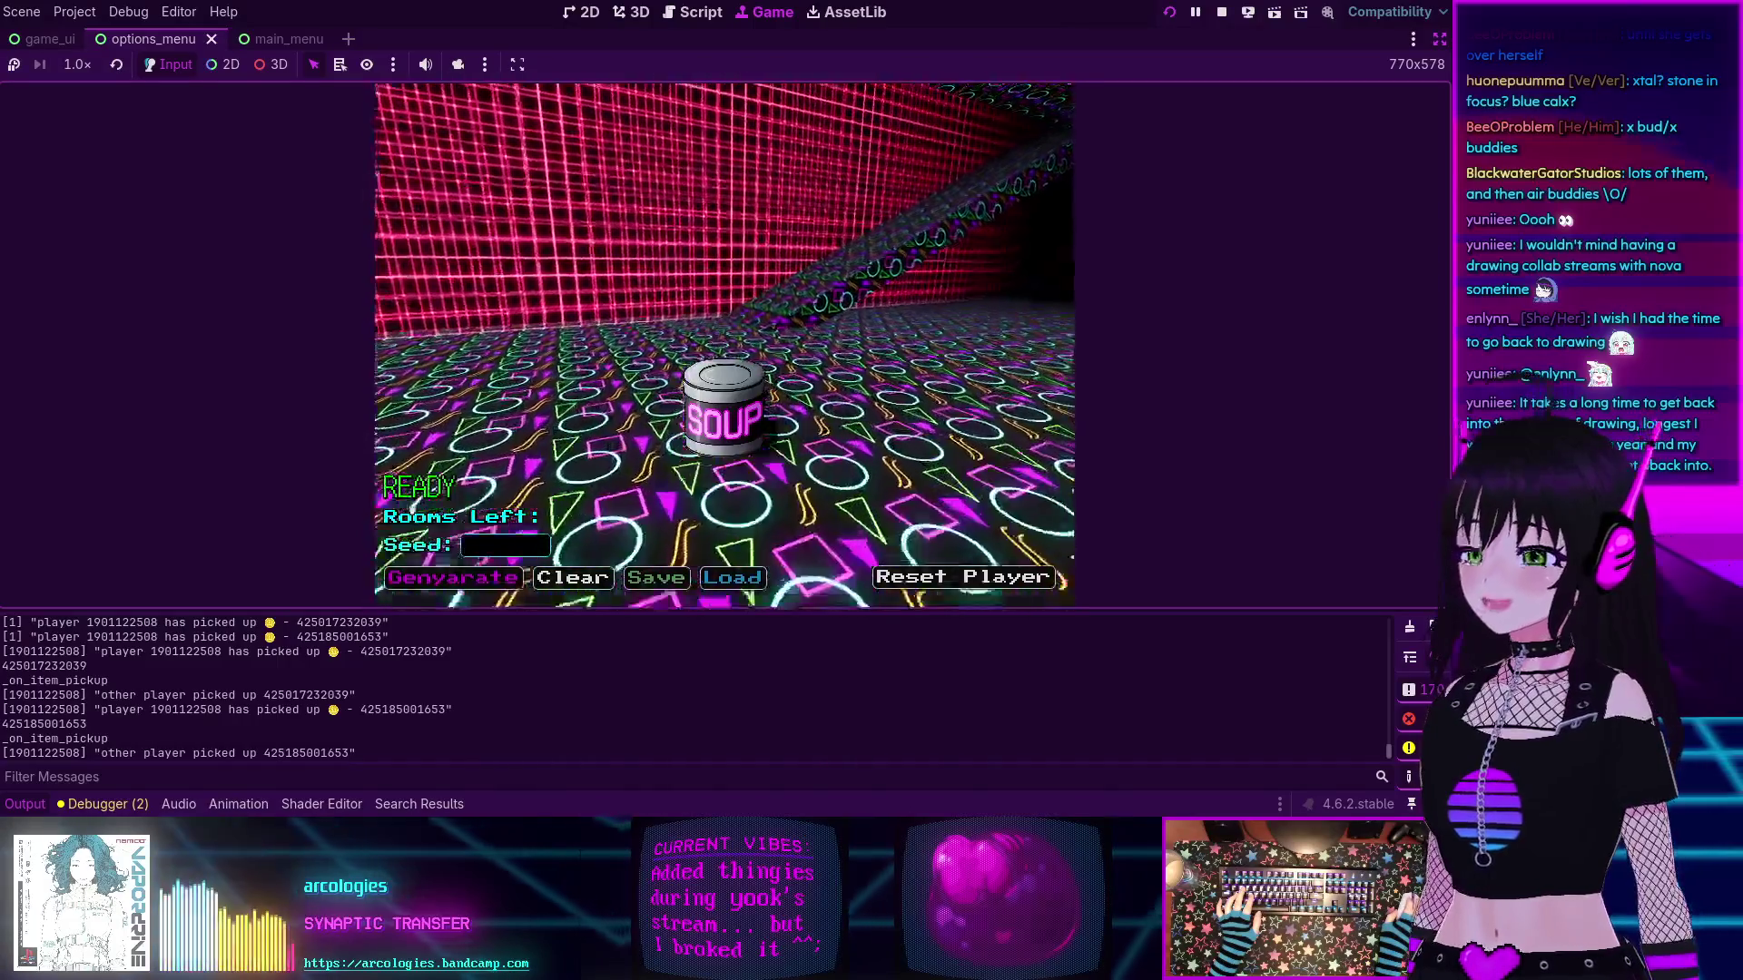
key(w)
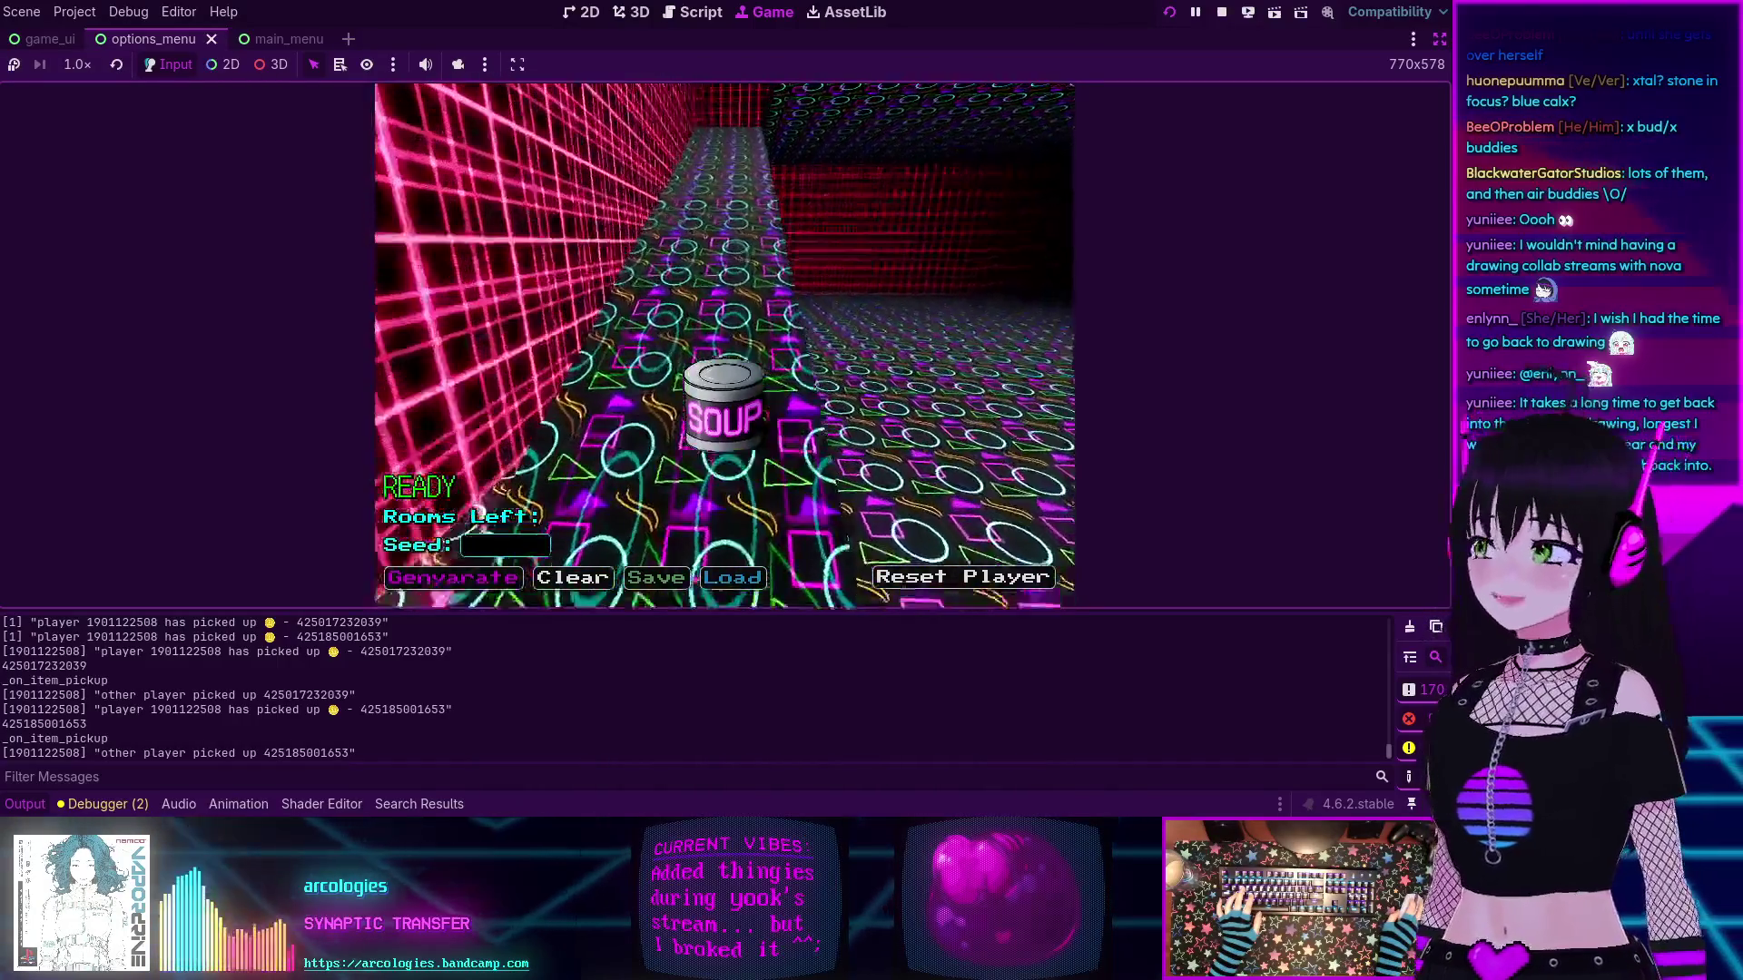
key(w)
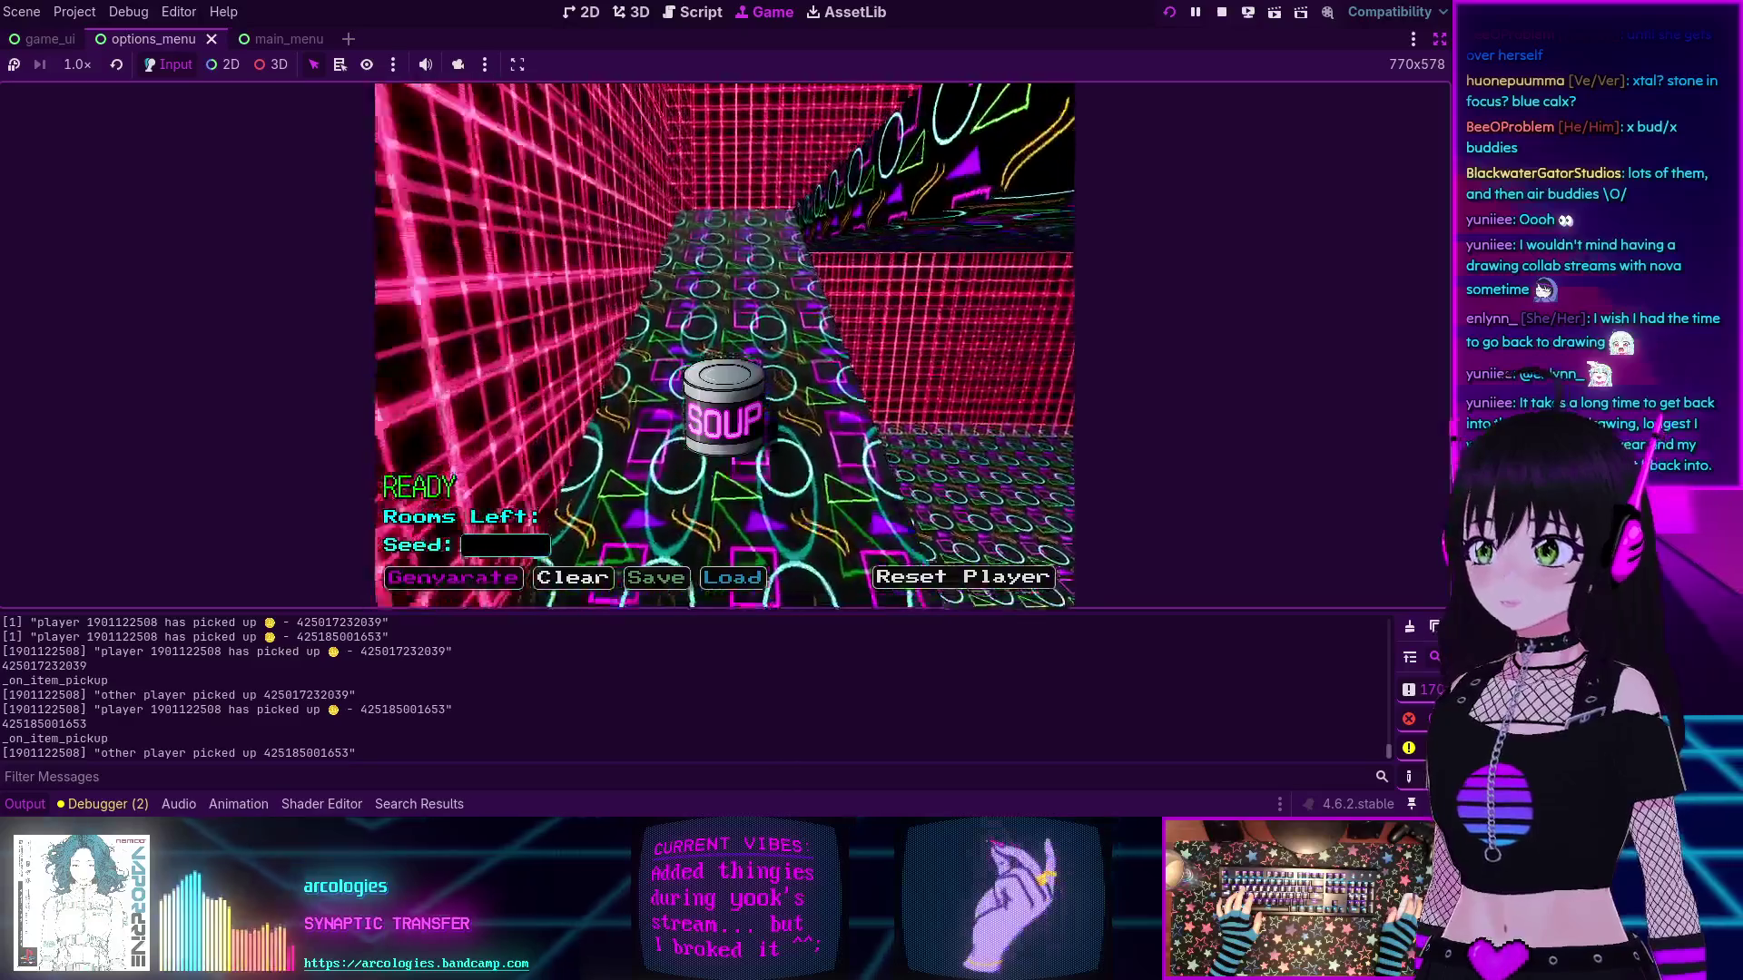
key(w)
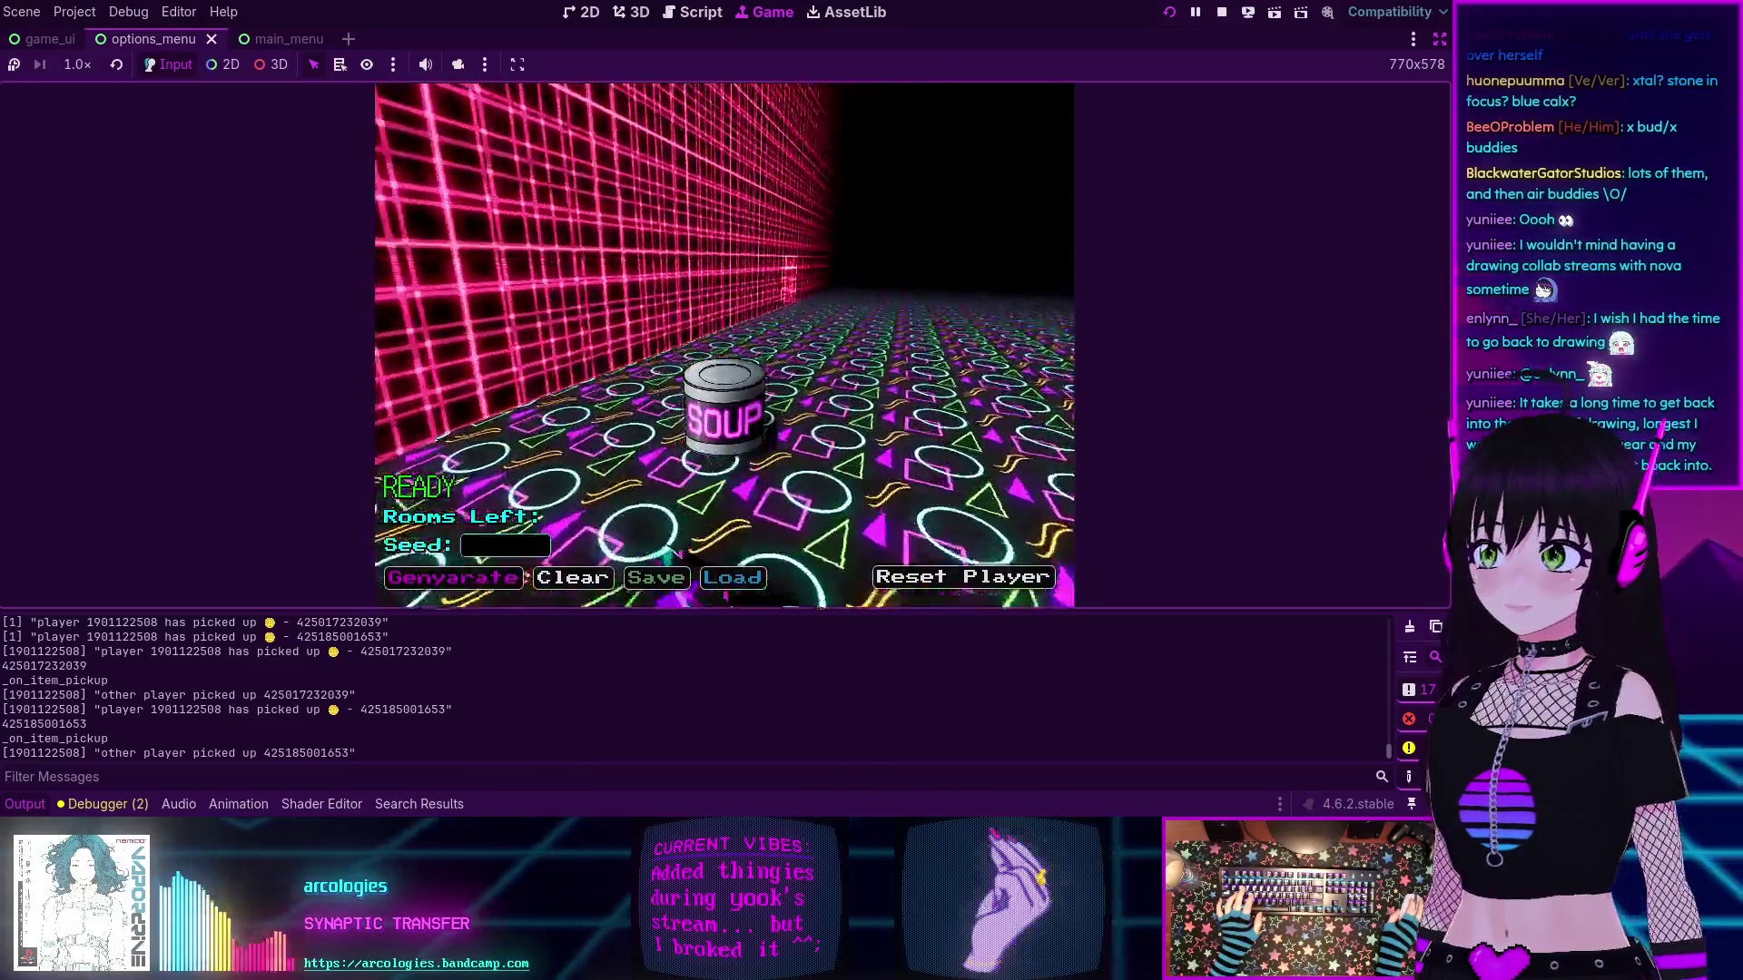
key(a)
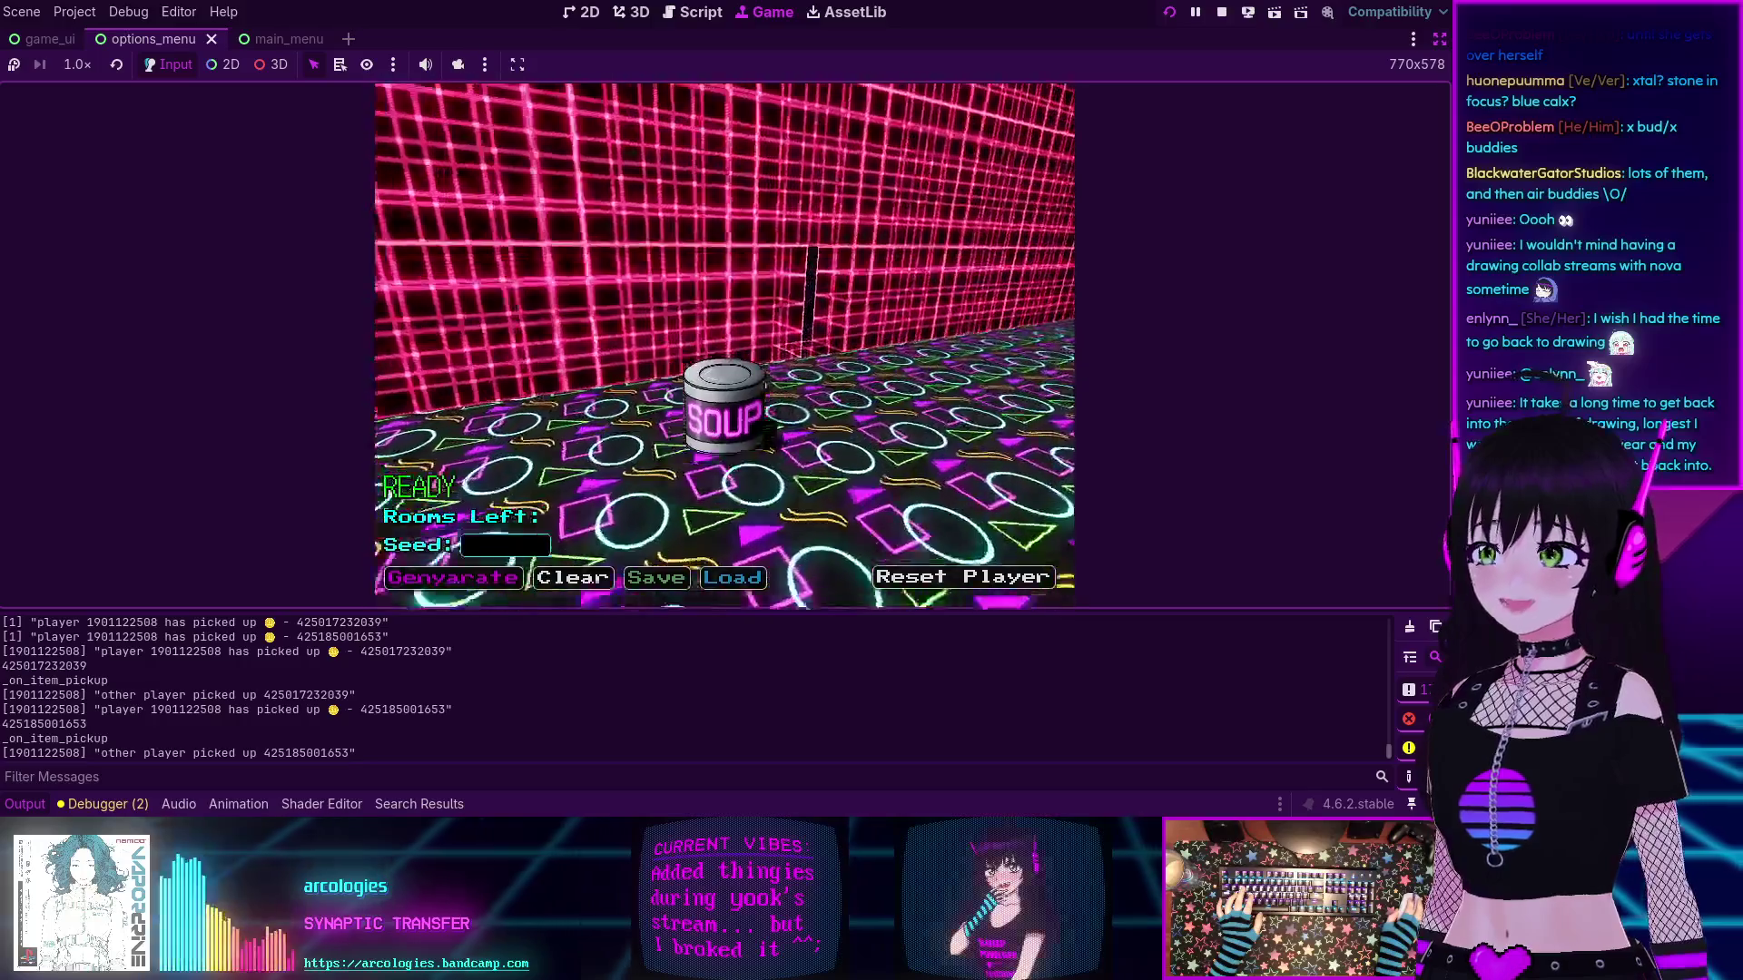
key(d)
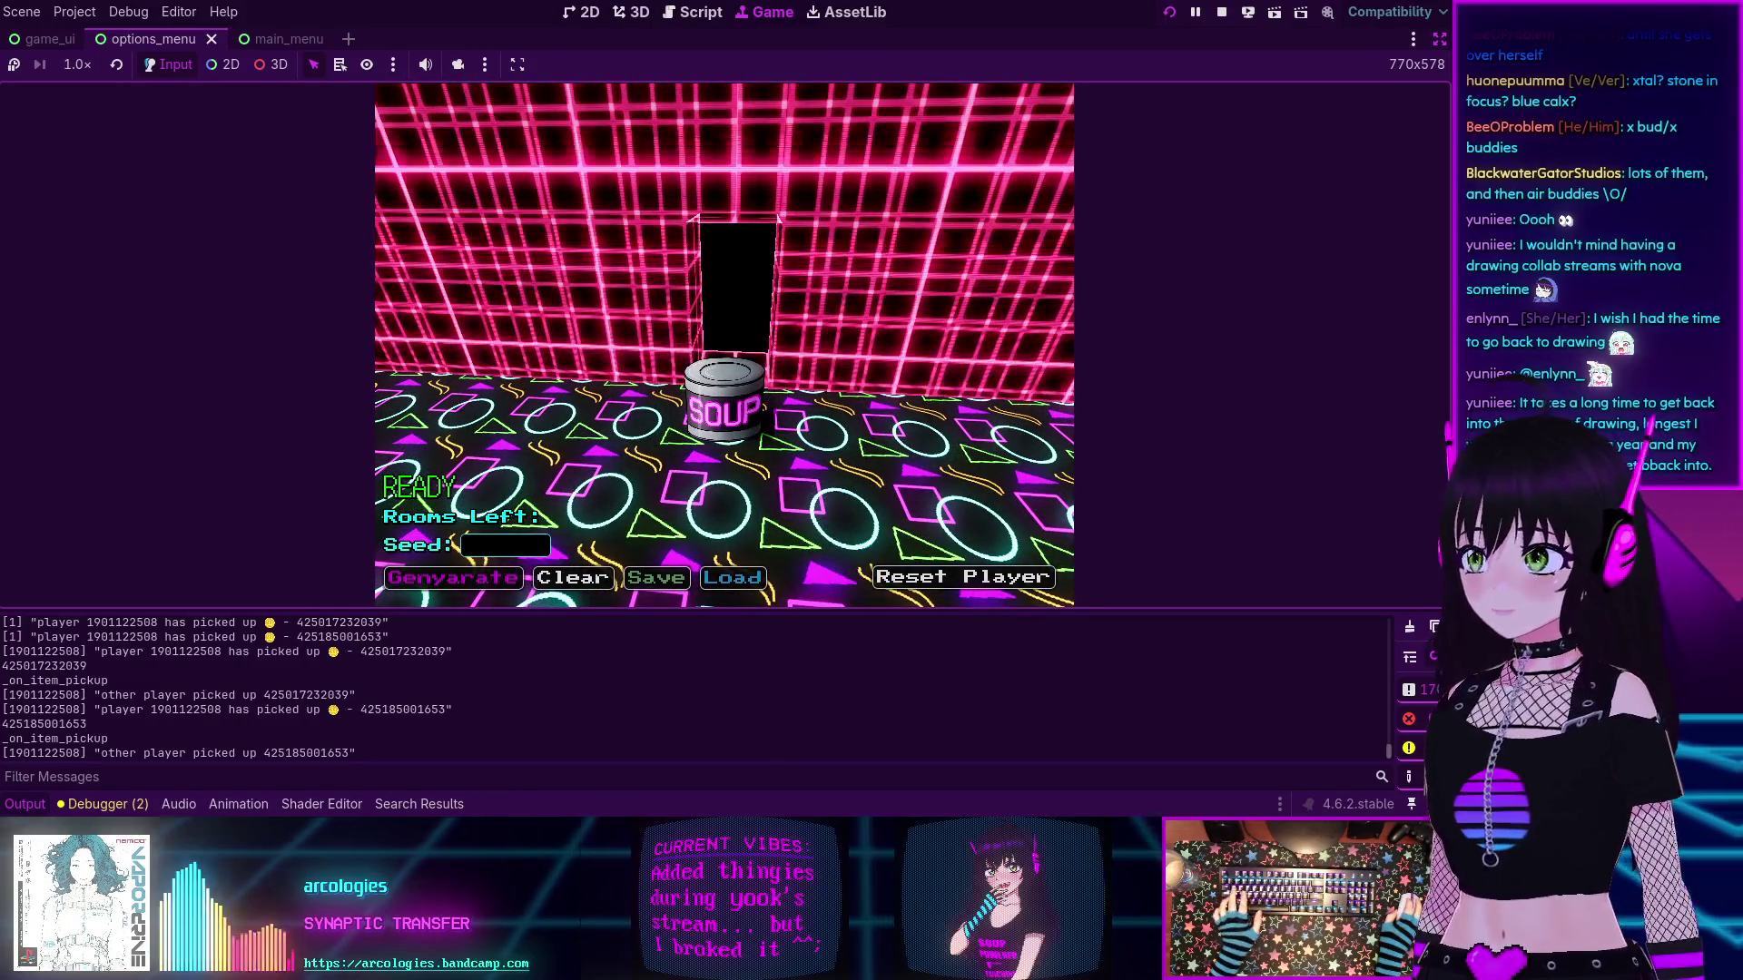
key(Escape)
click(1223, 13)
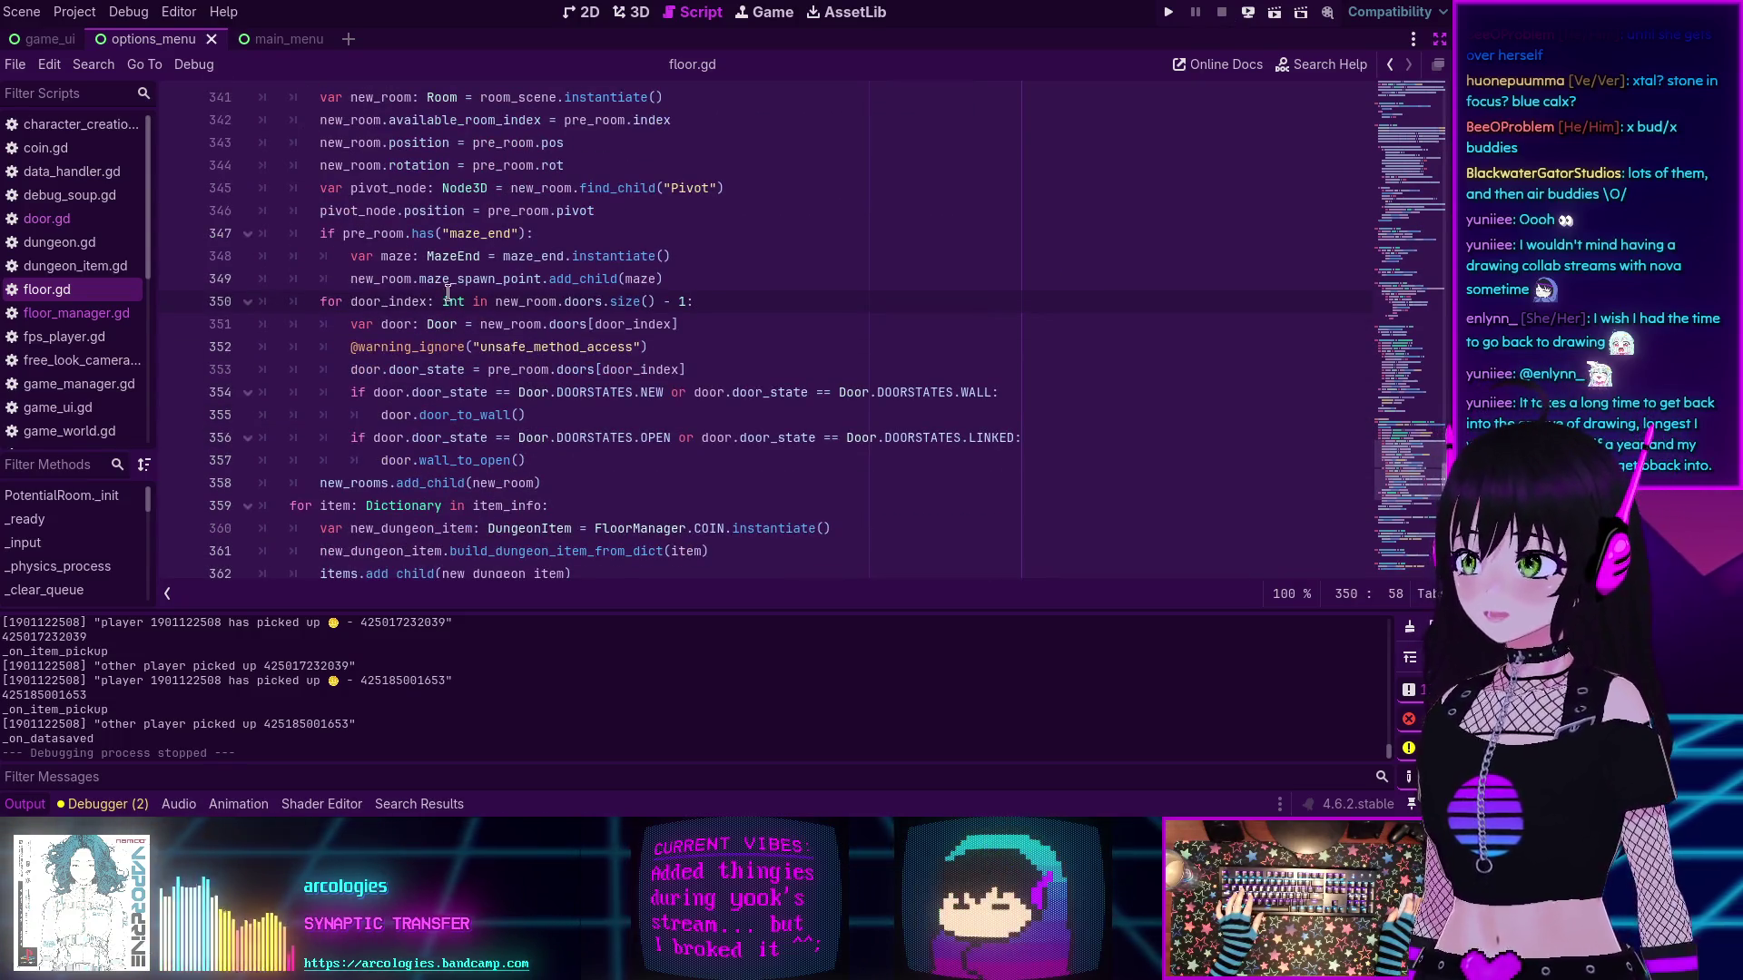
- Scroll up in floor.gd to the loop that restores each door's state
scroll(324, 663, up, 5)
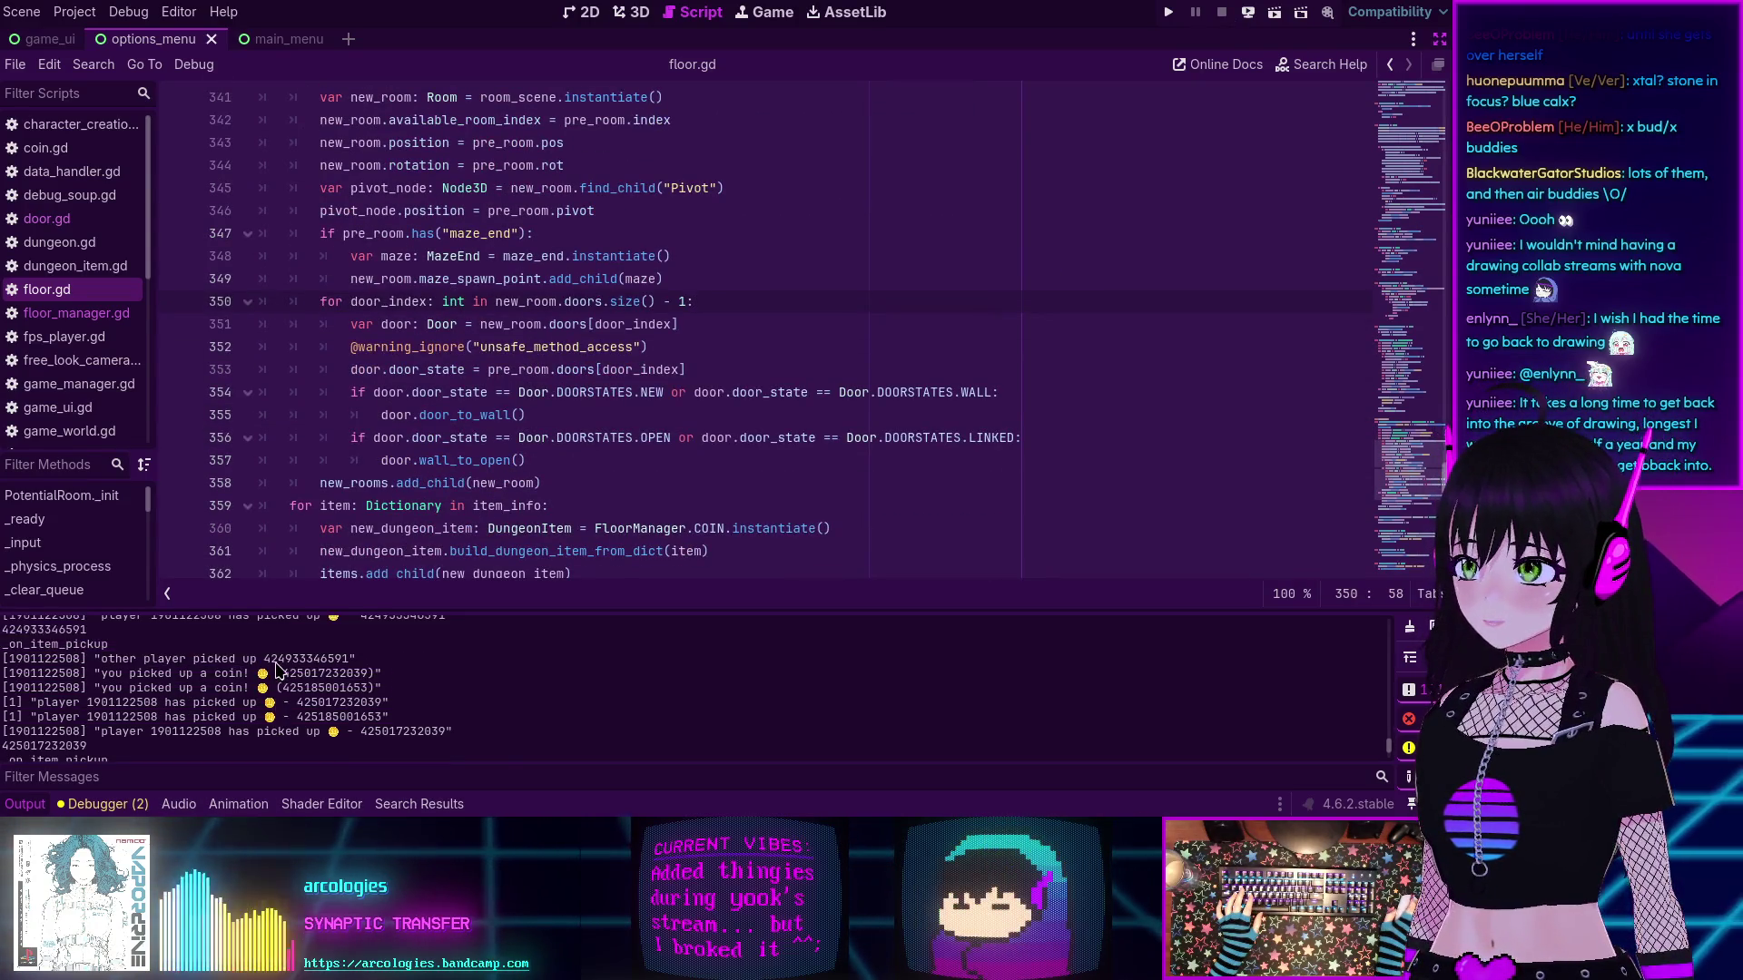
scroll(279, 670, up, 3)
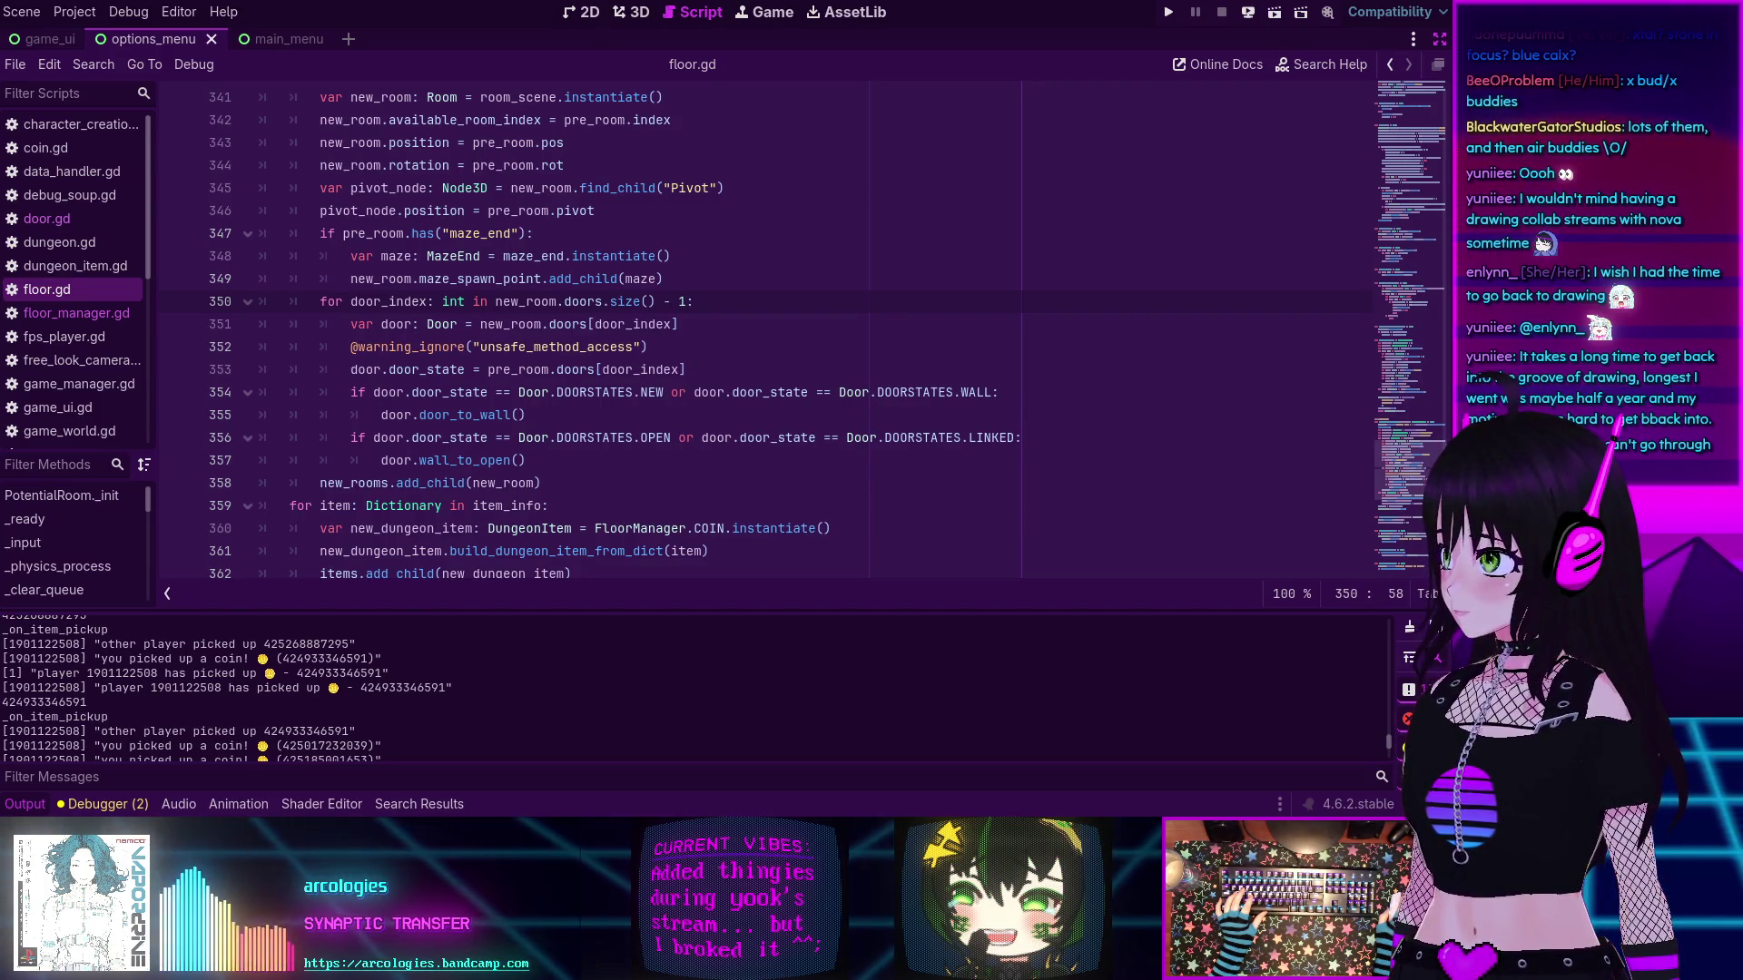
- Switch to Aseprite and quit without saving the changes to aesthetic_sun.png
key(alt+Tab)
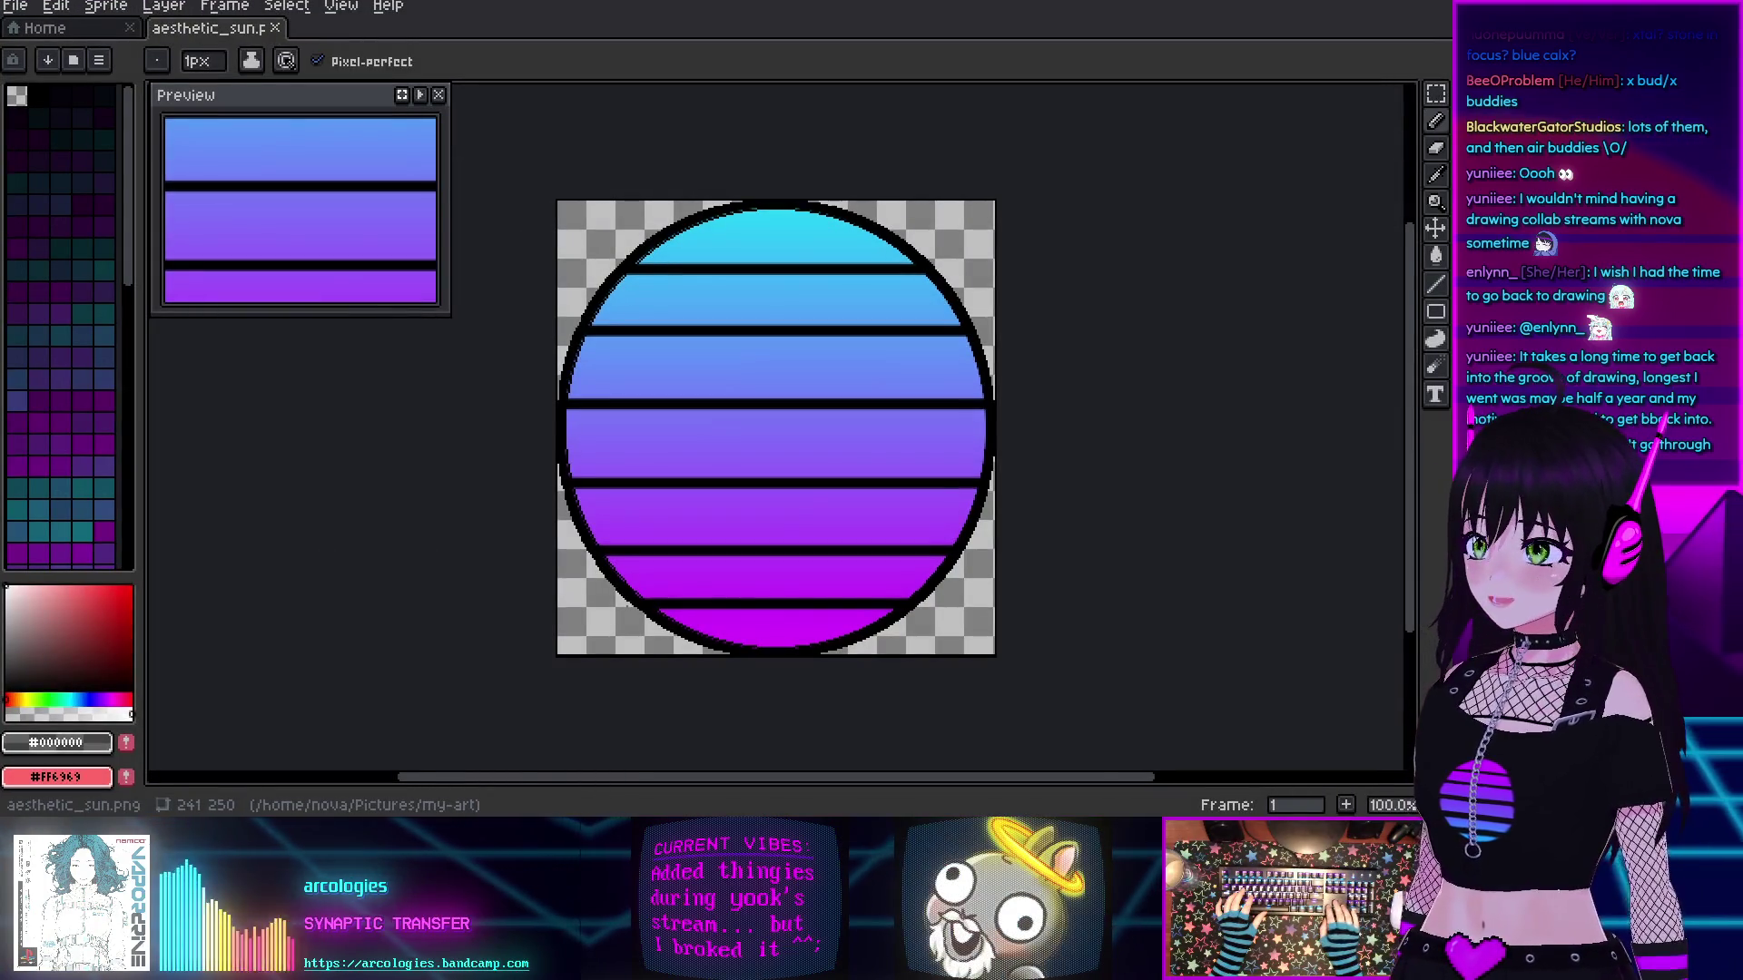
key(ctrl+q)
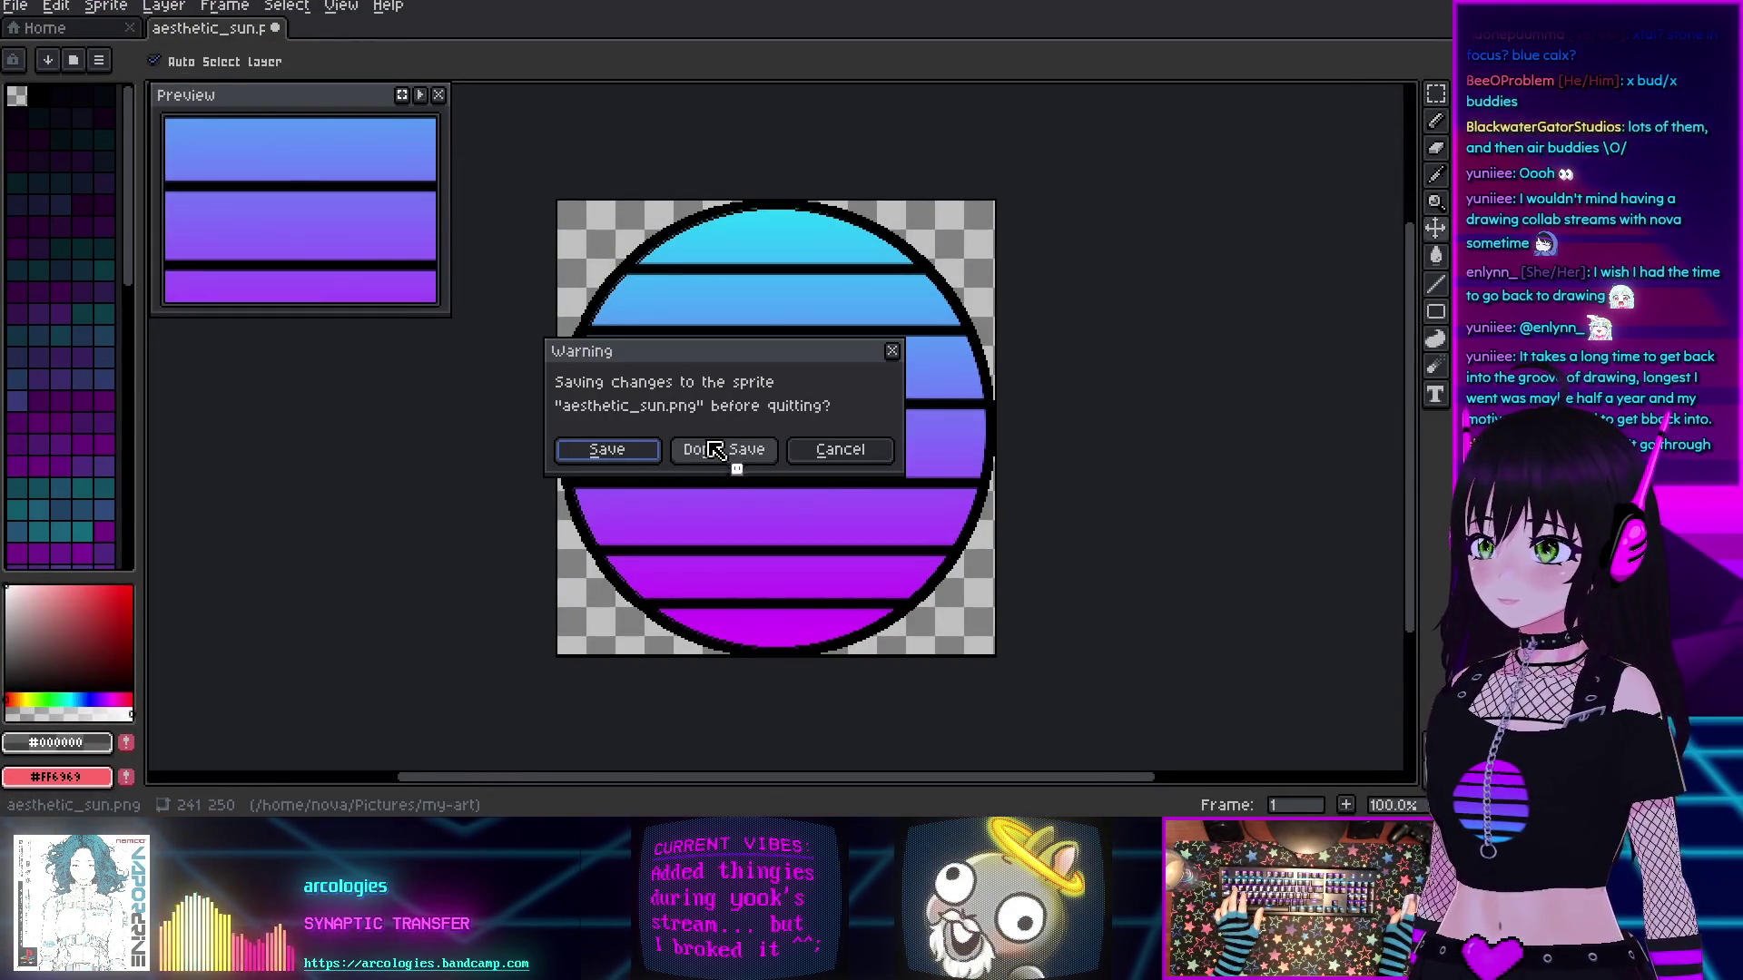
click(713, 451)
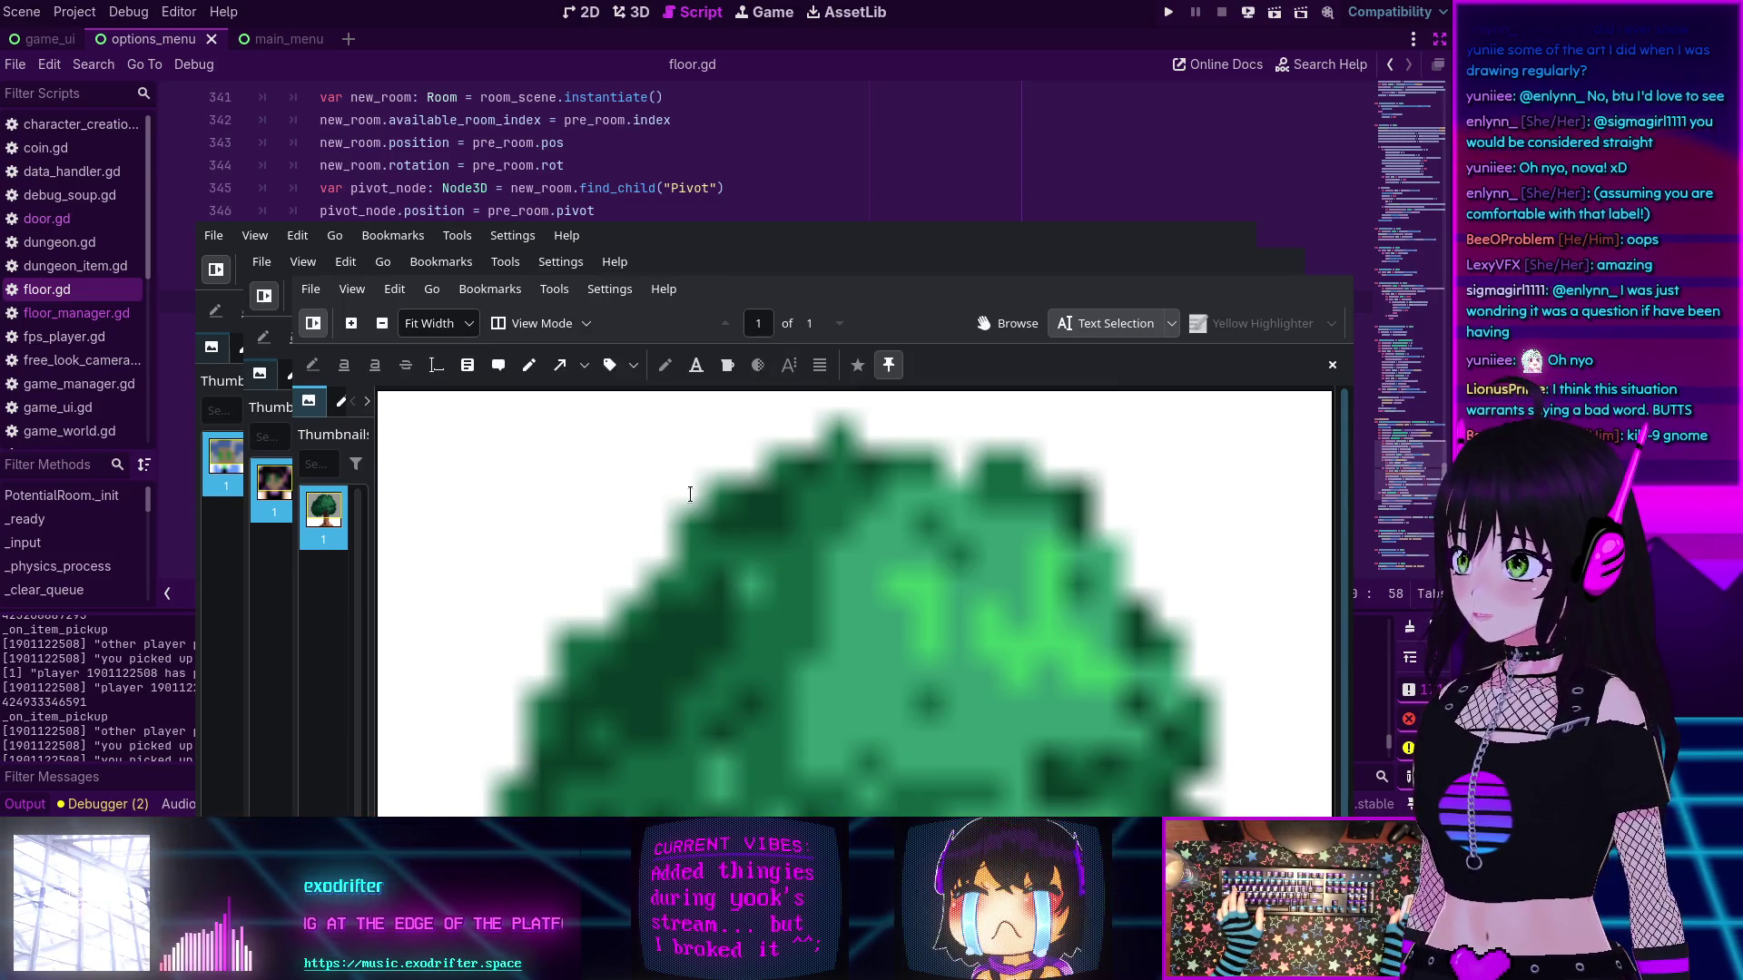
- Scroll the front viewer to bring up the pale cat-face drawing
scroll(690, 494, down, 1)
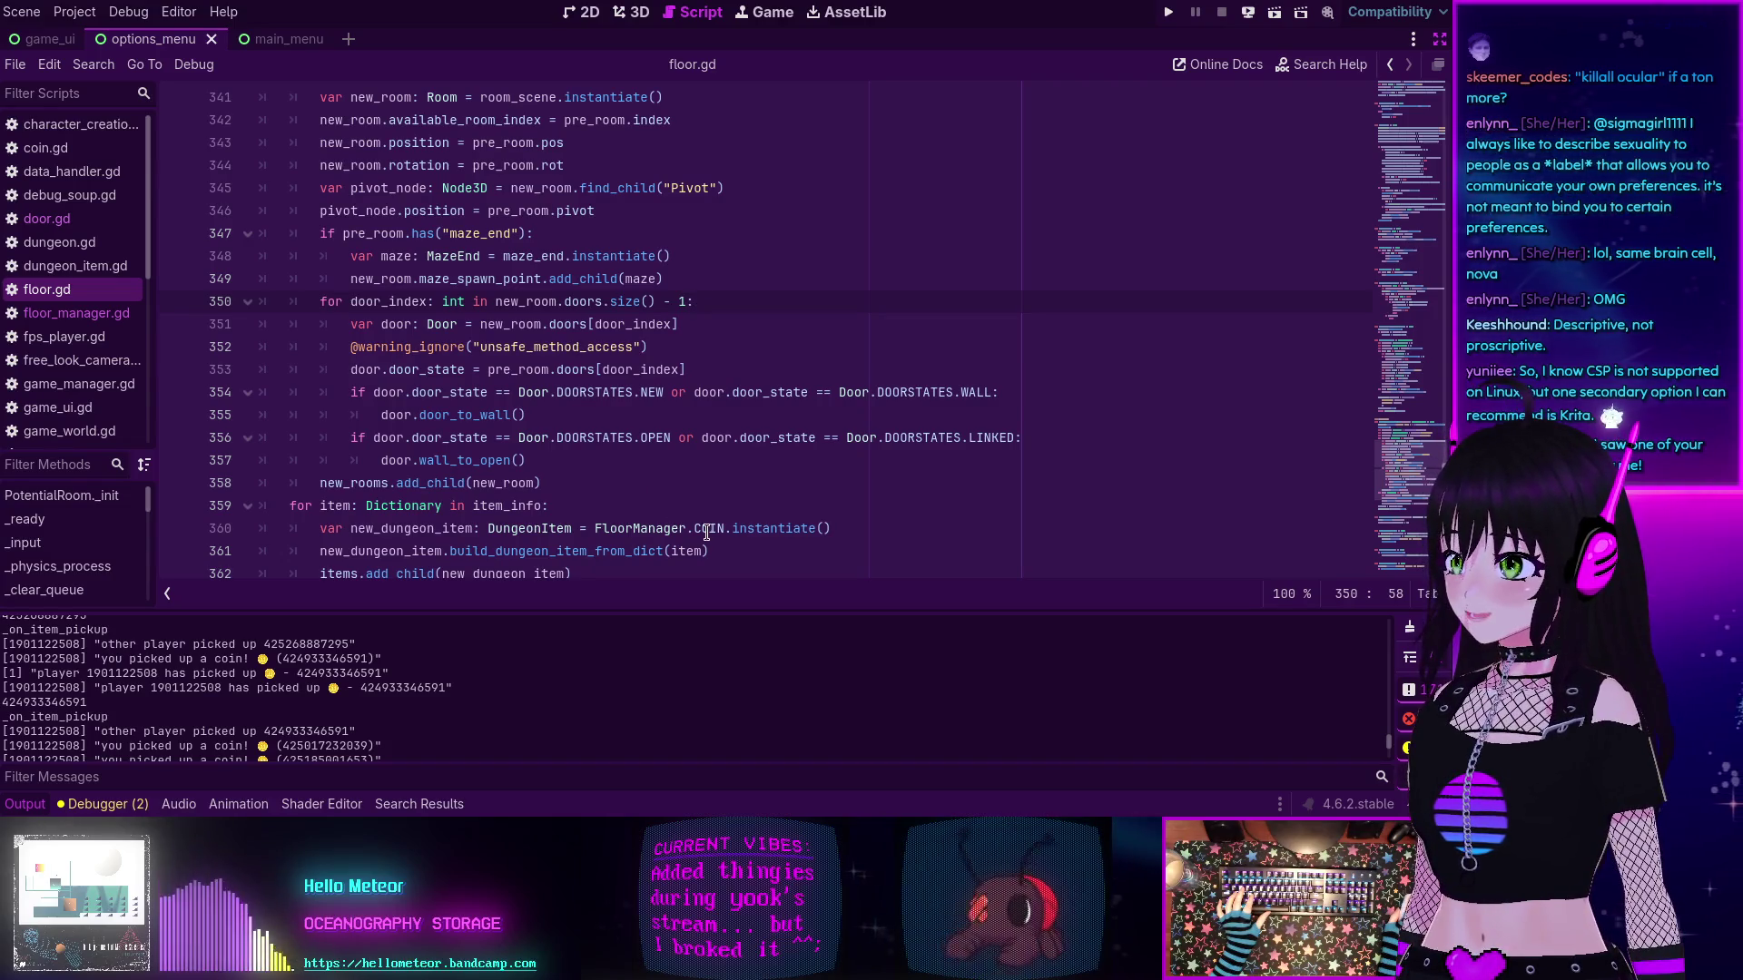
- Check the type of COIN on line 360 of floor.gd
mouse_move(707, 533)
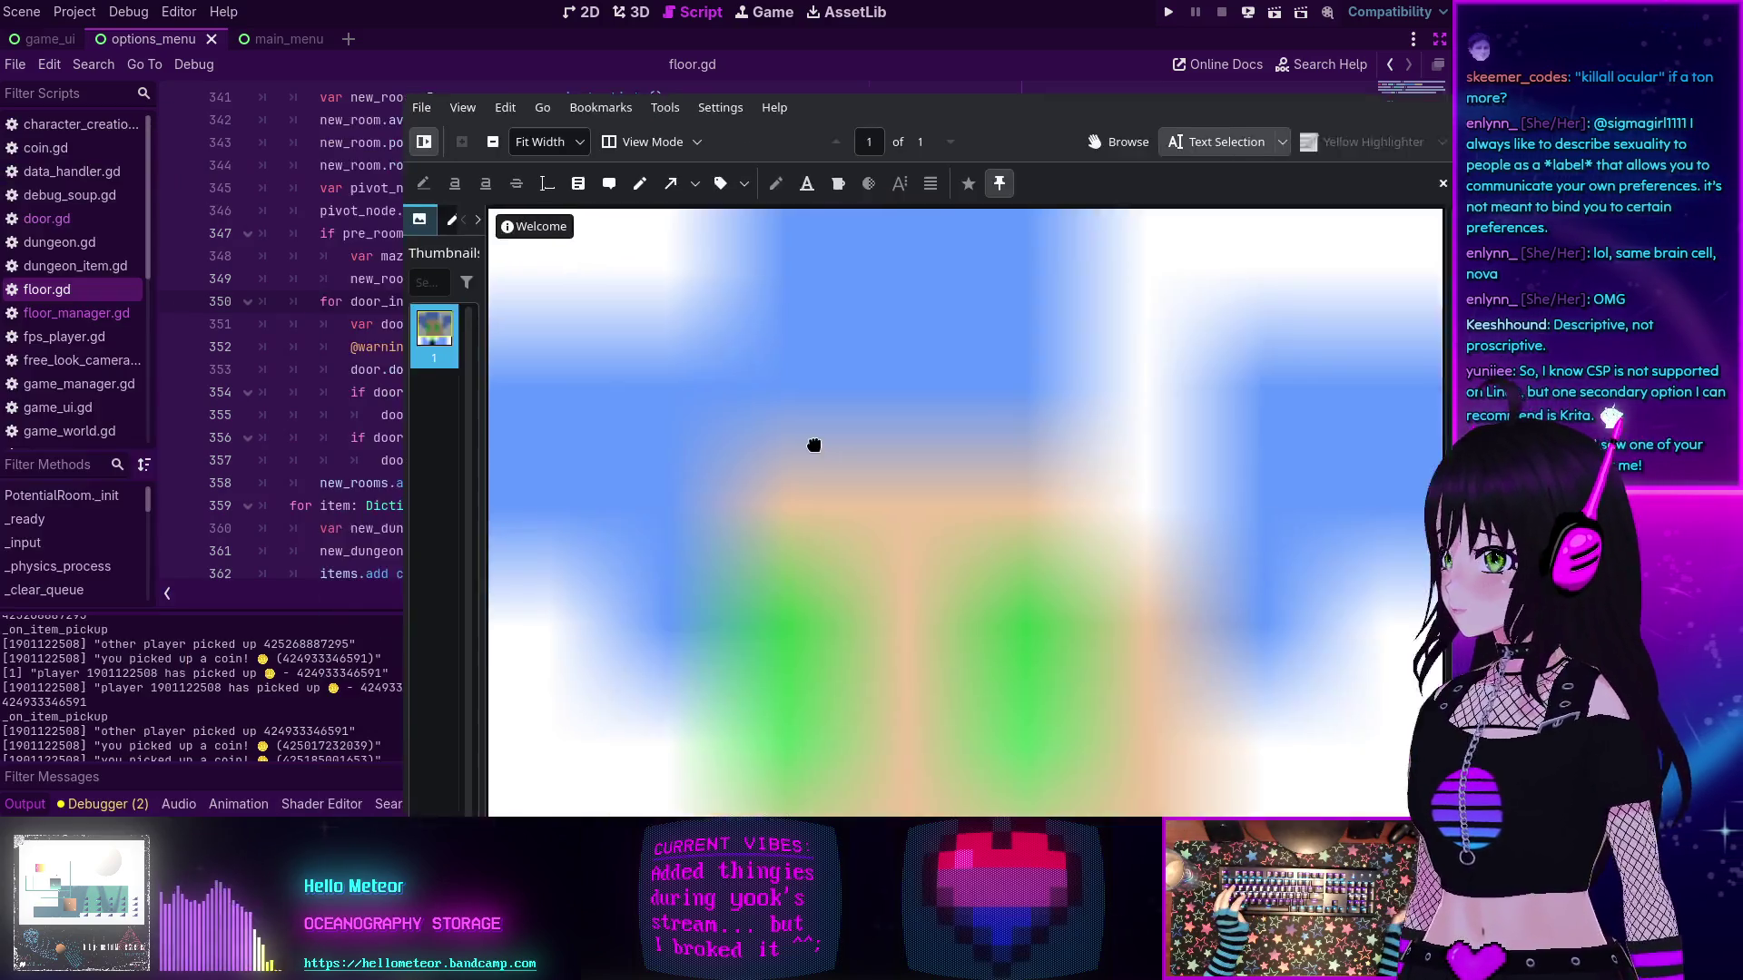
- Reposition the Okular viewer window and widen its thumbnail panel
drag(815, 445, 533, 369)
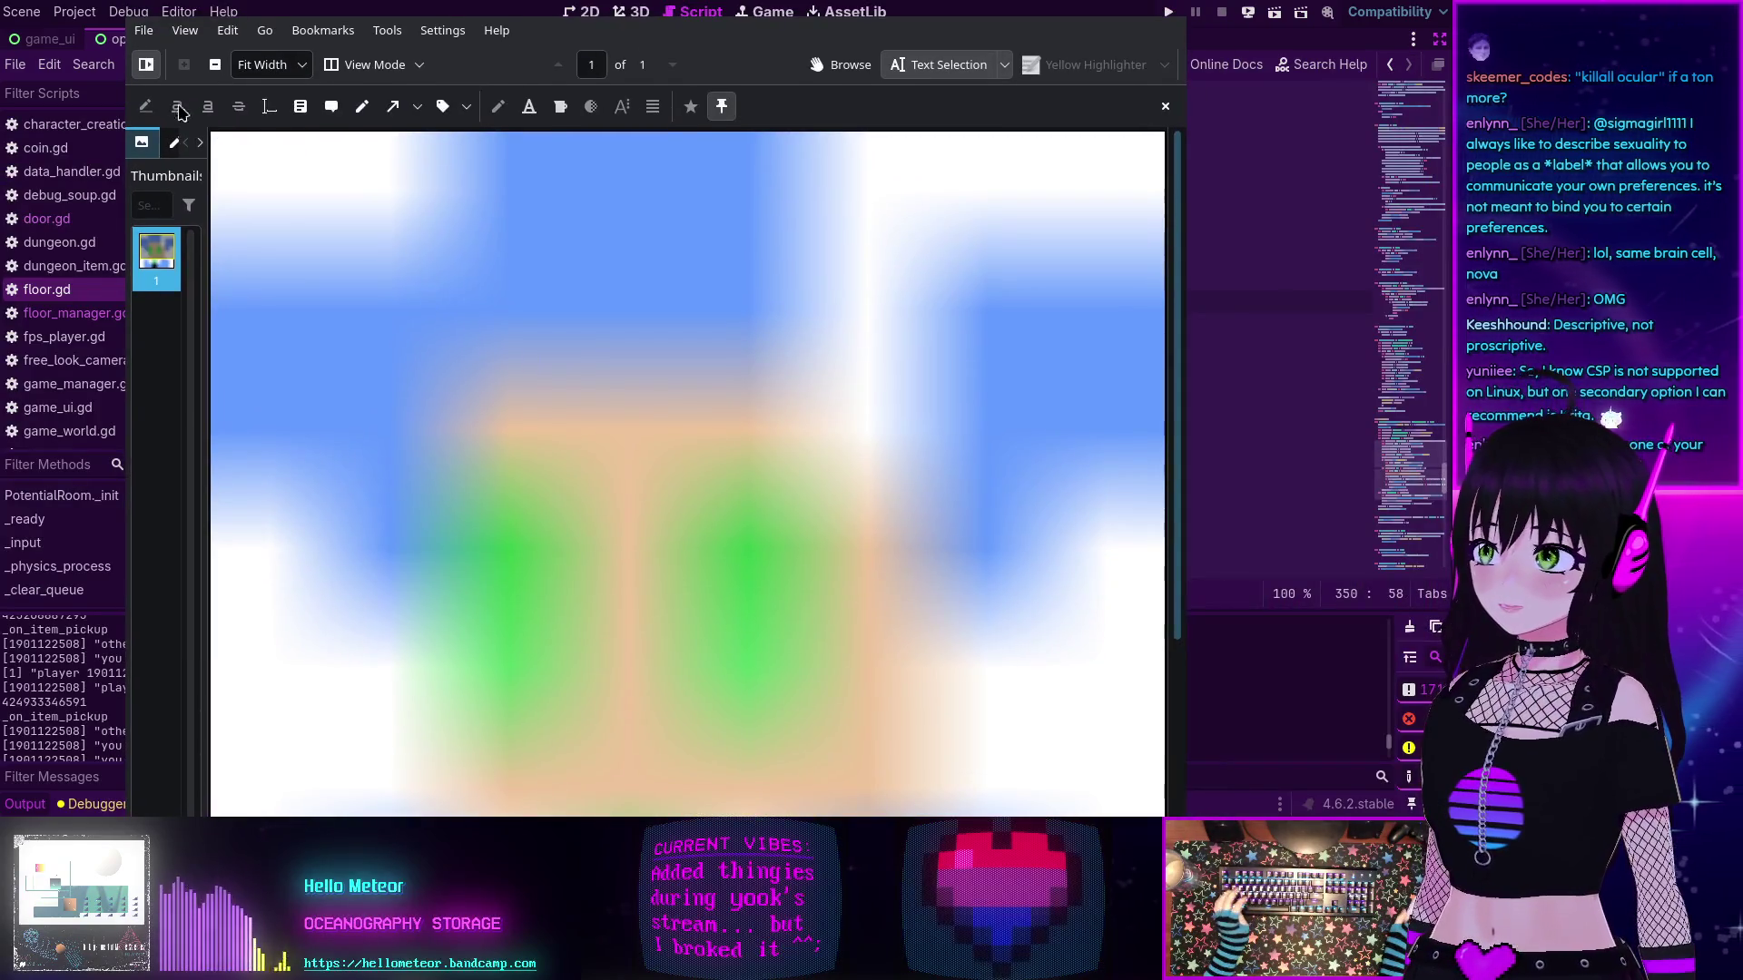
click(145, 32)
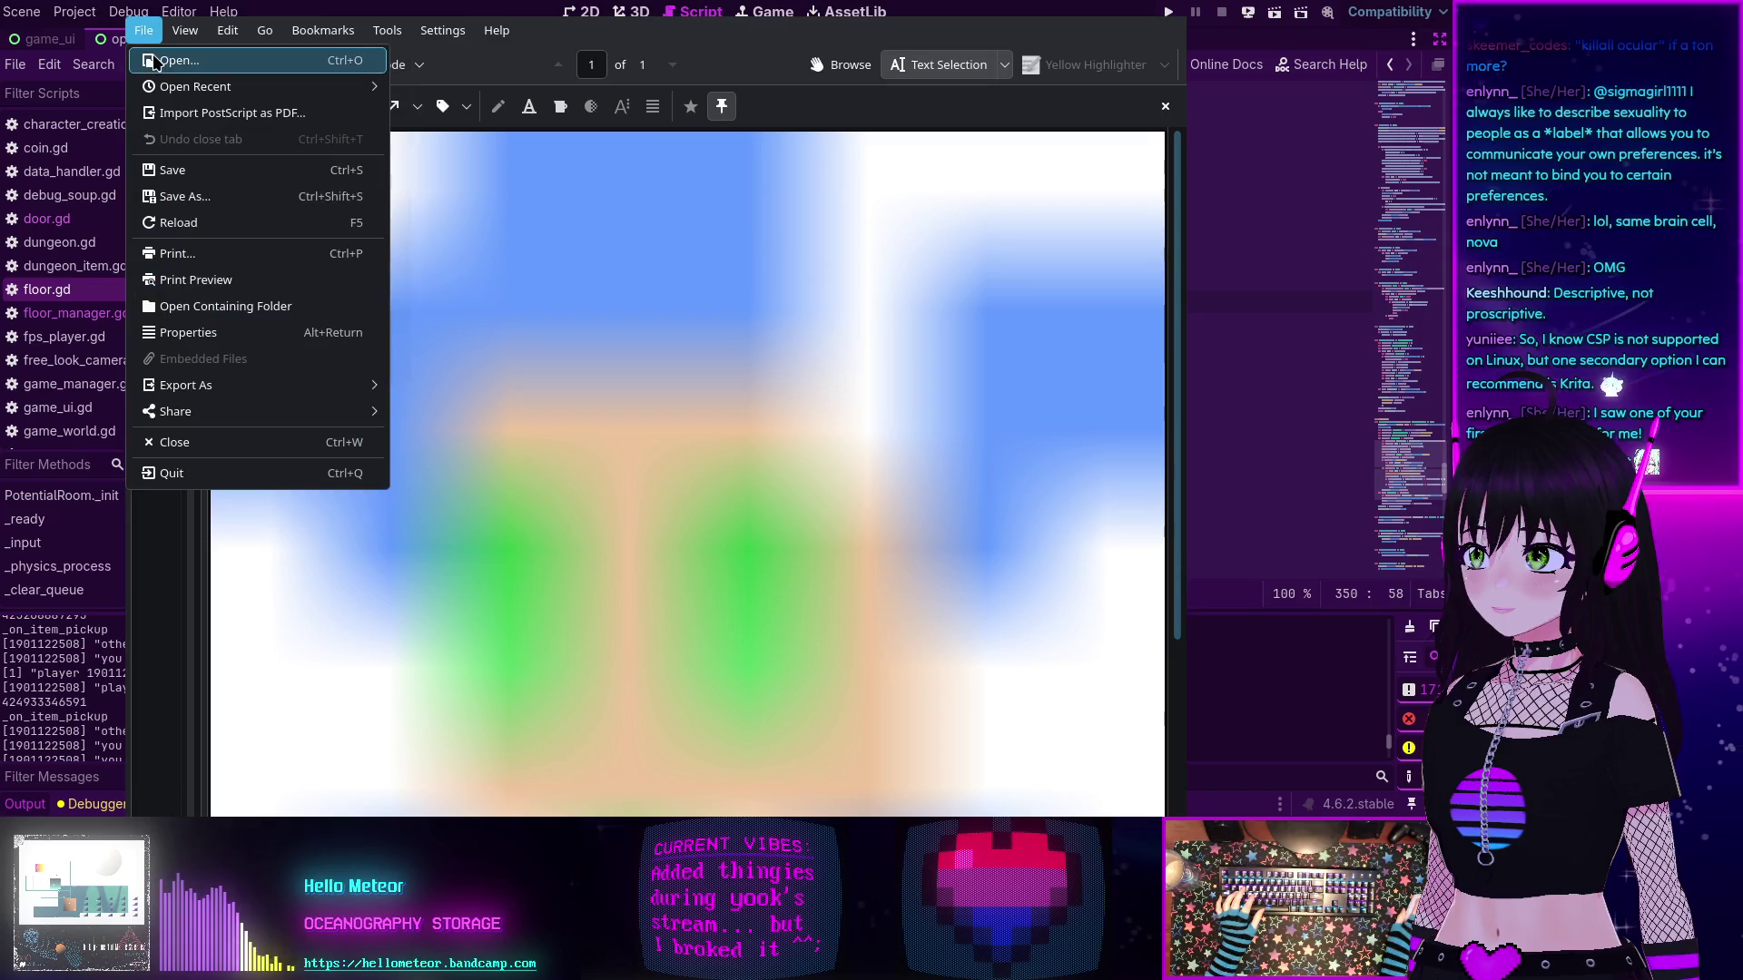
click(150, 118)
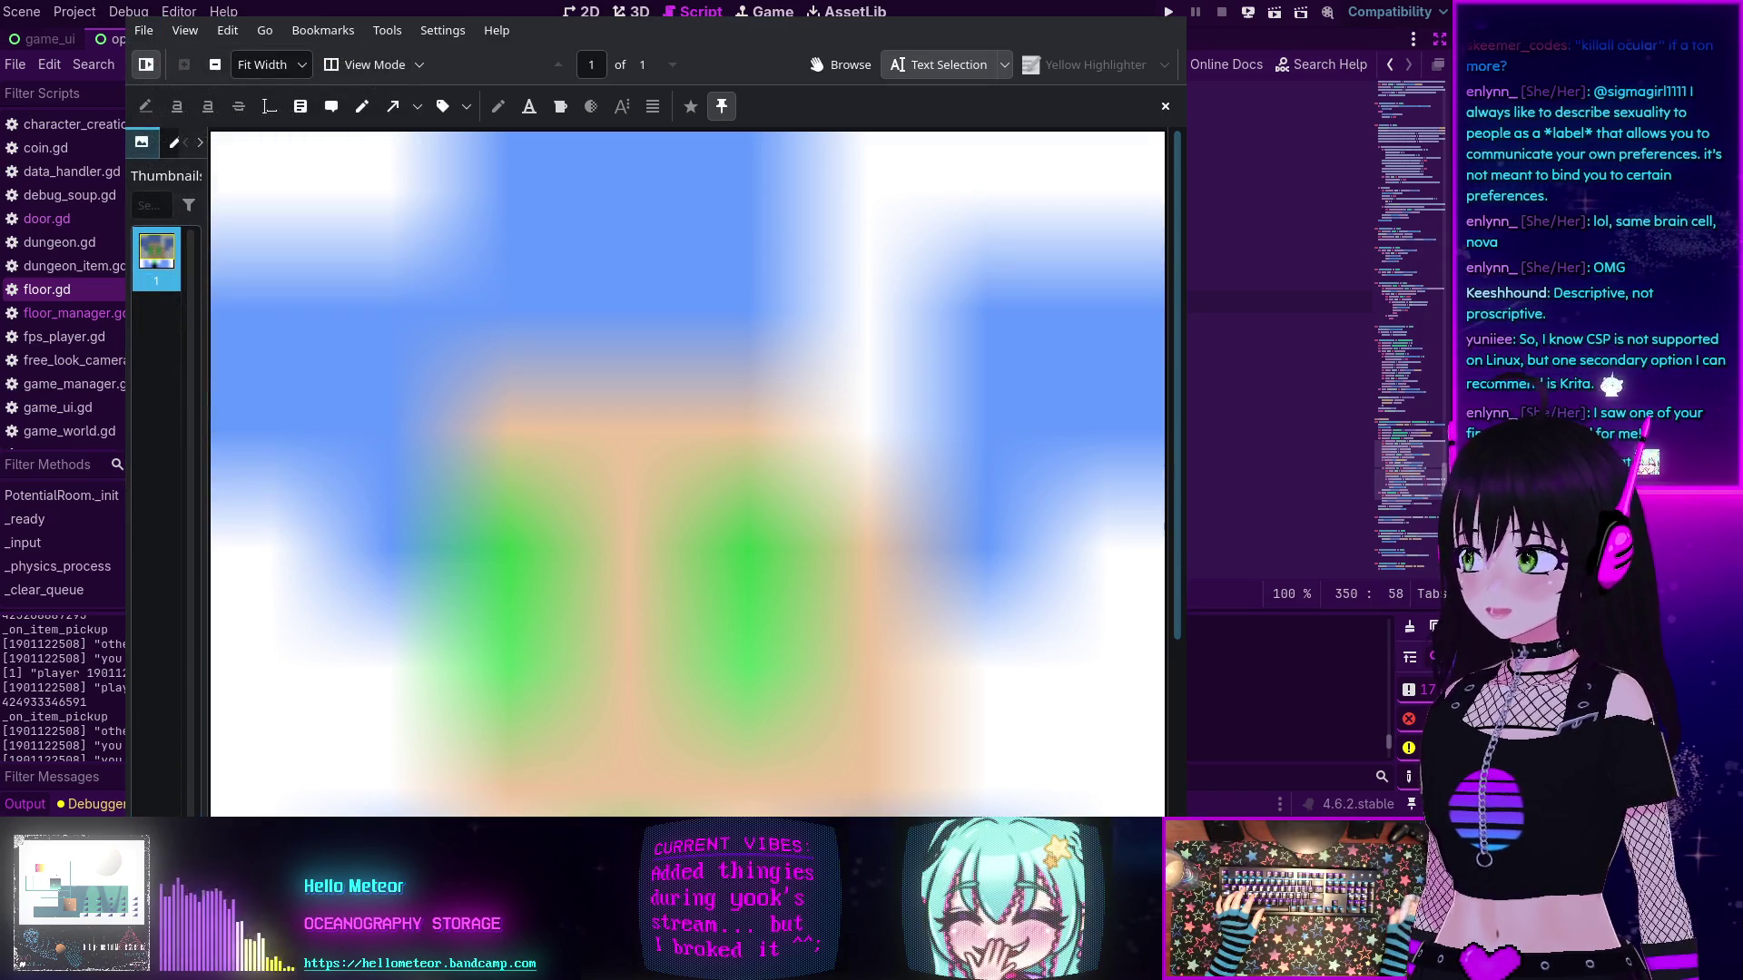
drag(0, 313, 0, 336)
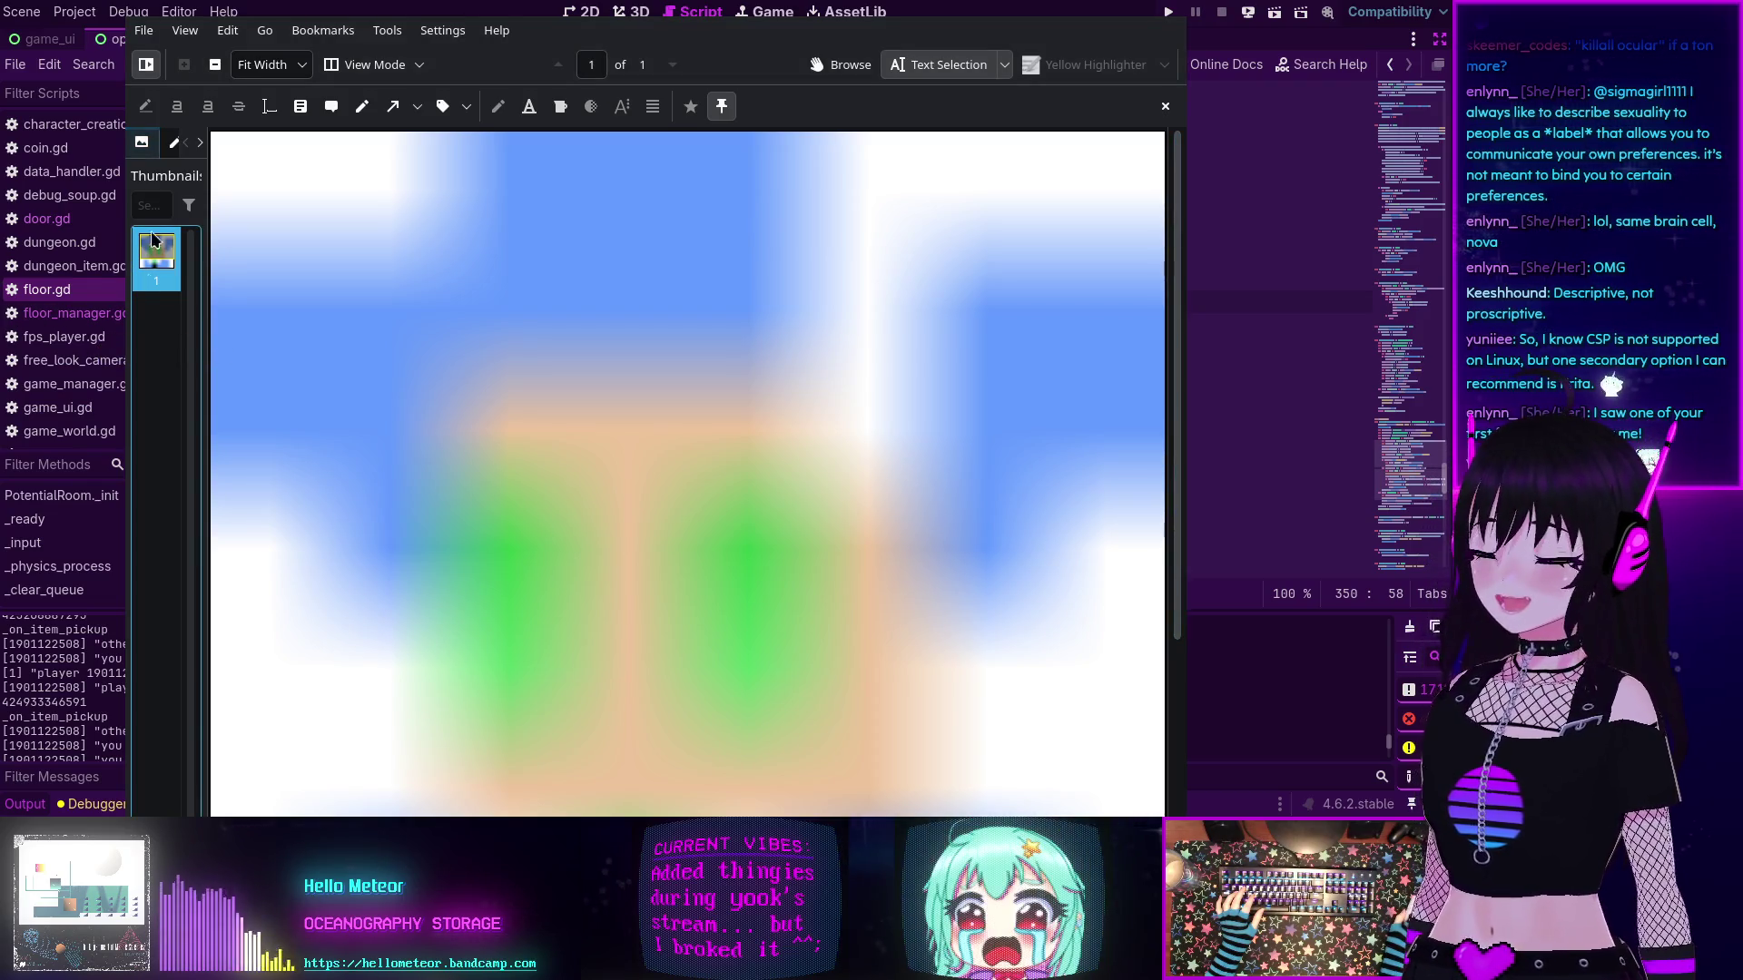
mouse_move(205, 207)
mouse_down()
mouse_move(272, 182)
mouse_move(234, 155)
mouse_move(249, 150)
mouse_up()
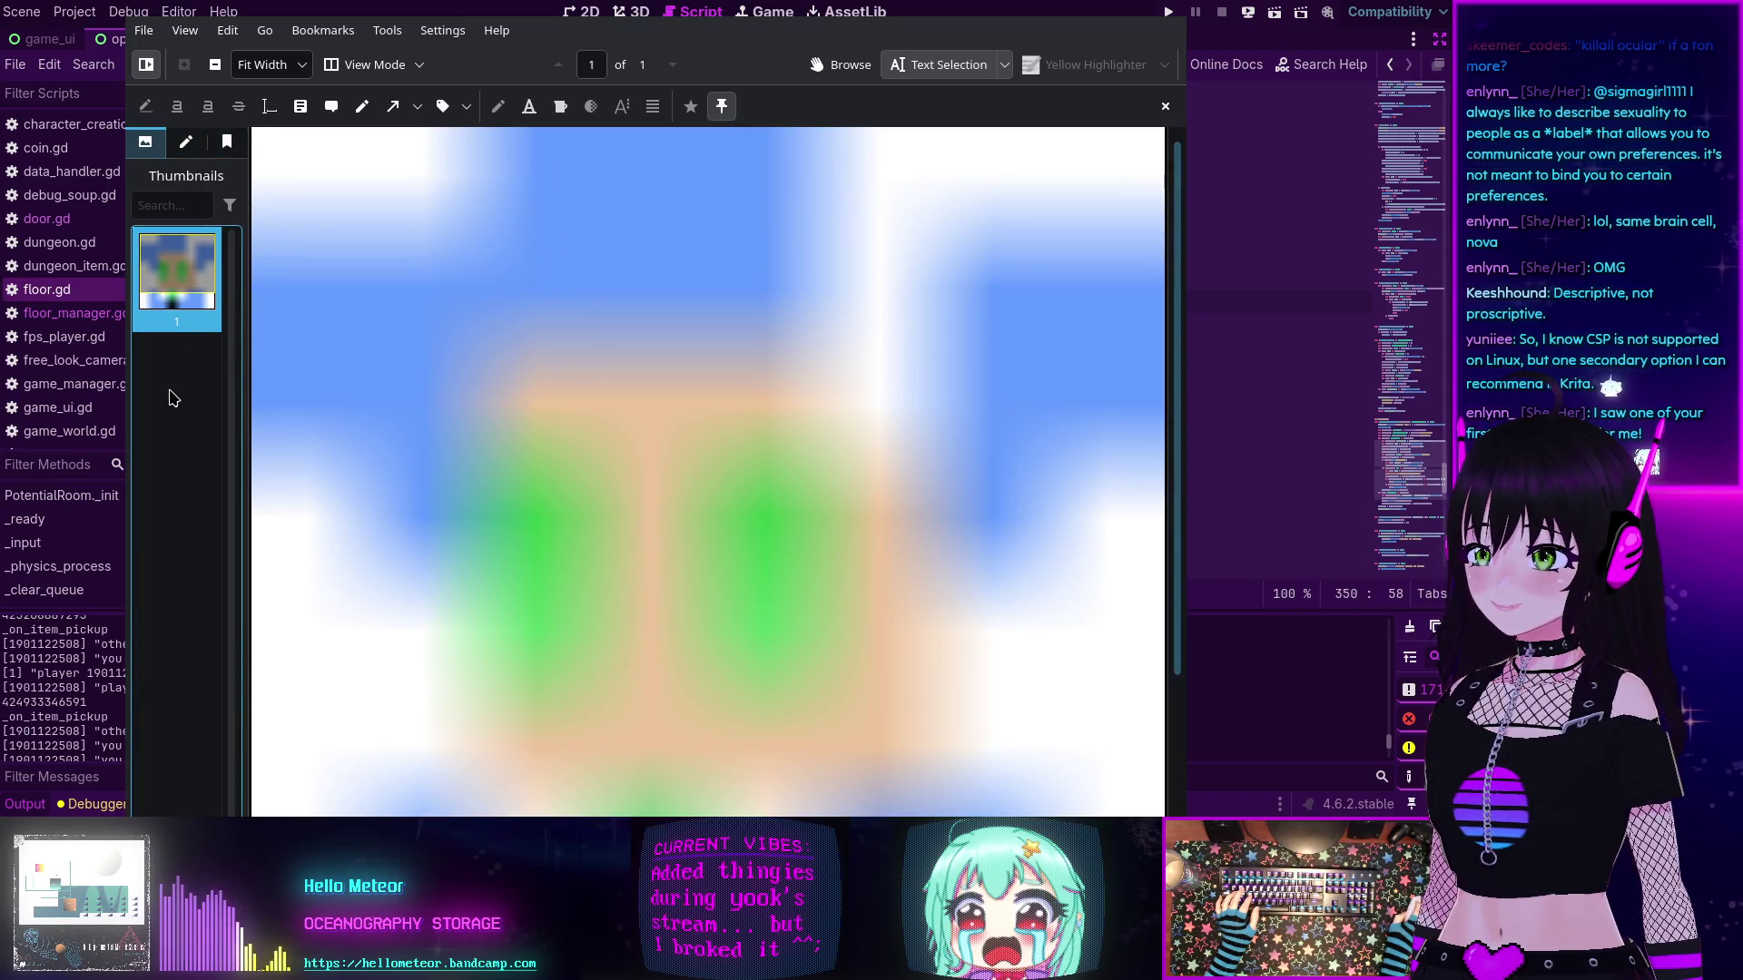
- Open 8x8-pixel-nova.png in a new Okular viewer
click(146, 31)
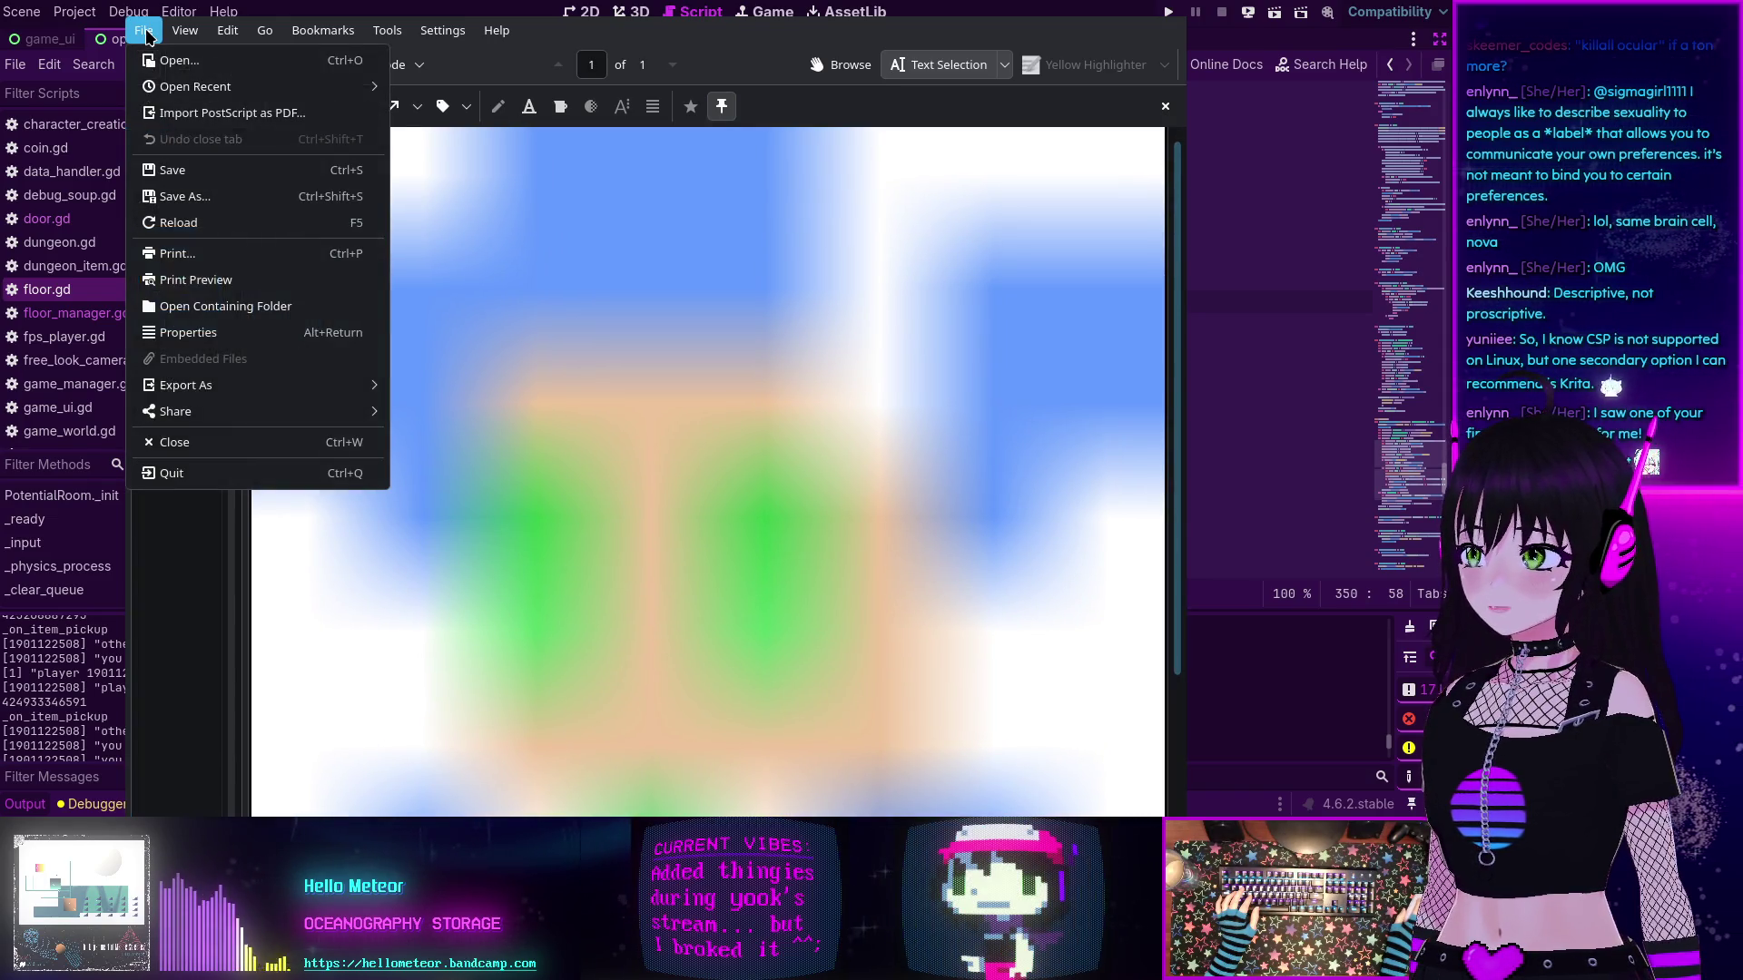
click(179, 62)
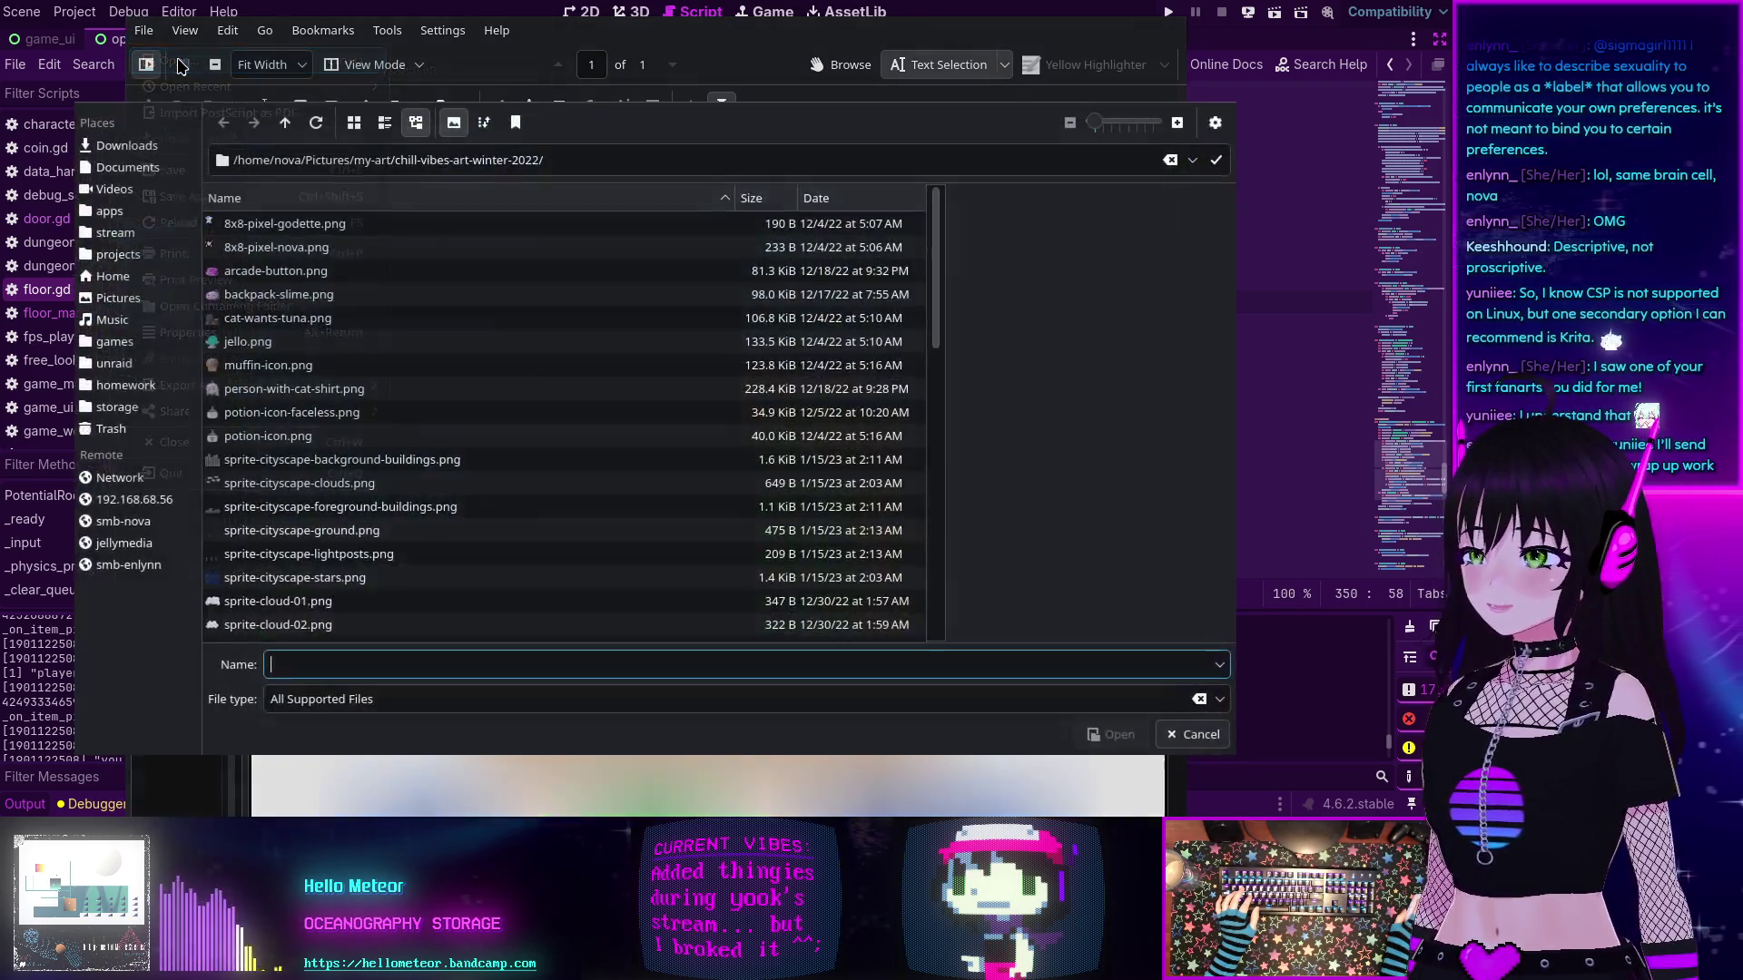
click(310, 256)
click(1110, 733)
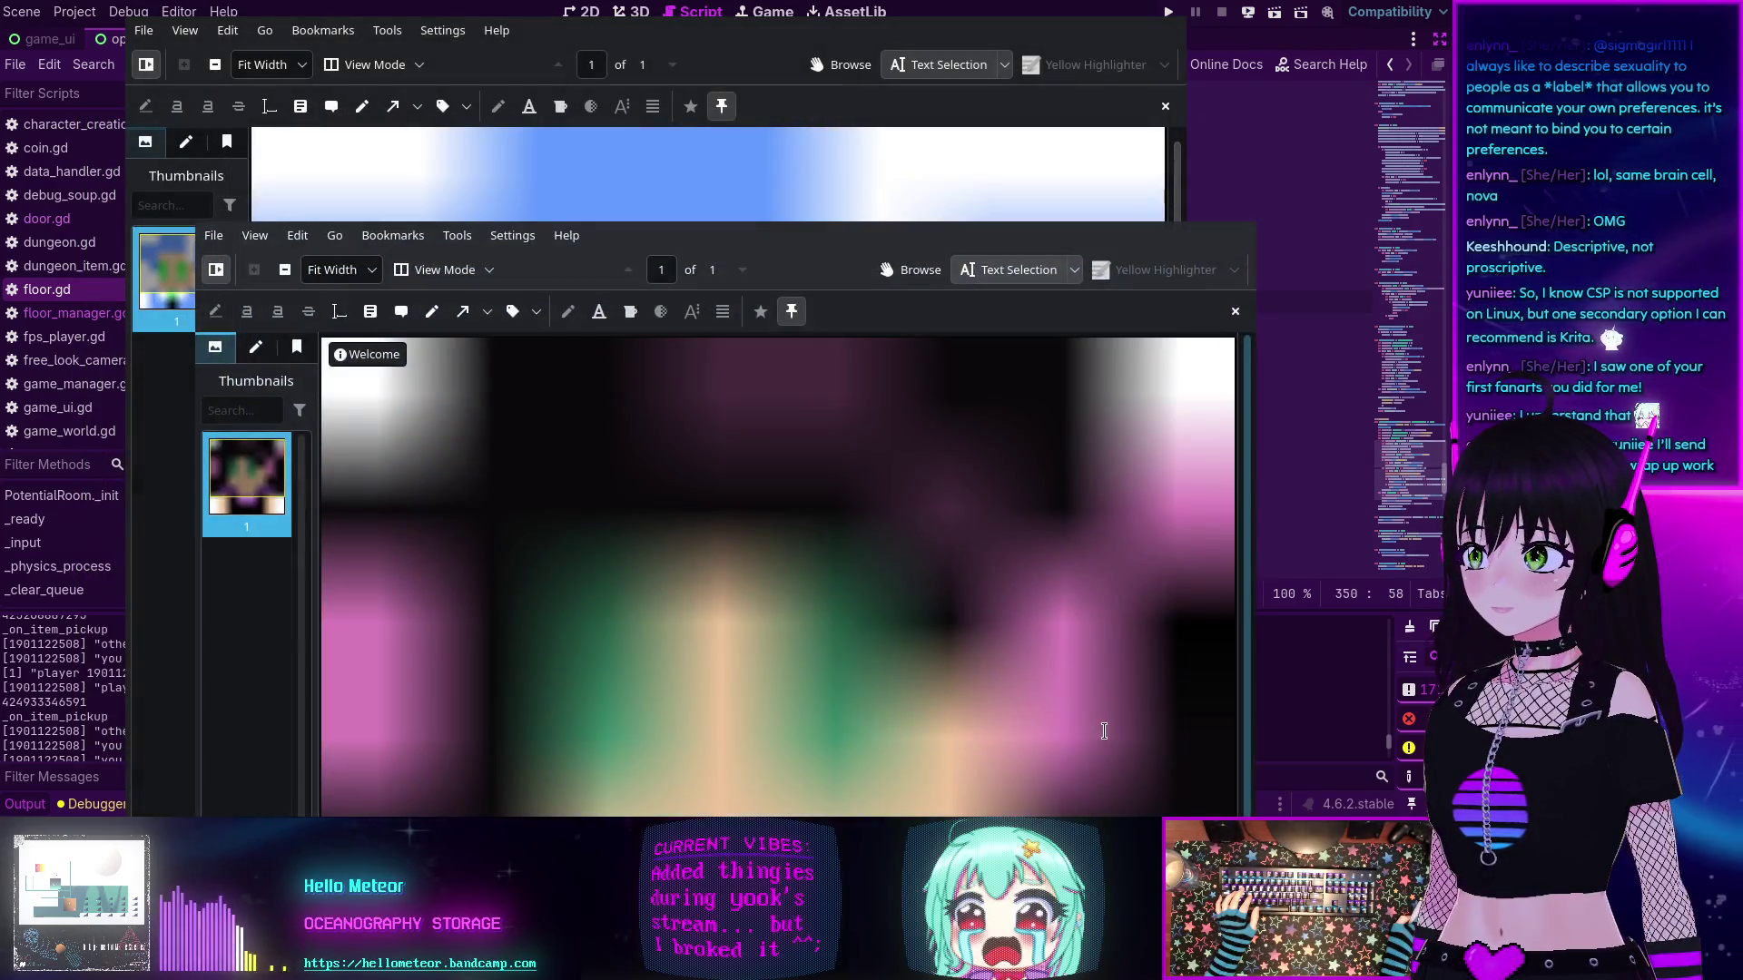
- Close both Okular viewers and bring up the .png search of the my-art folder
key(ctrl+q)
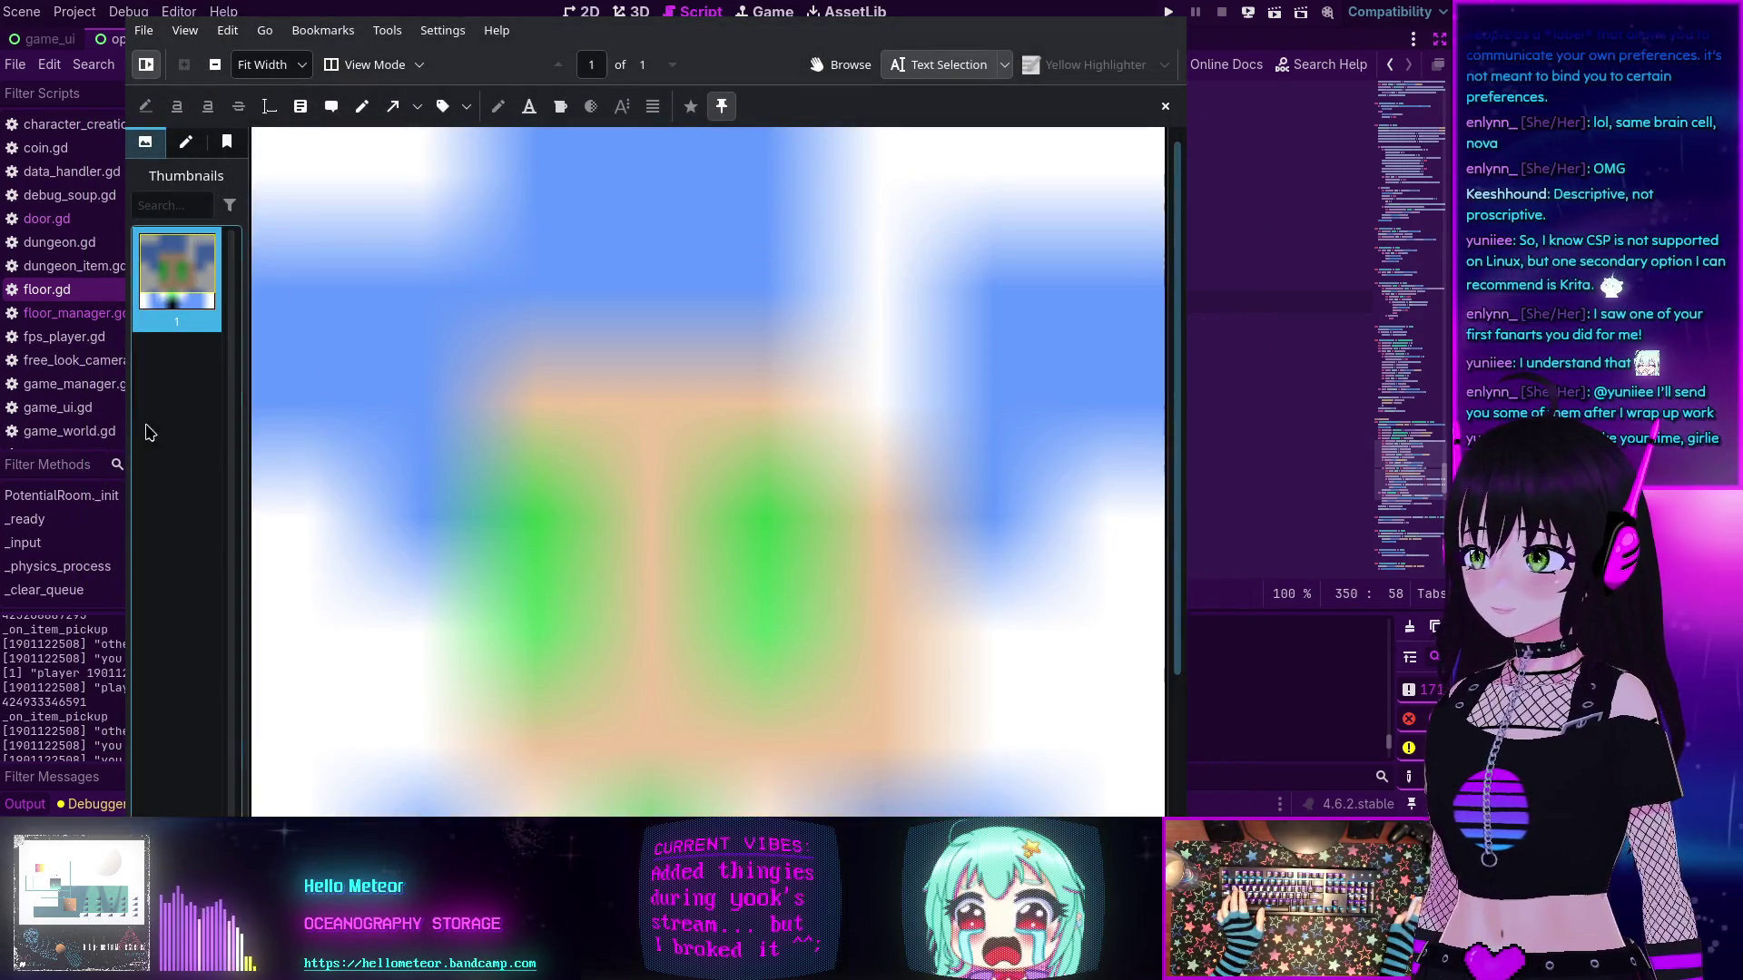
key(ctrl+q)
mouse_move(427, 483)
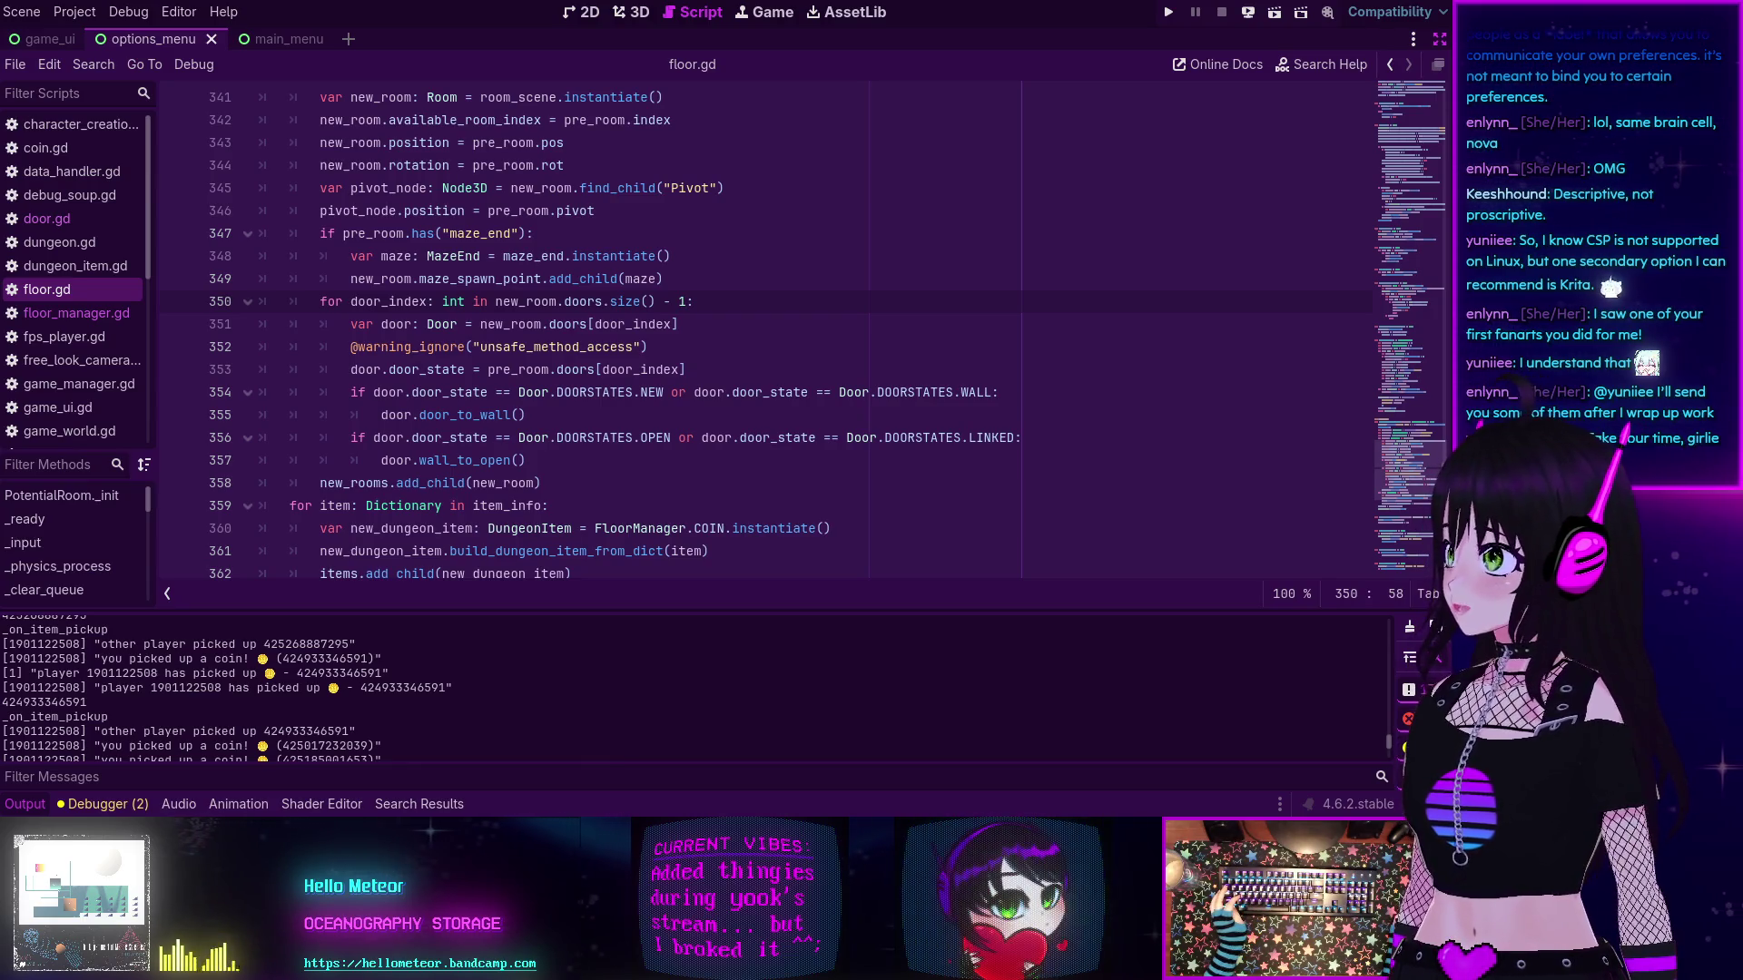
key(alt+Tab)
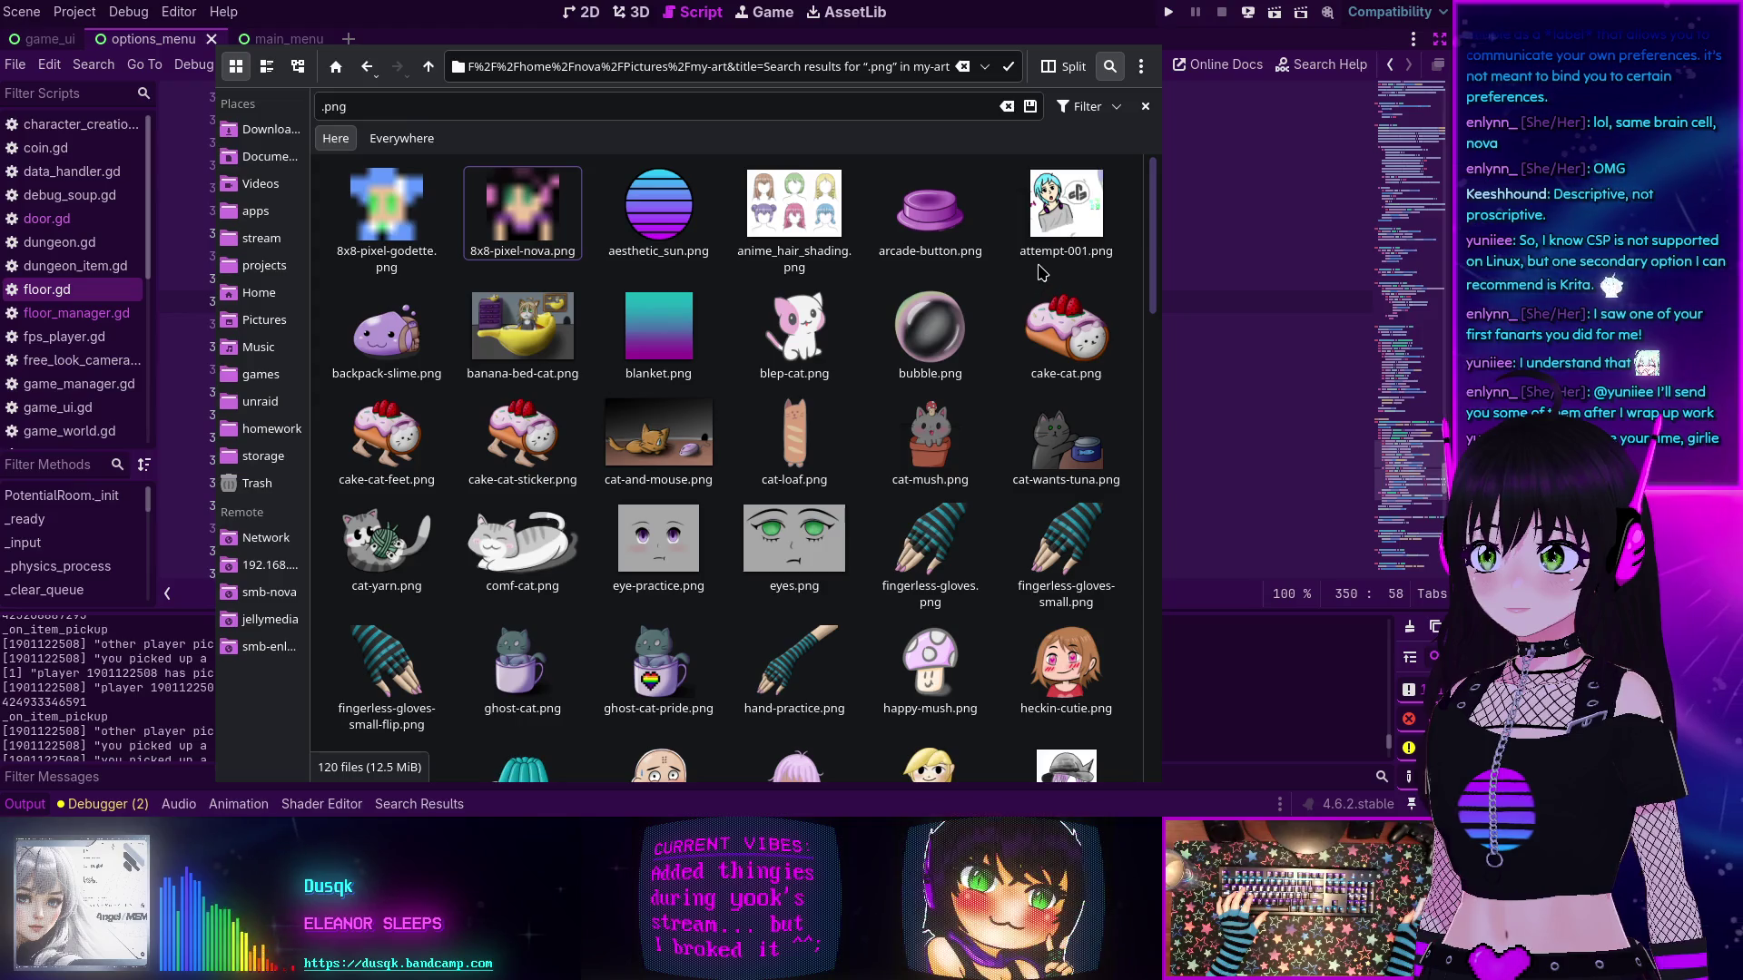
double_click(1066, 213)
scroll(764, 253, down, 1)
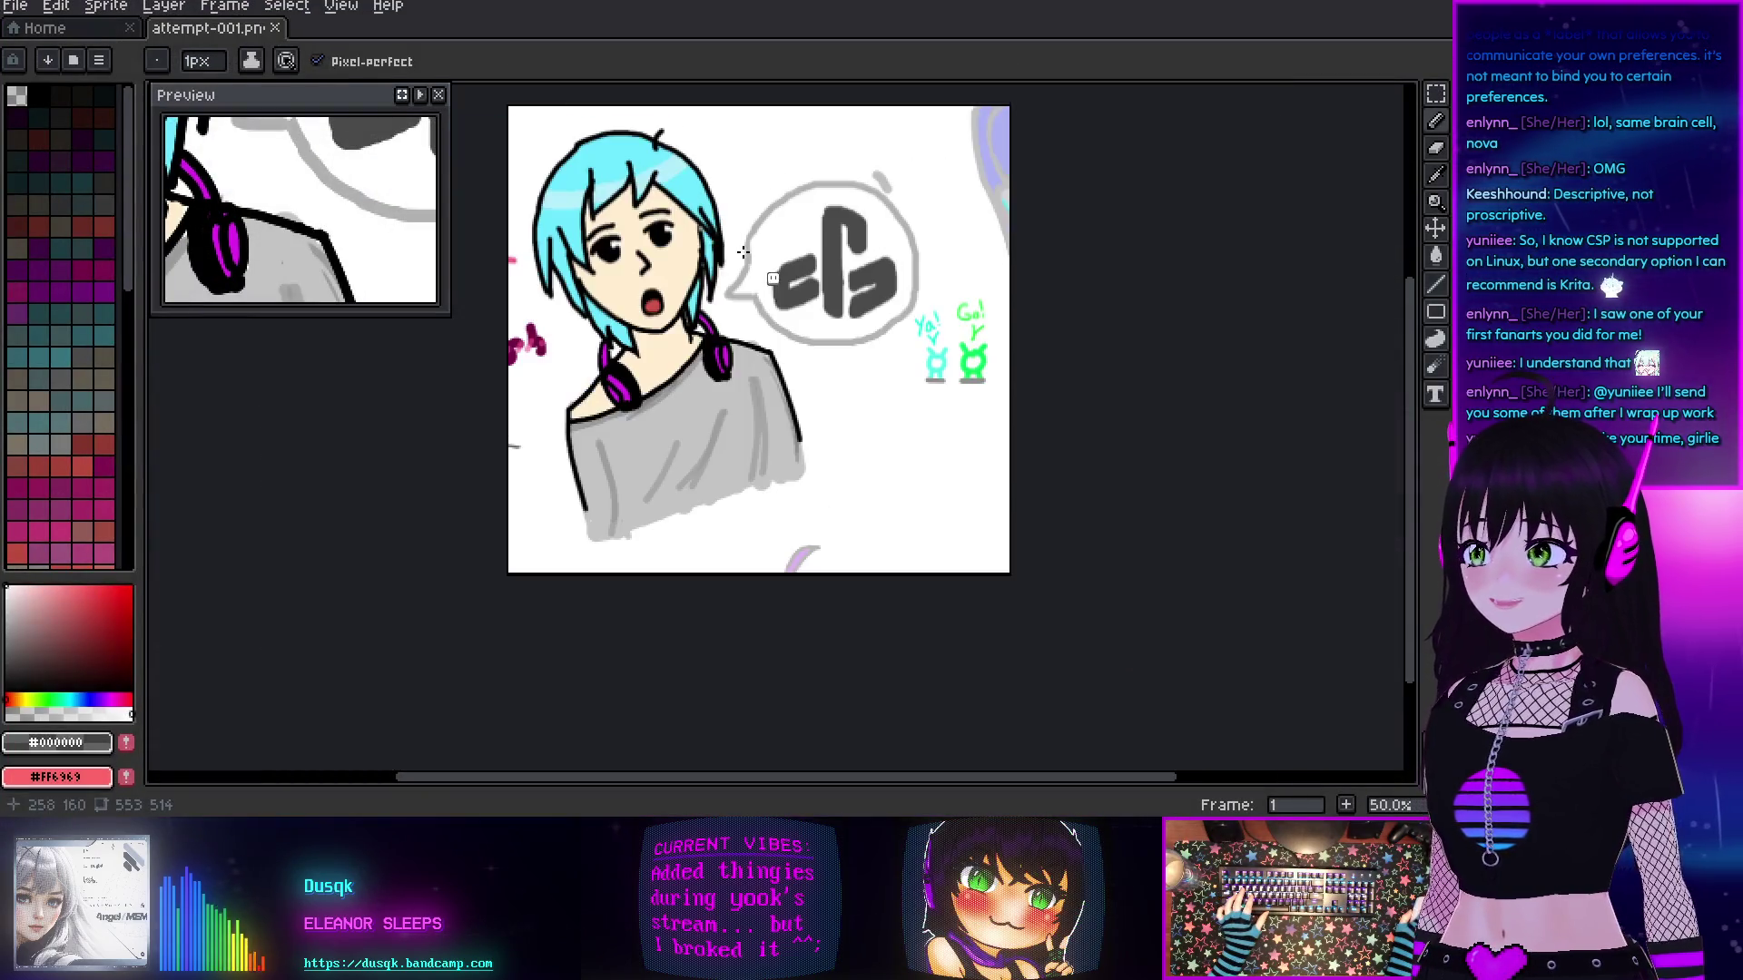
key(ctrl+q)
right_click(1074, 194)
mouse_move(1134, 233)
click(1384, 340)
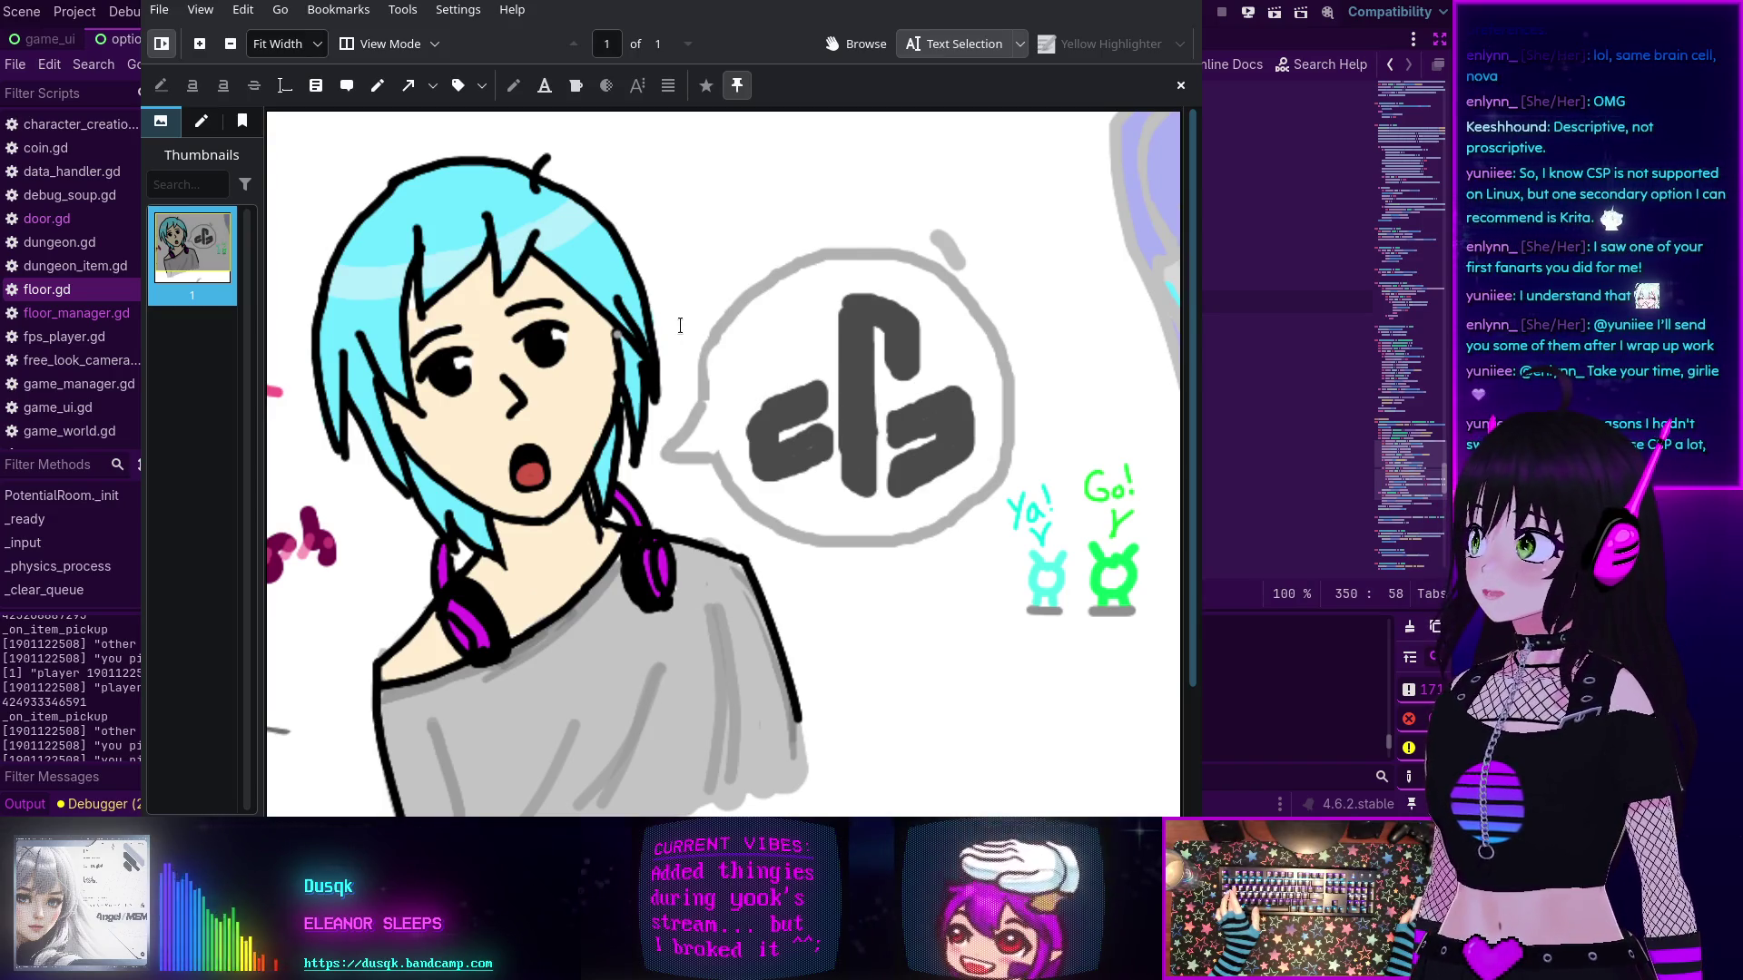
key(ctrl+q)
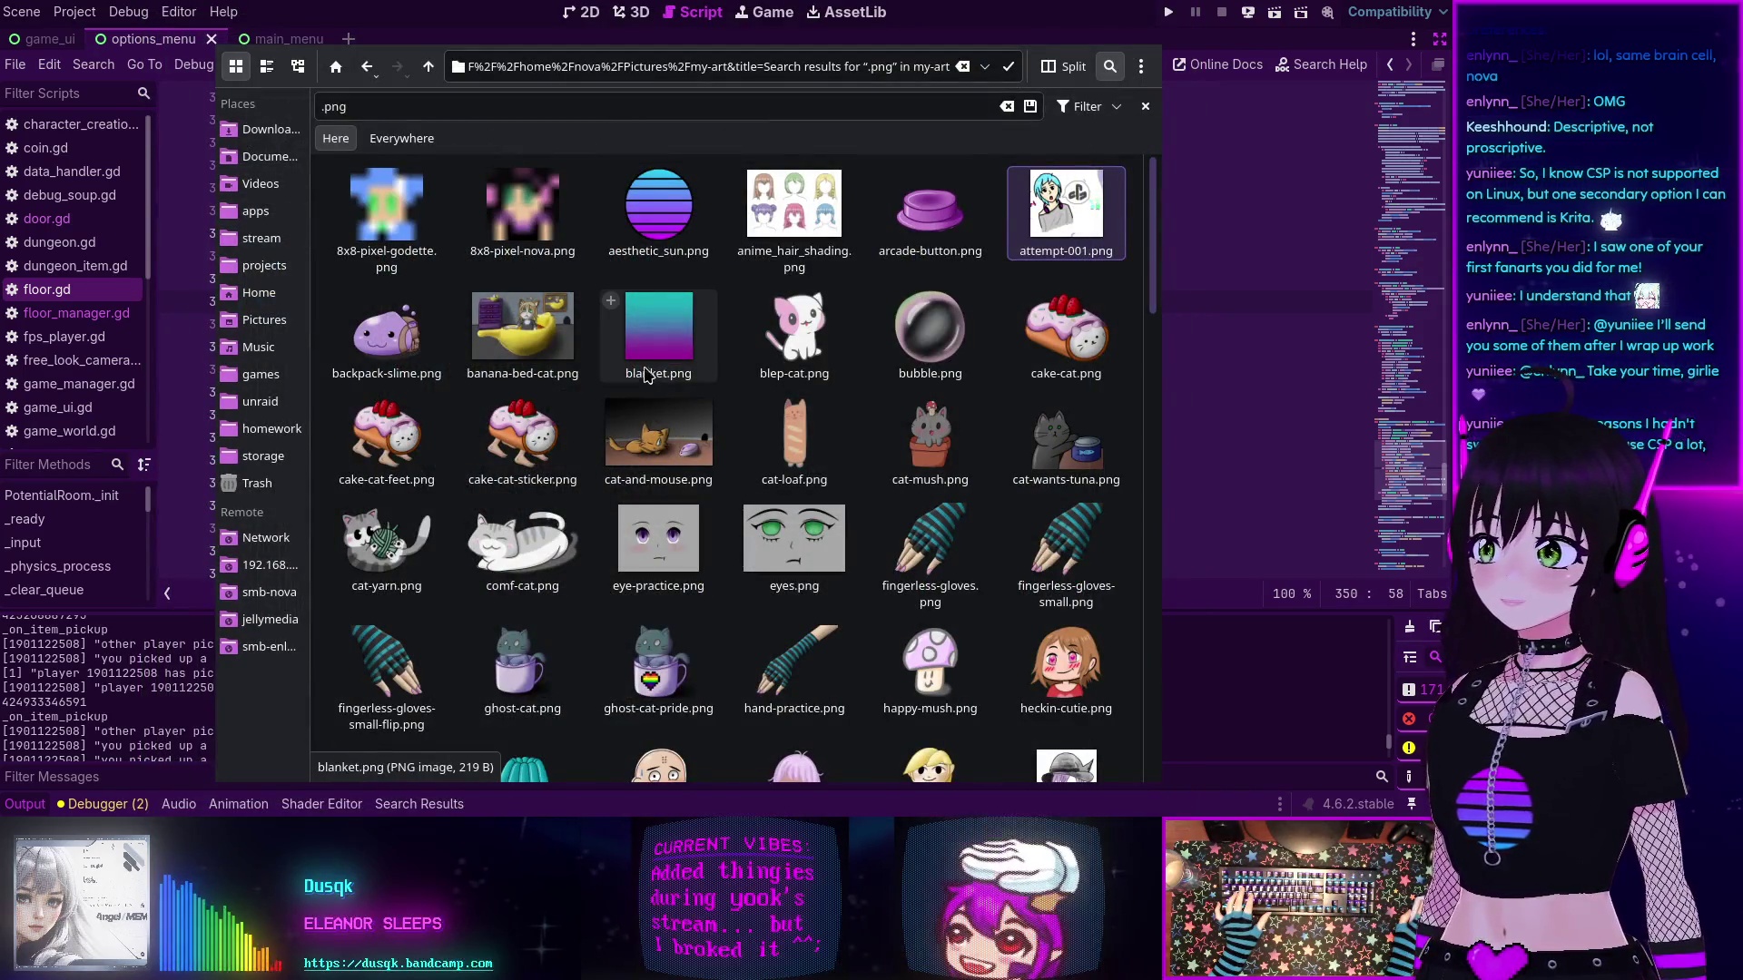
click(520, 333)
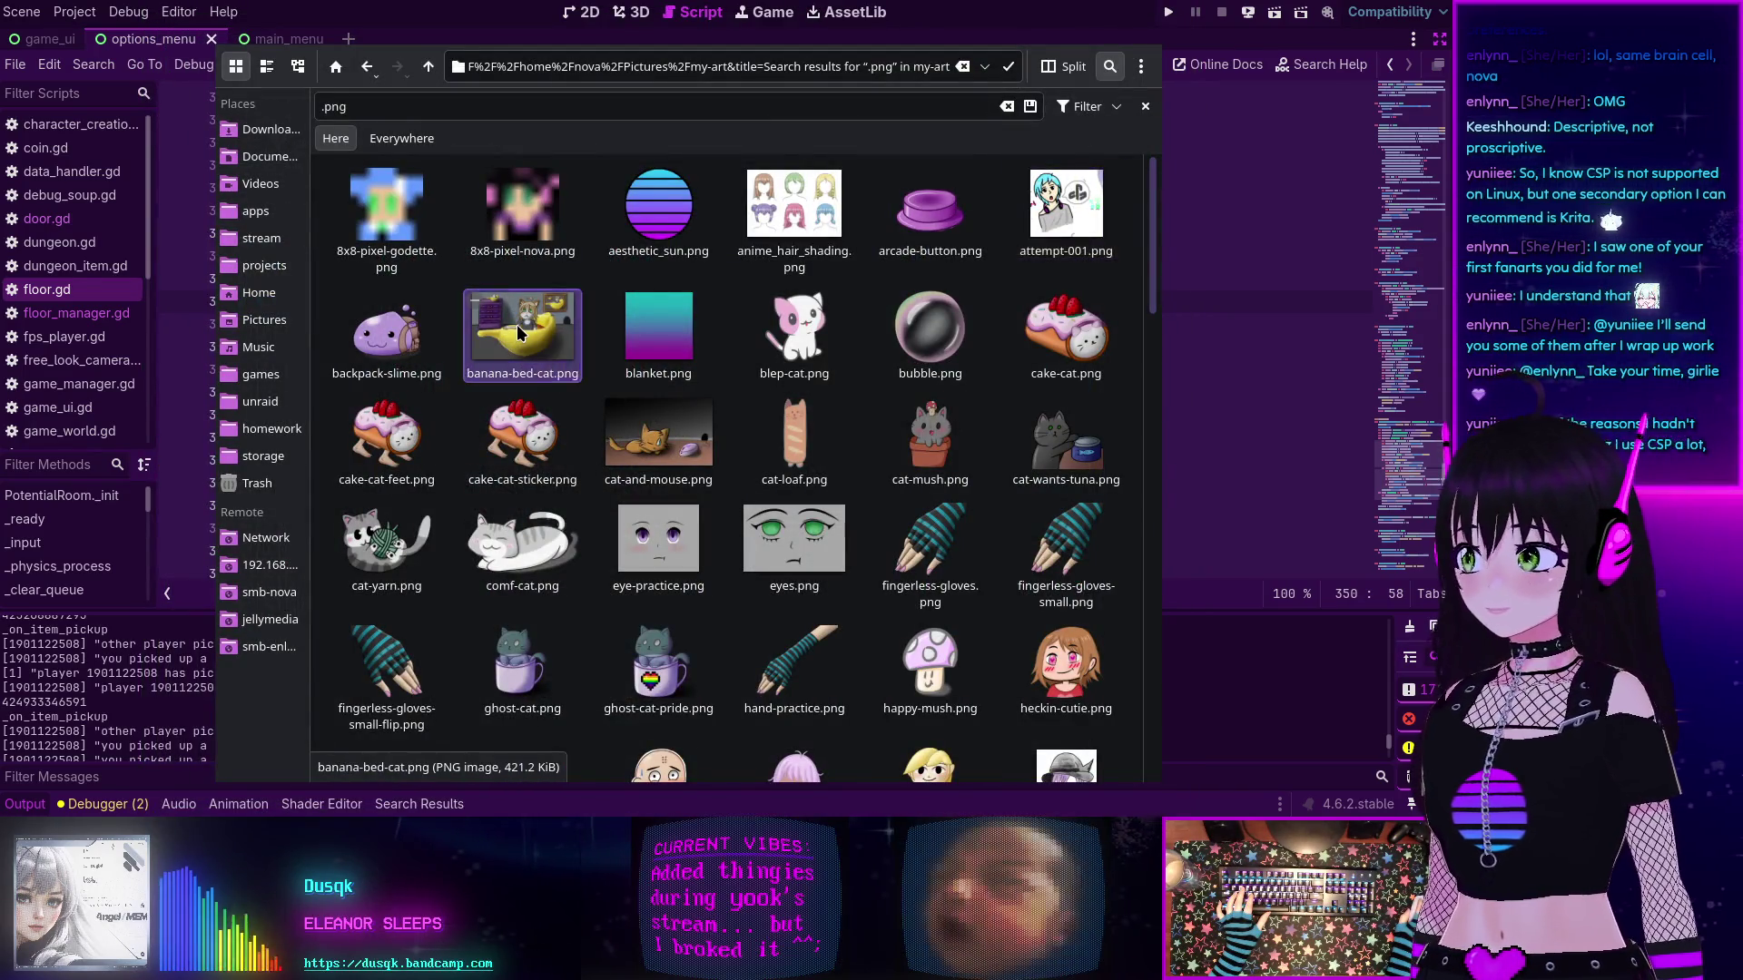
scroll(750, 353, down, 1)
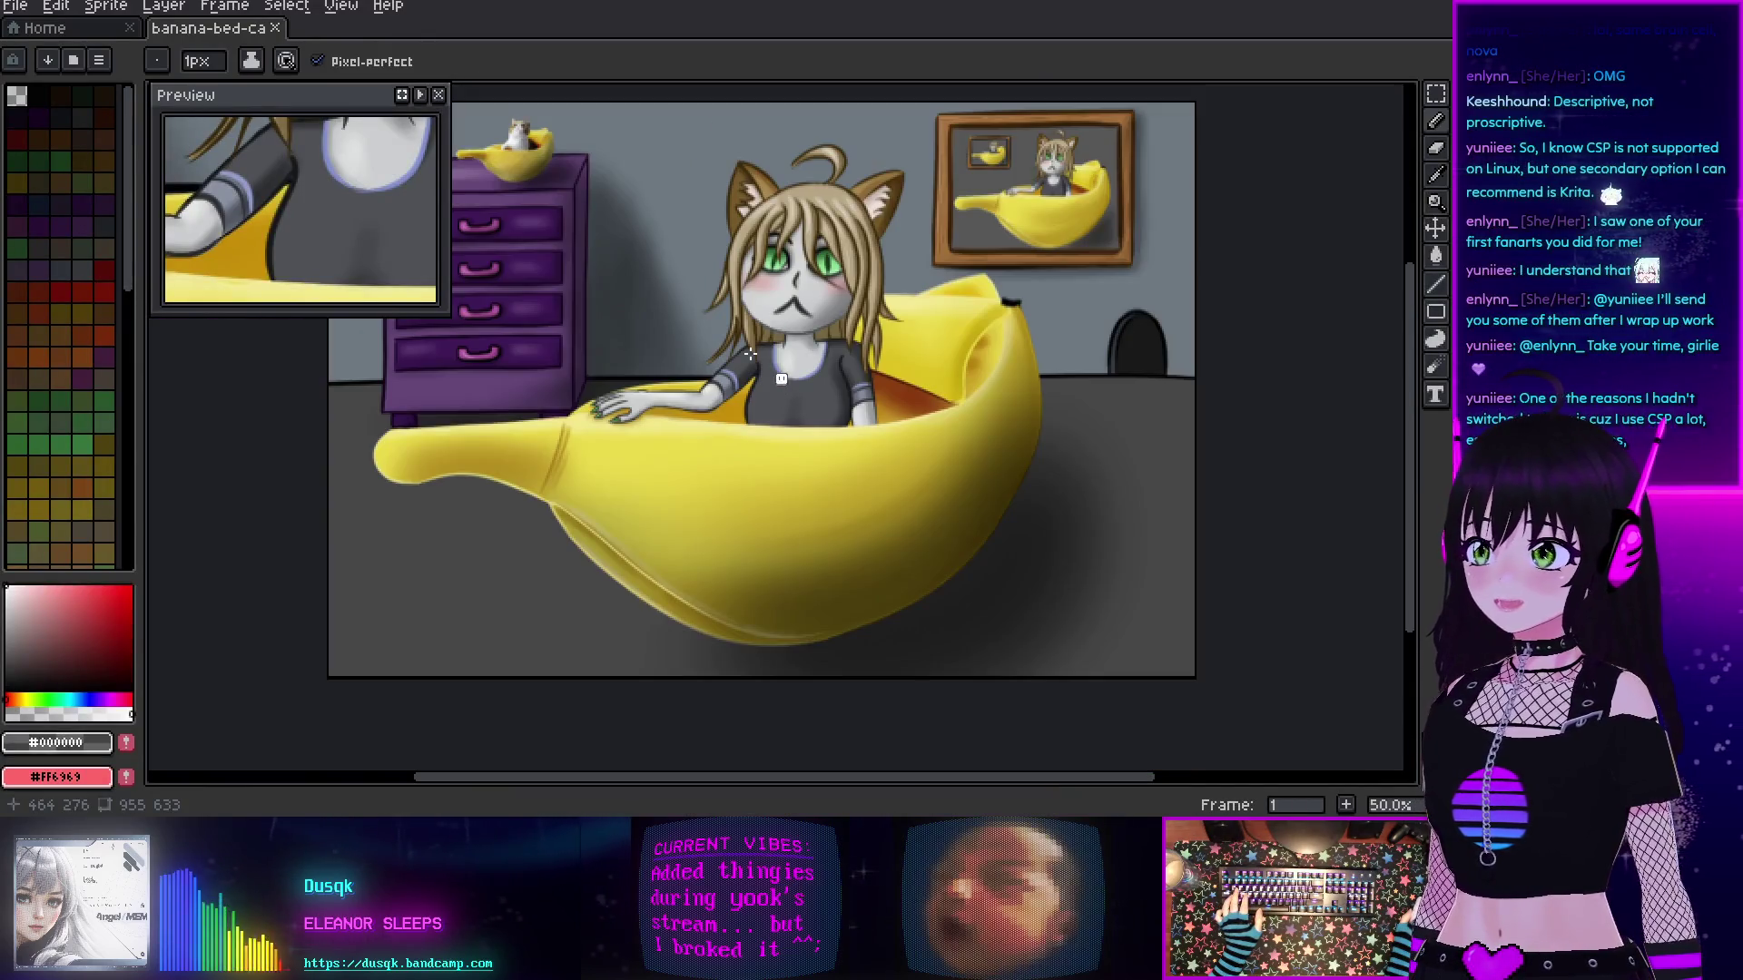
click(438, 94)
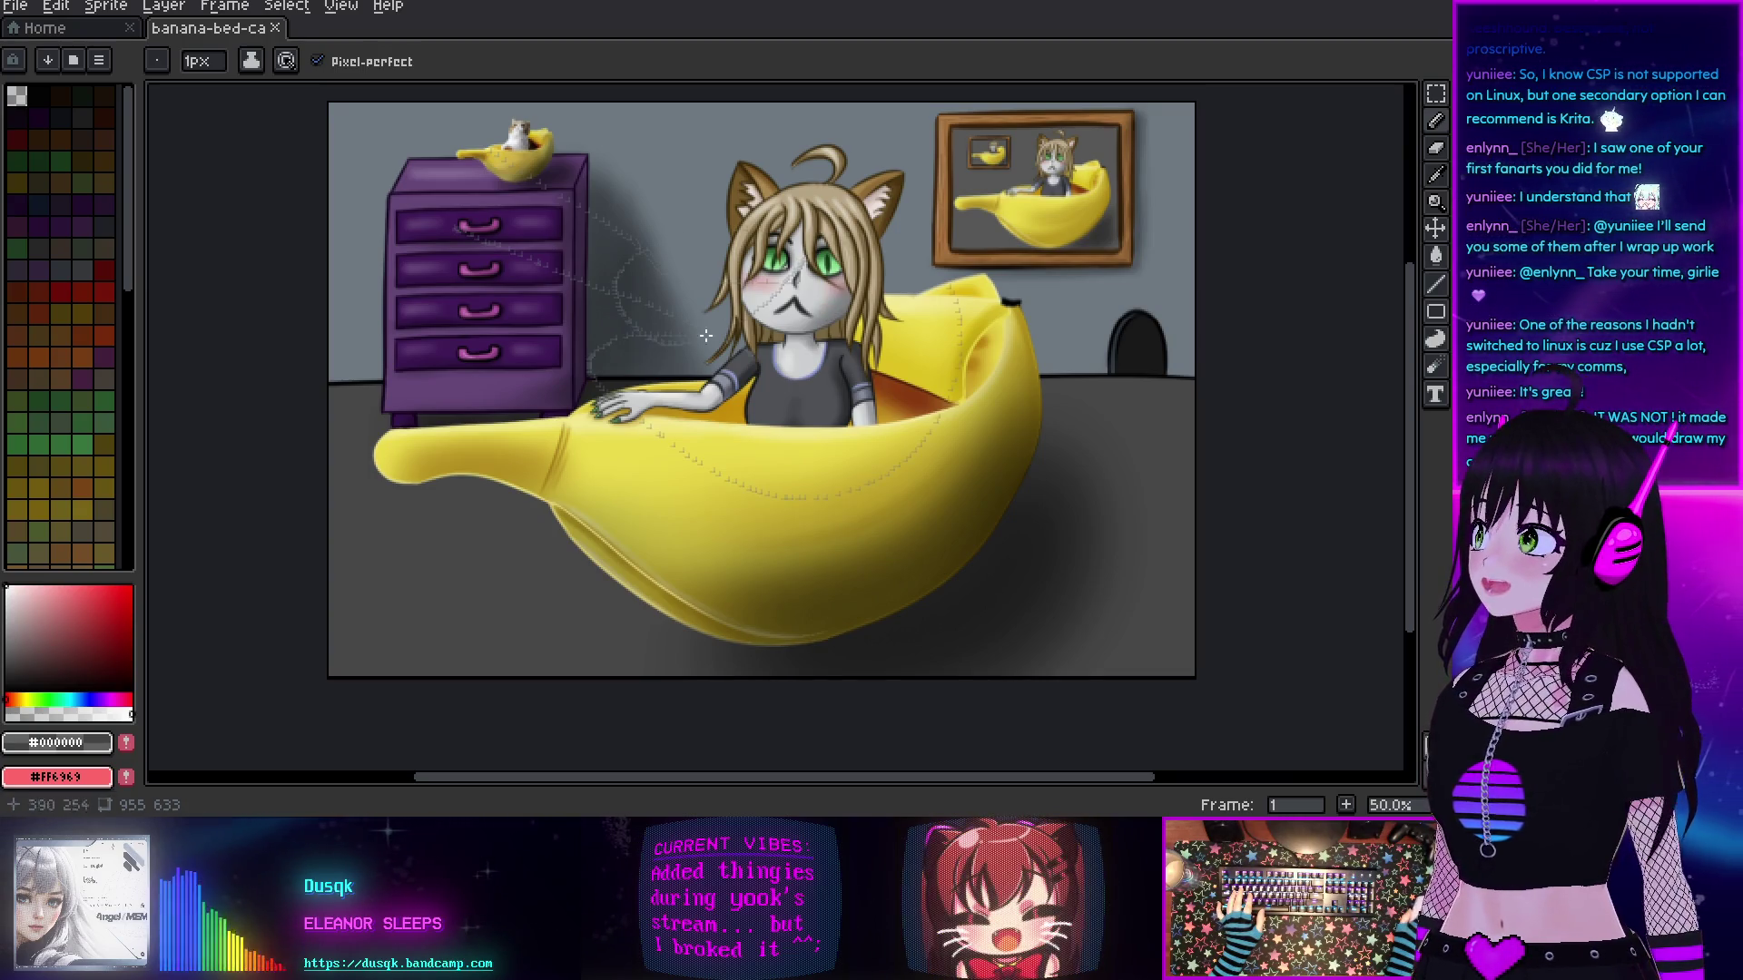
mouse_move(707, 526)
mouse_down()
mouse_move(762, 554)
mouse_move(690, 509)
mouse_move(927, 462)
mouse_up()
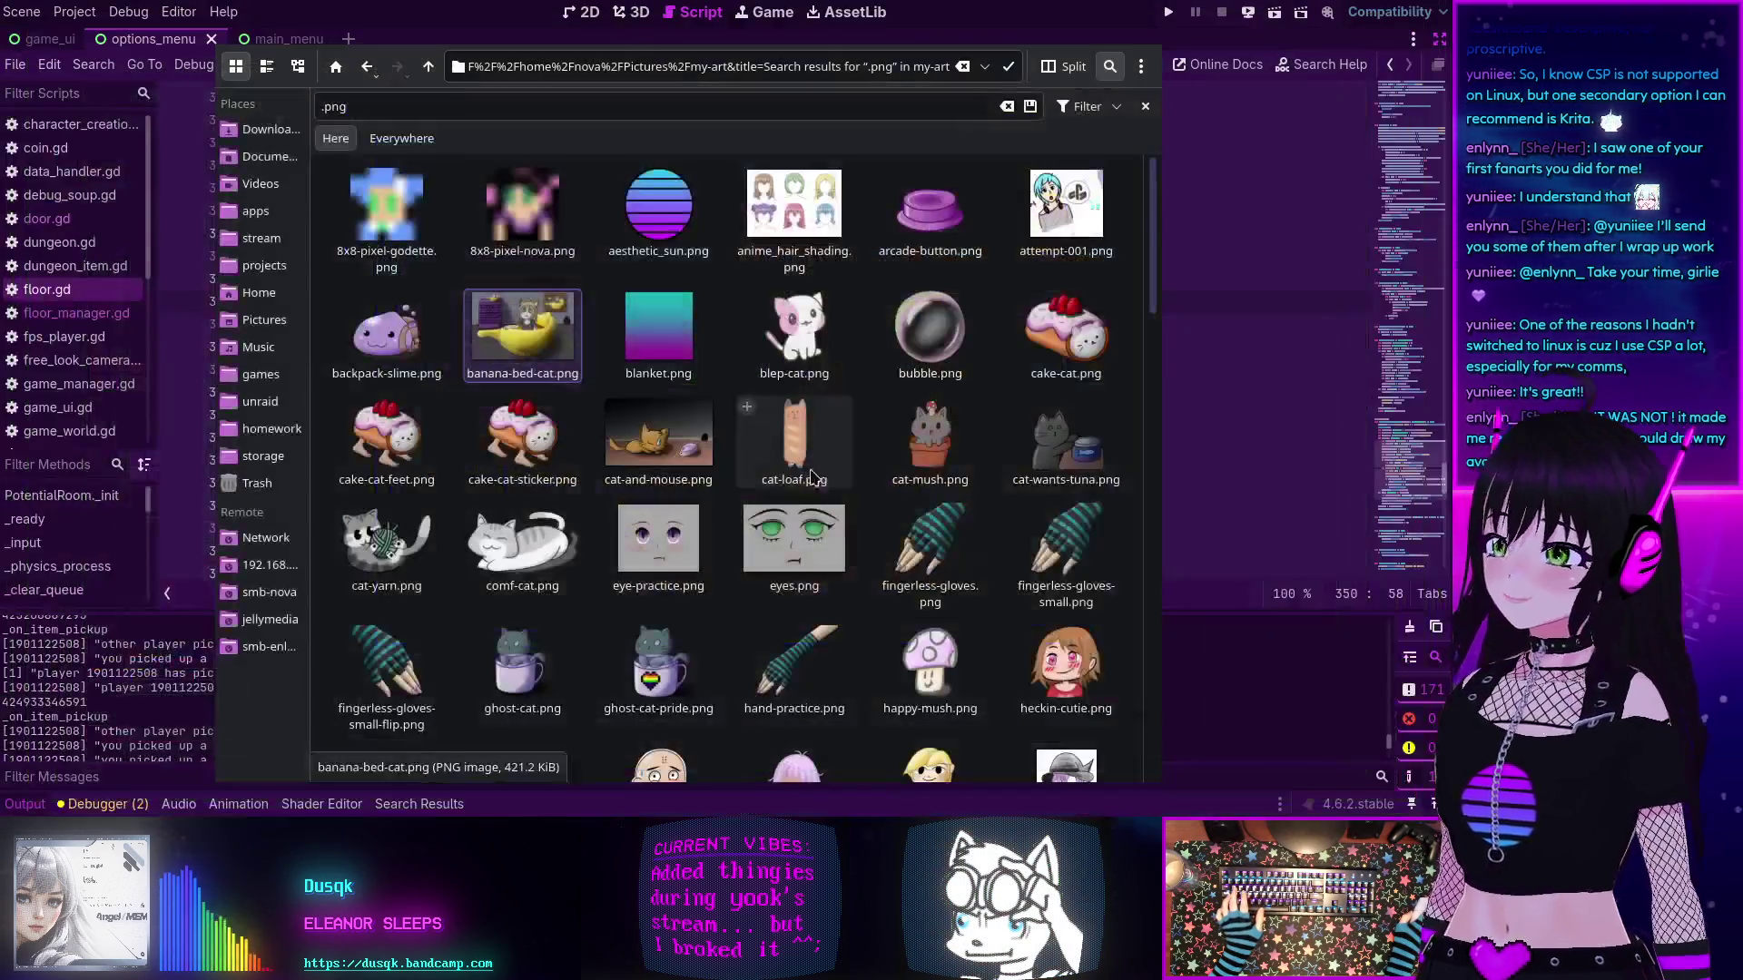
key(alt+Tab)
right_click(553, 354)
mouse_move(636, 389)
click(872, 472)
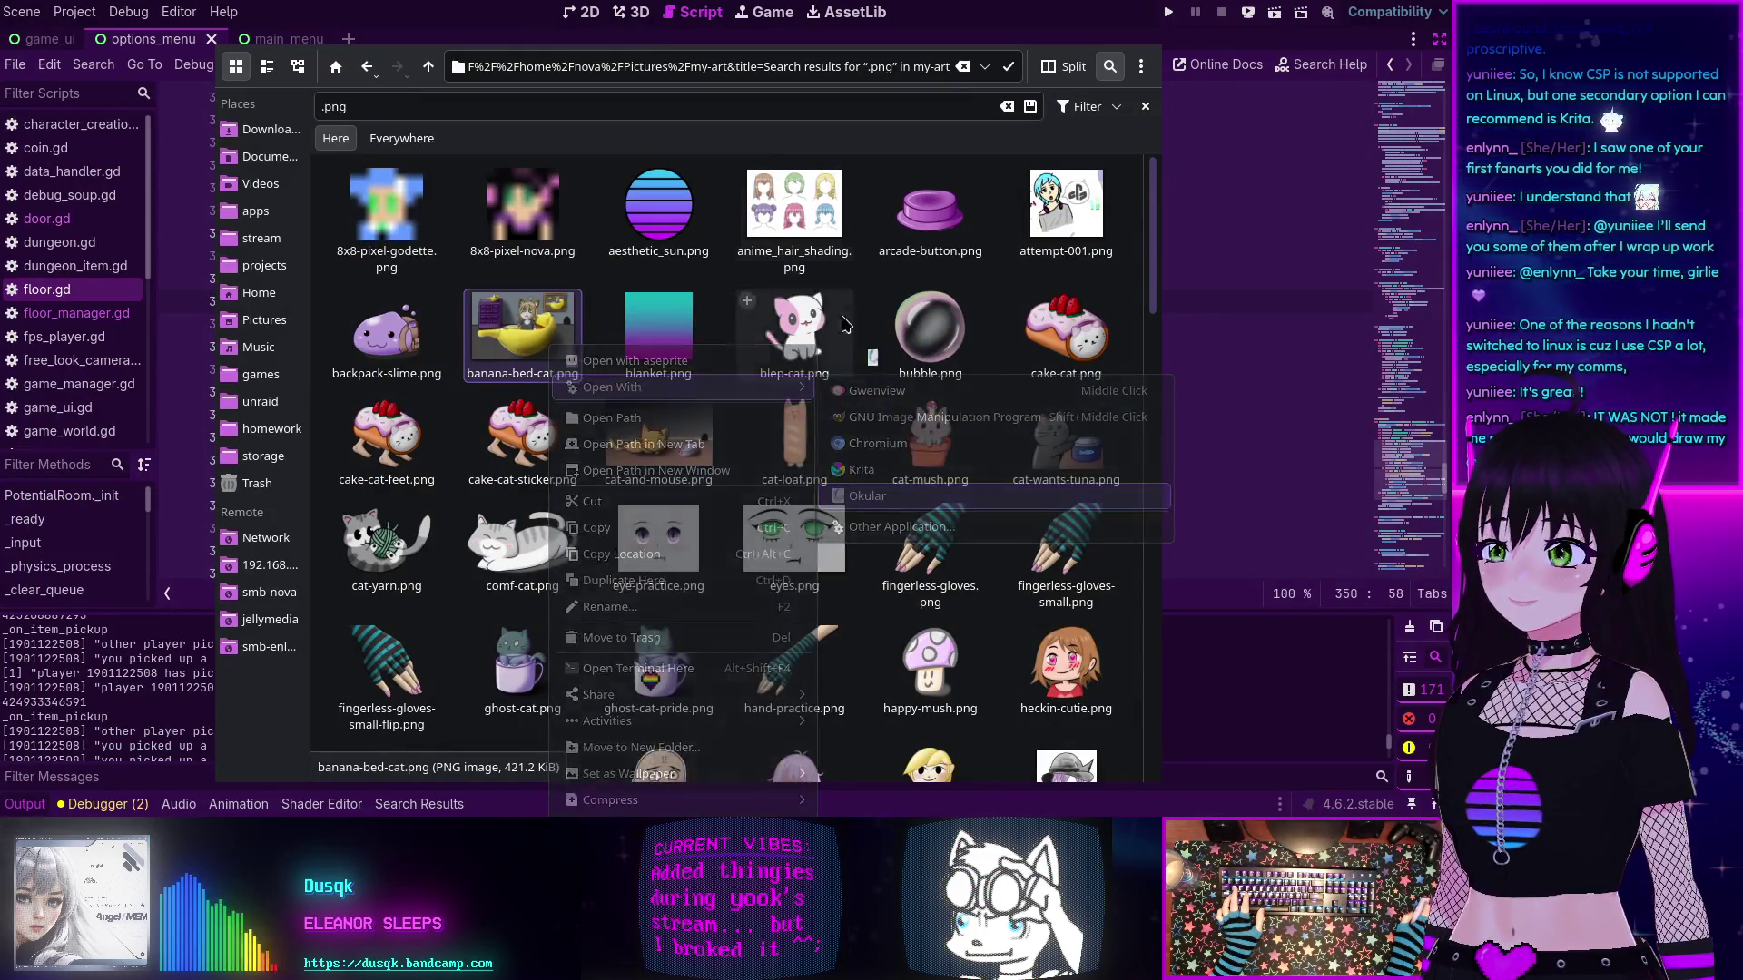
drag(769, 245, 716, 19)
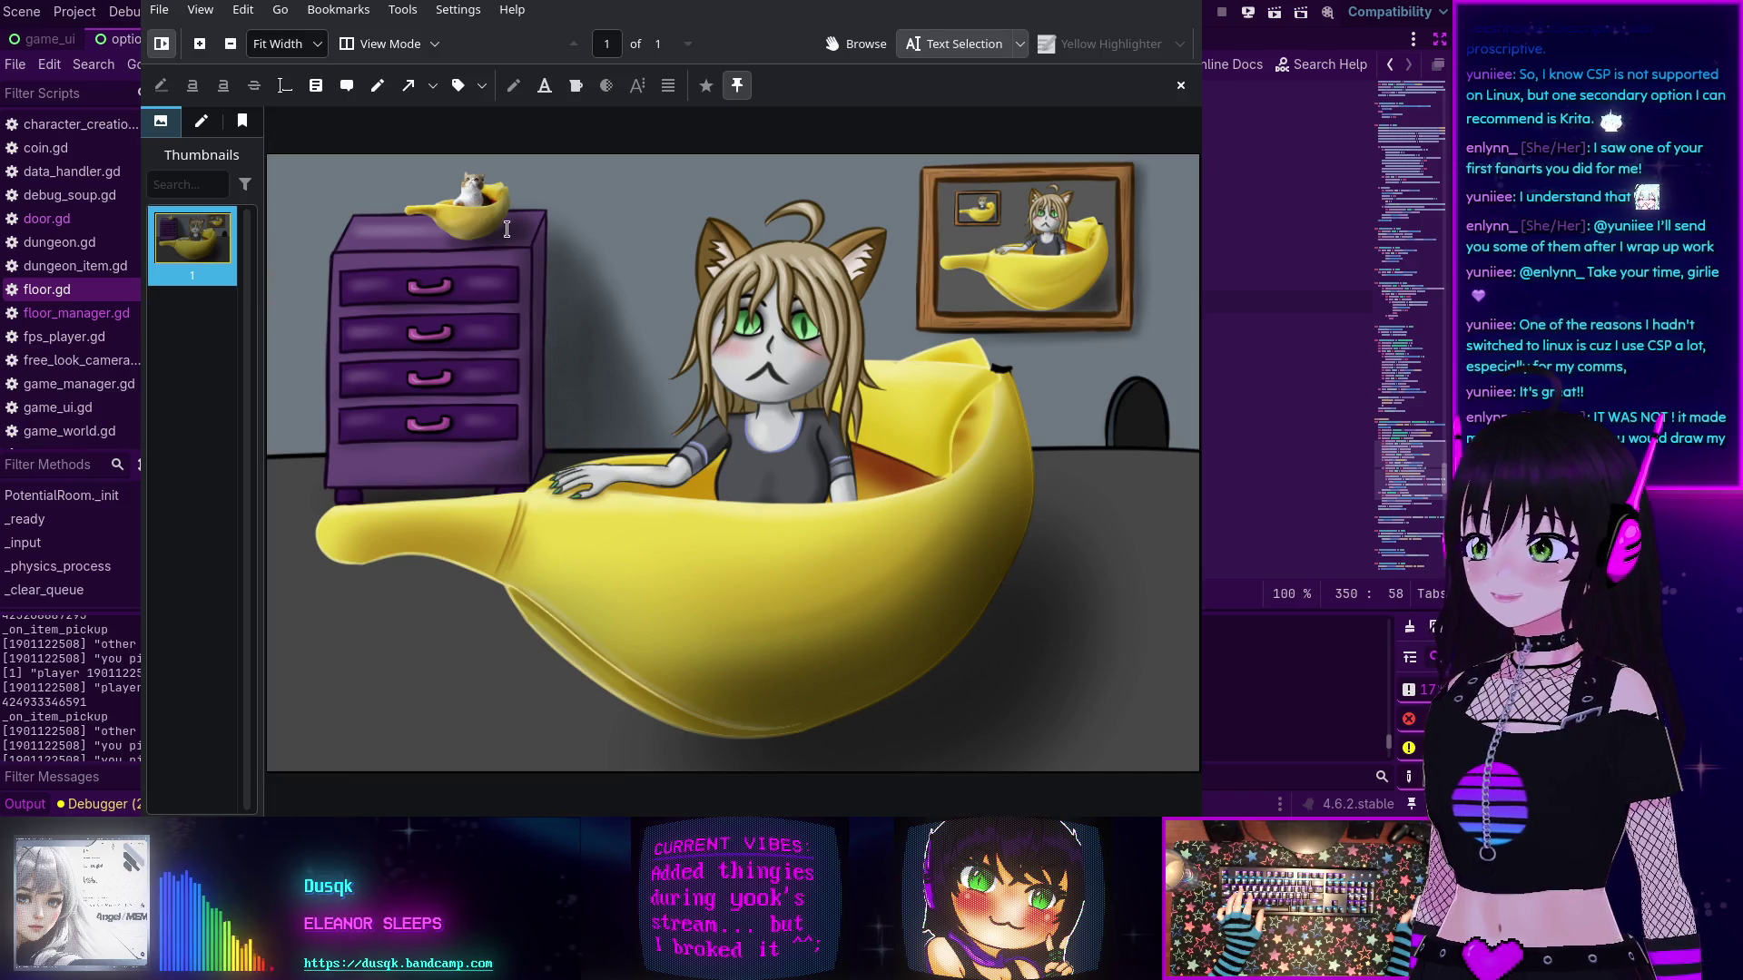
ctrl+scroll(504, 226, up, 5)
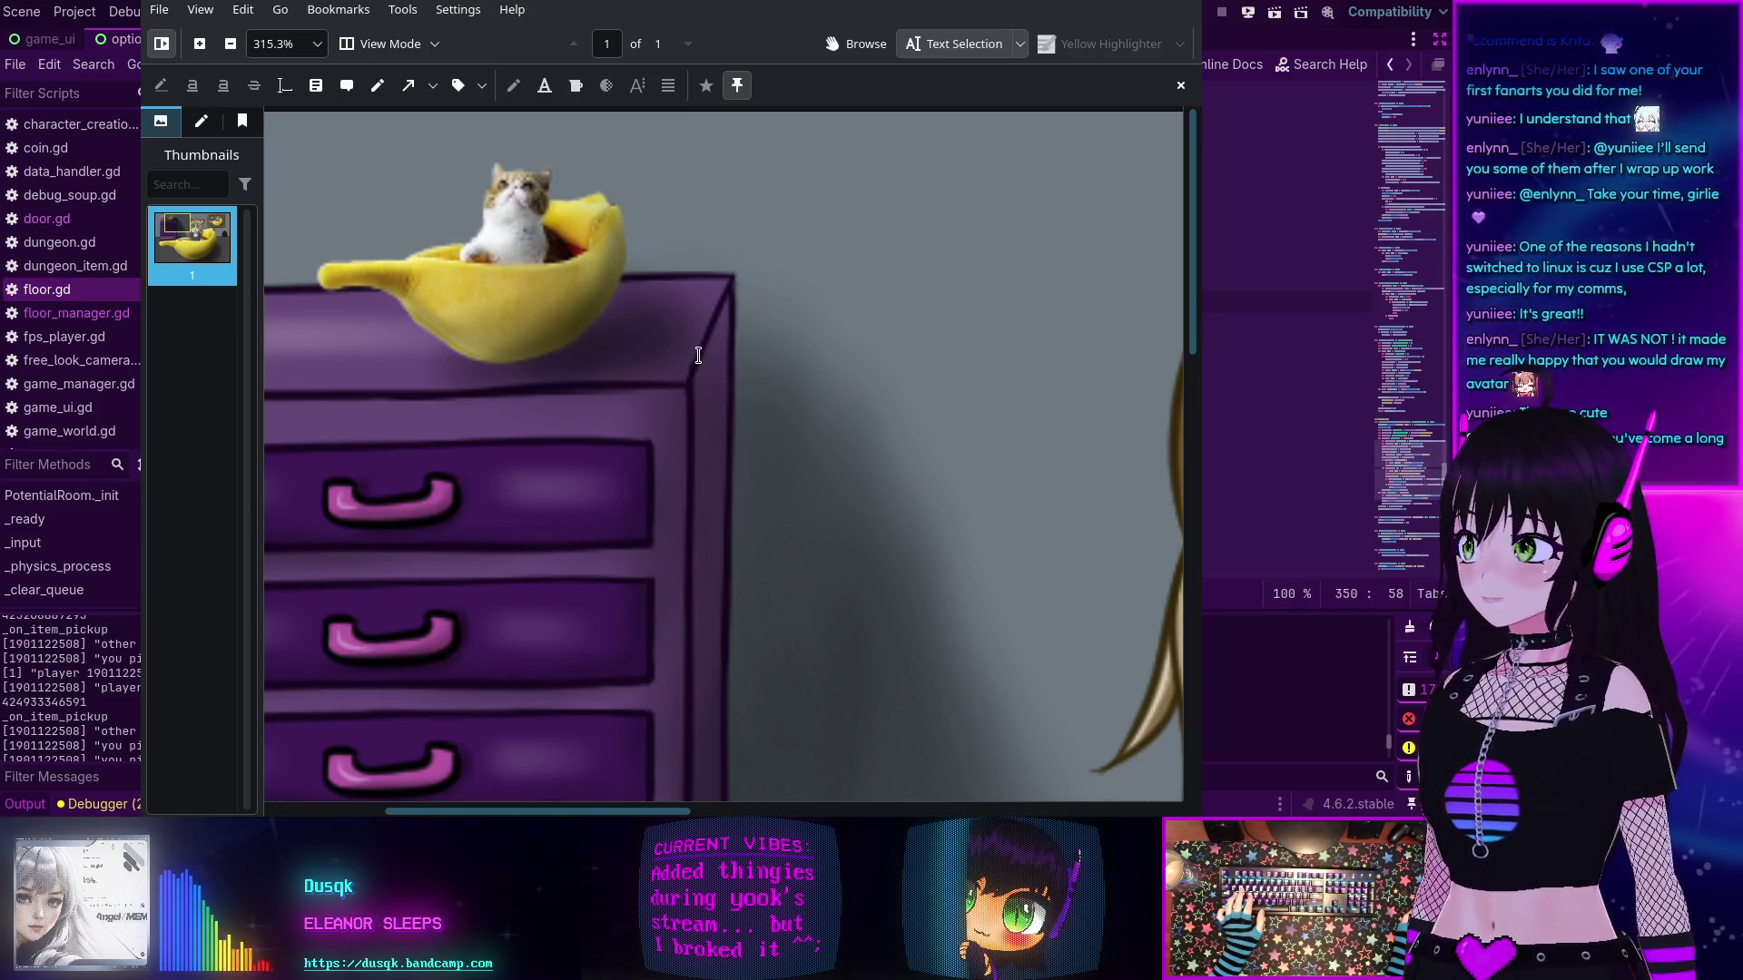
scroll(699, 355, down, 2)
scroll(448, 292, up, 2)
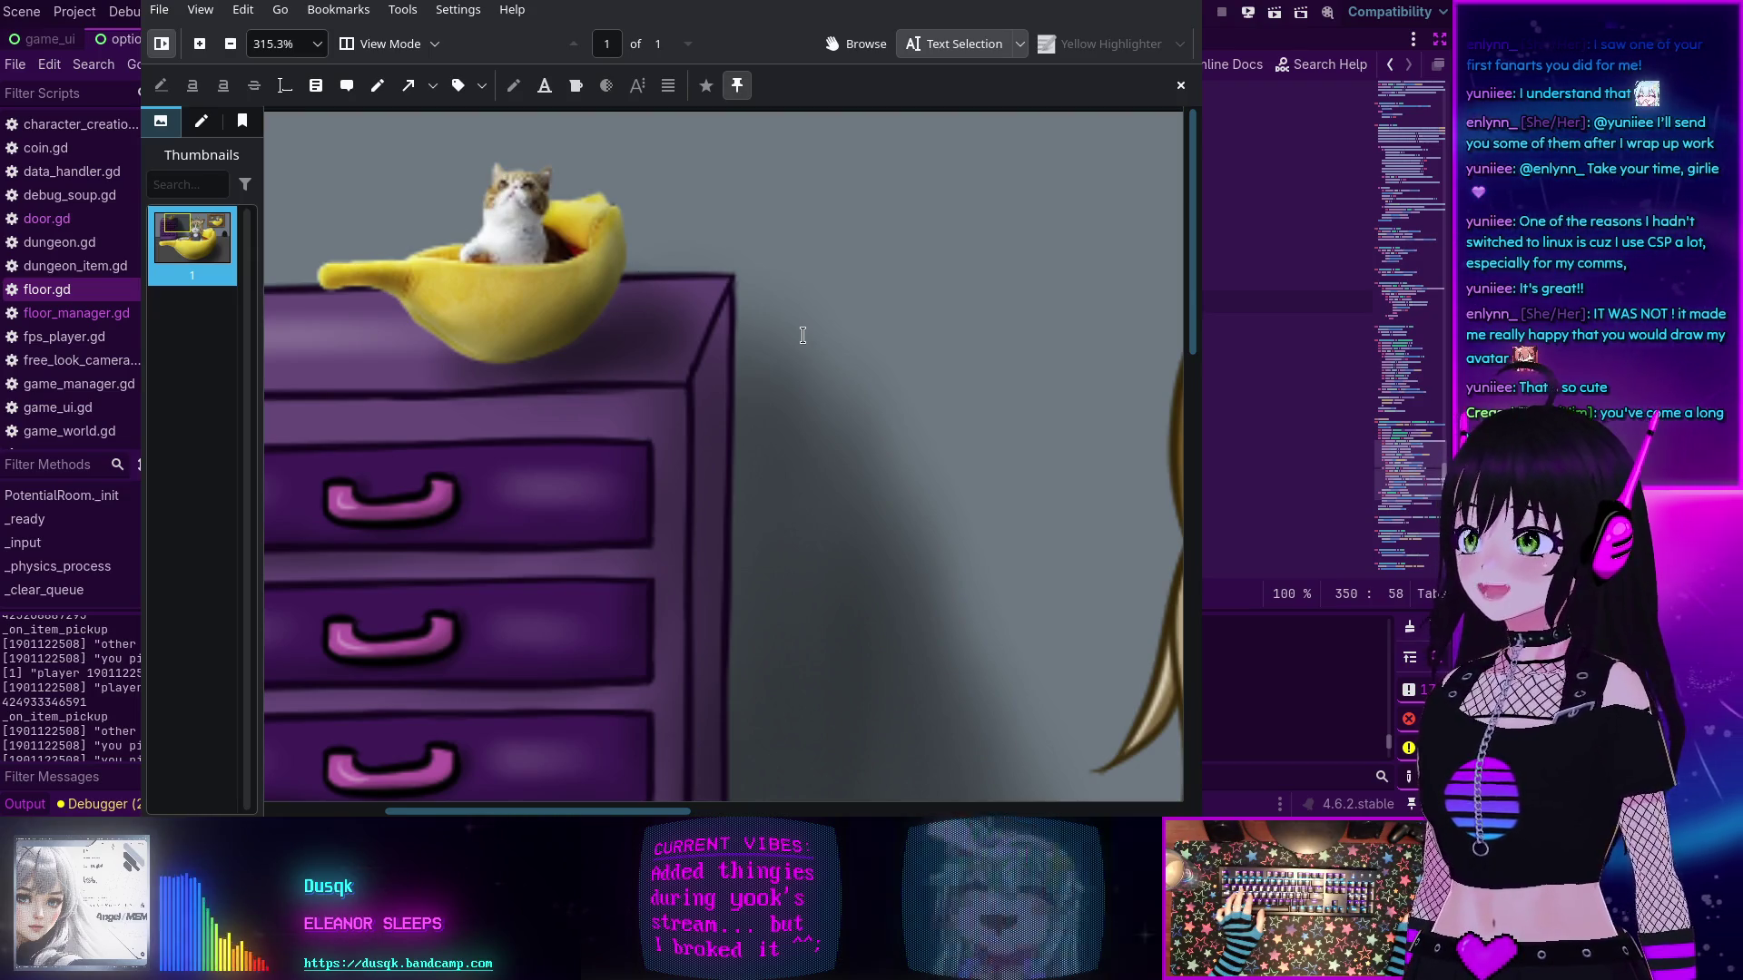
ctrl+scroll(799, 334, down, 4)
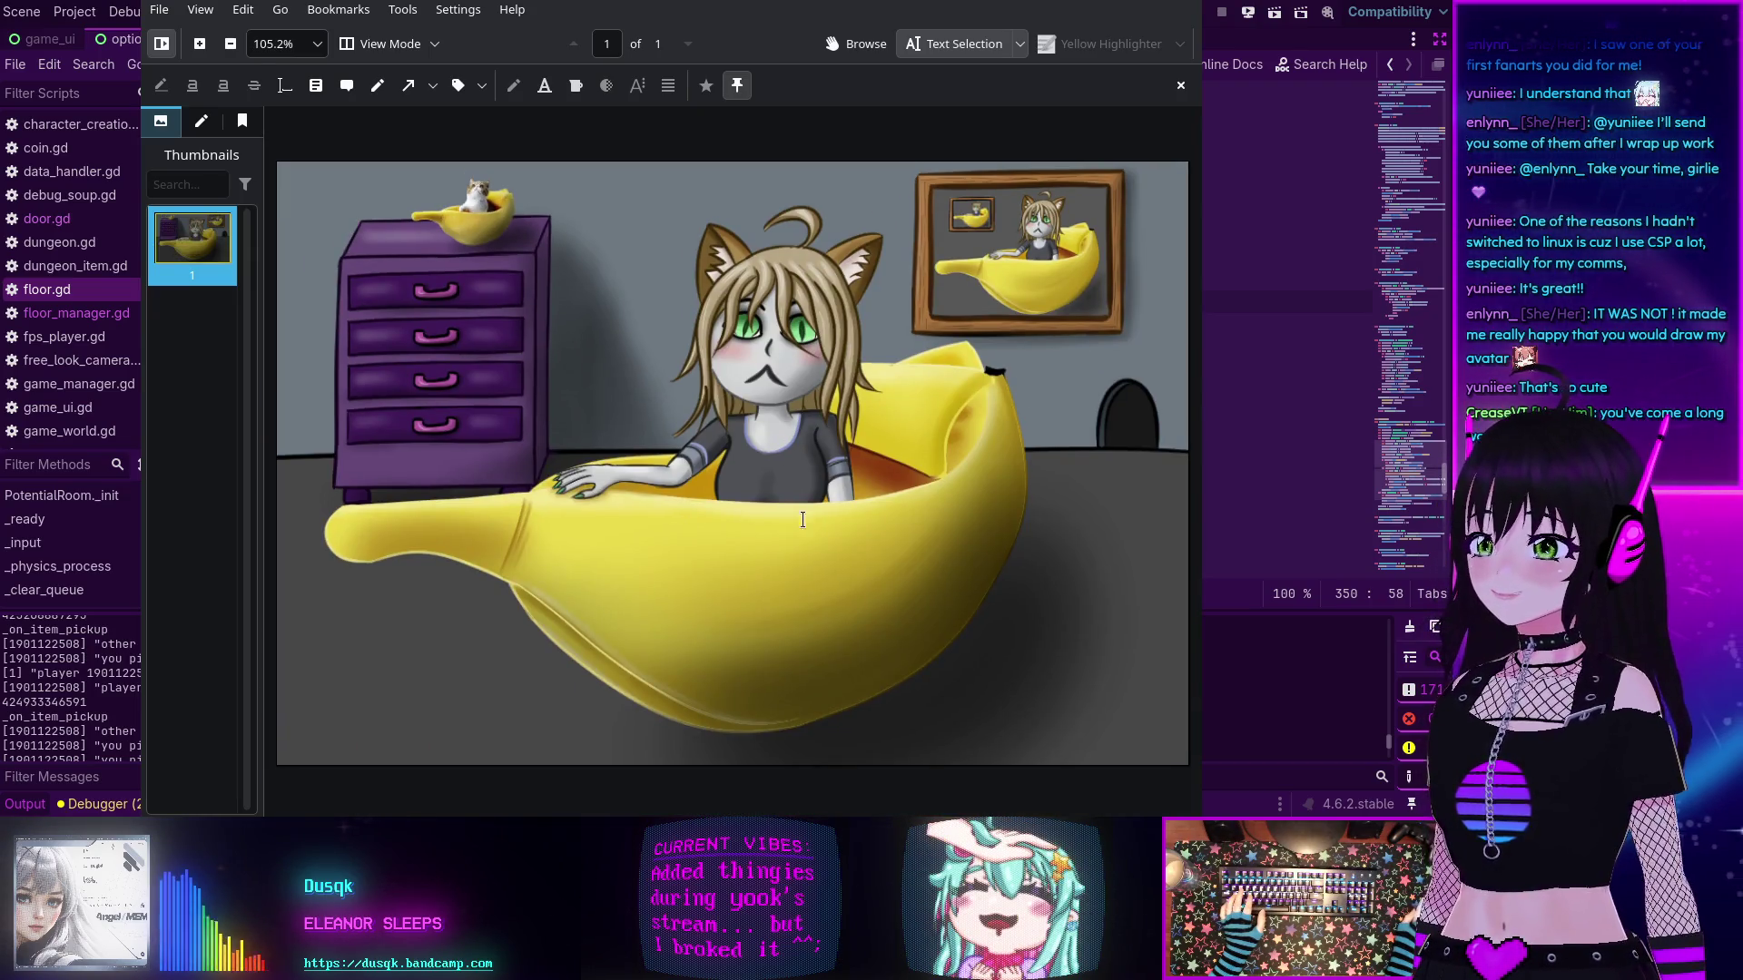
key(ctrl+q)
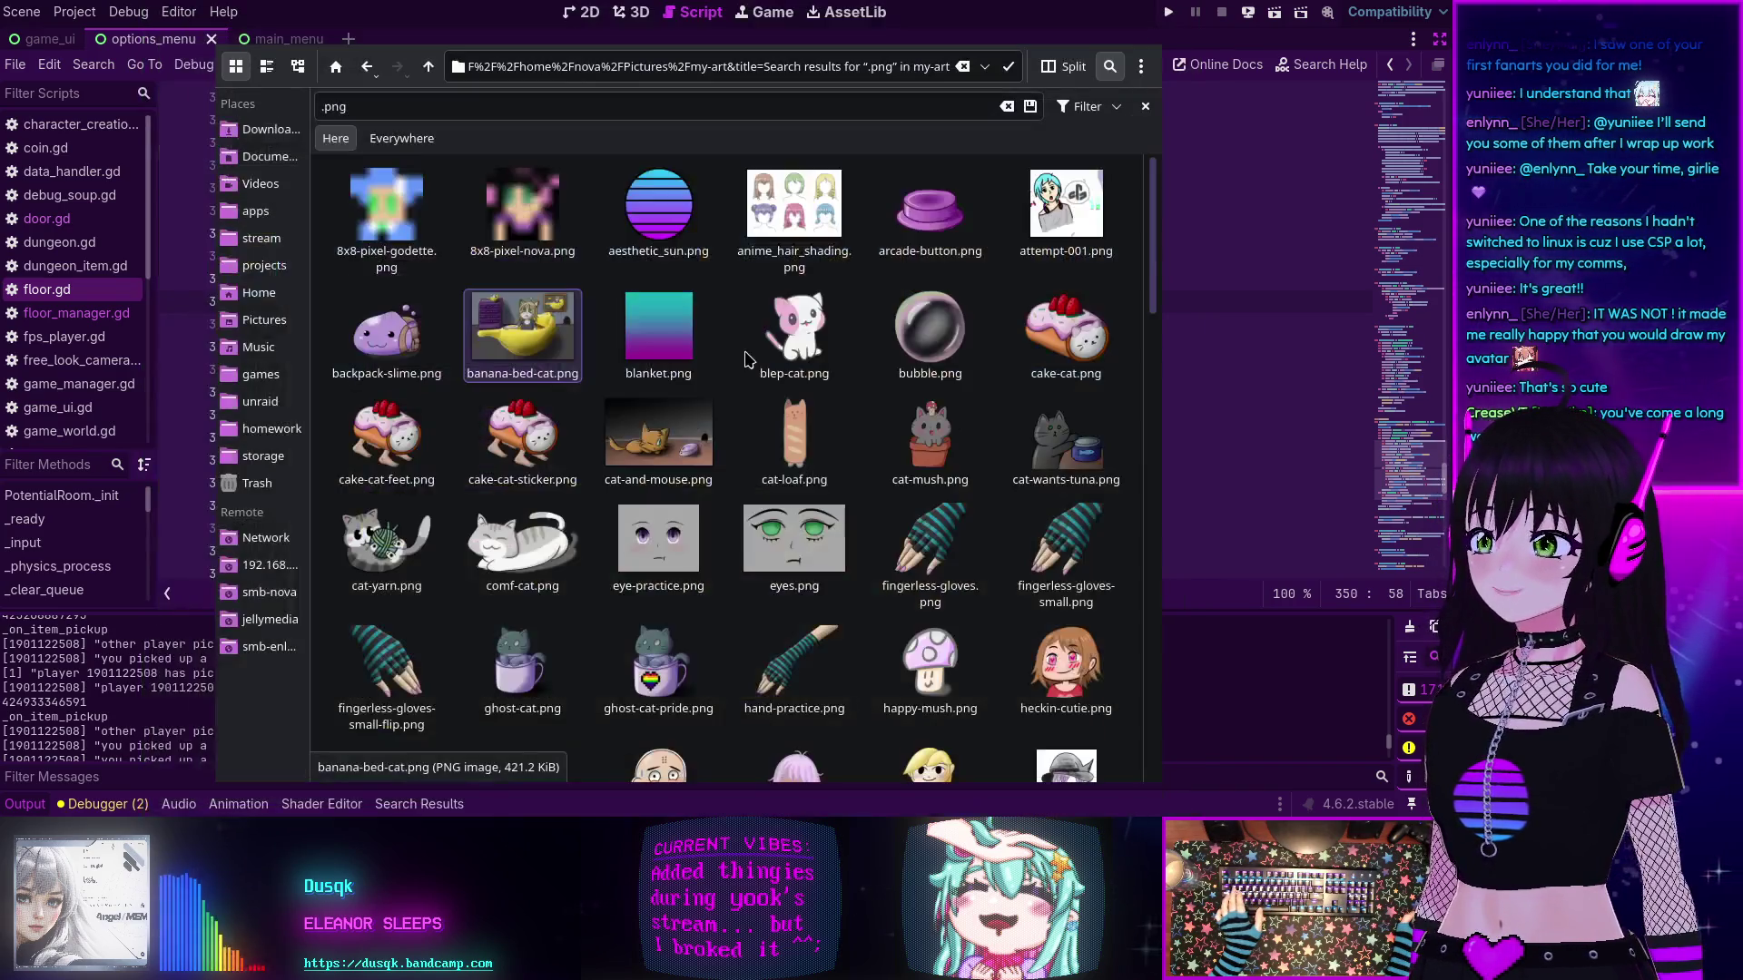
- Briefly open and close blep-cat.png, then cake-cat-feet.png in Aseprite
double_click(791, 335)
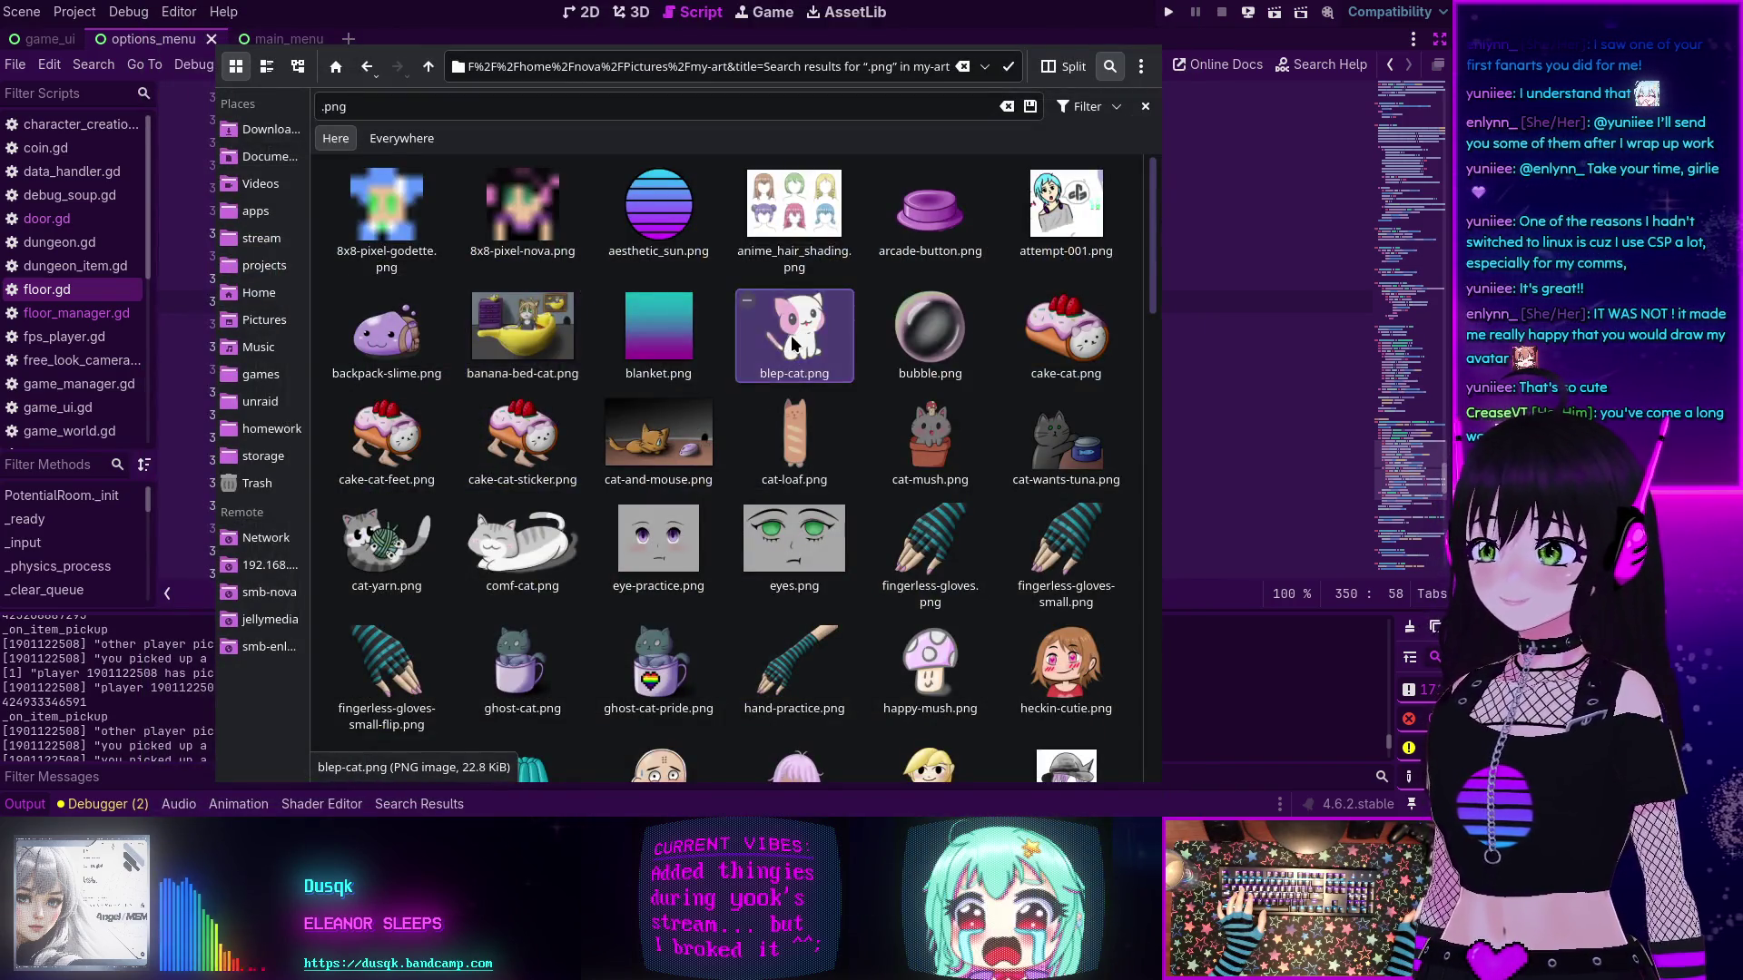
key(ctrl+q)
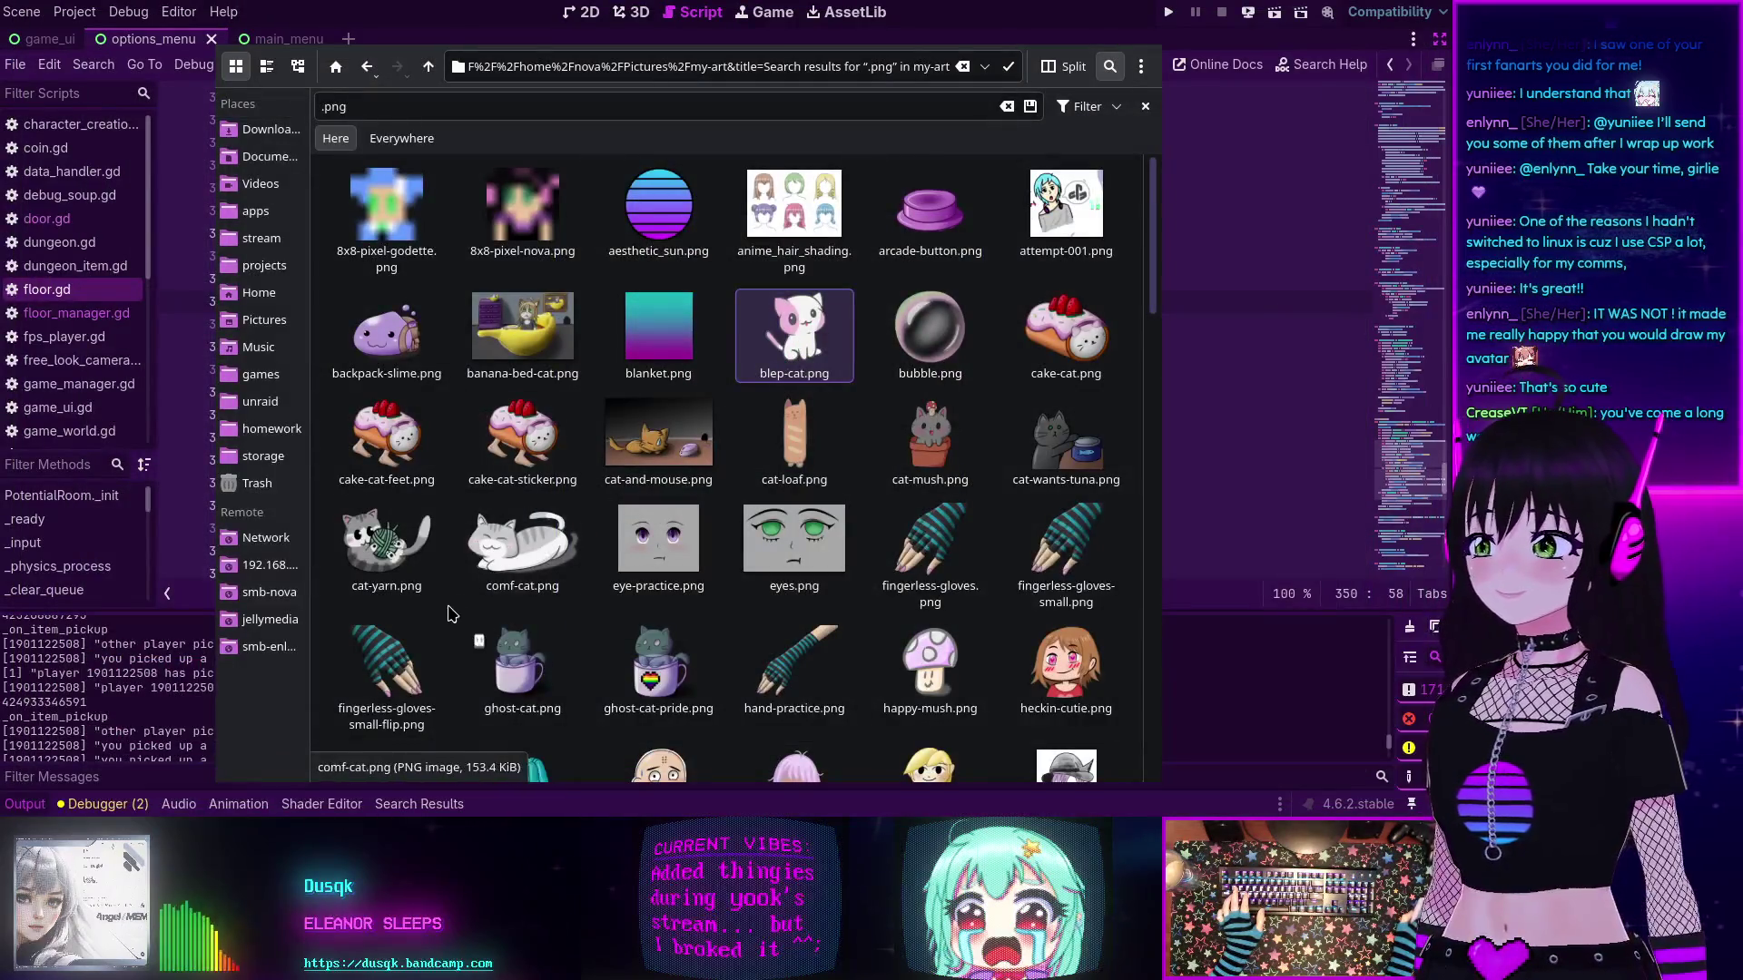
double_click(407, 454)
key(ctrl+q)
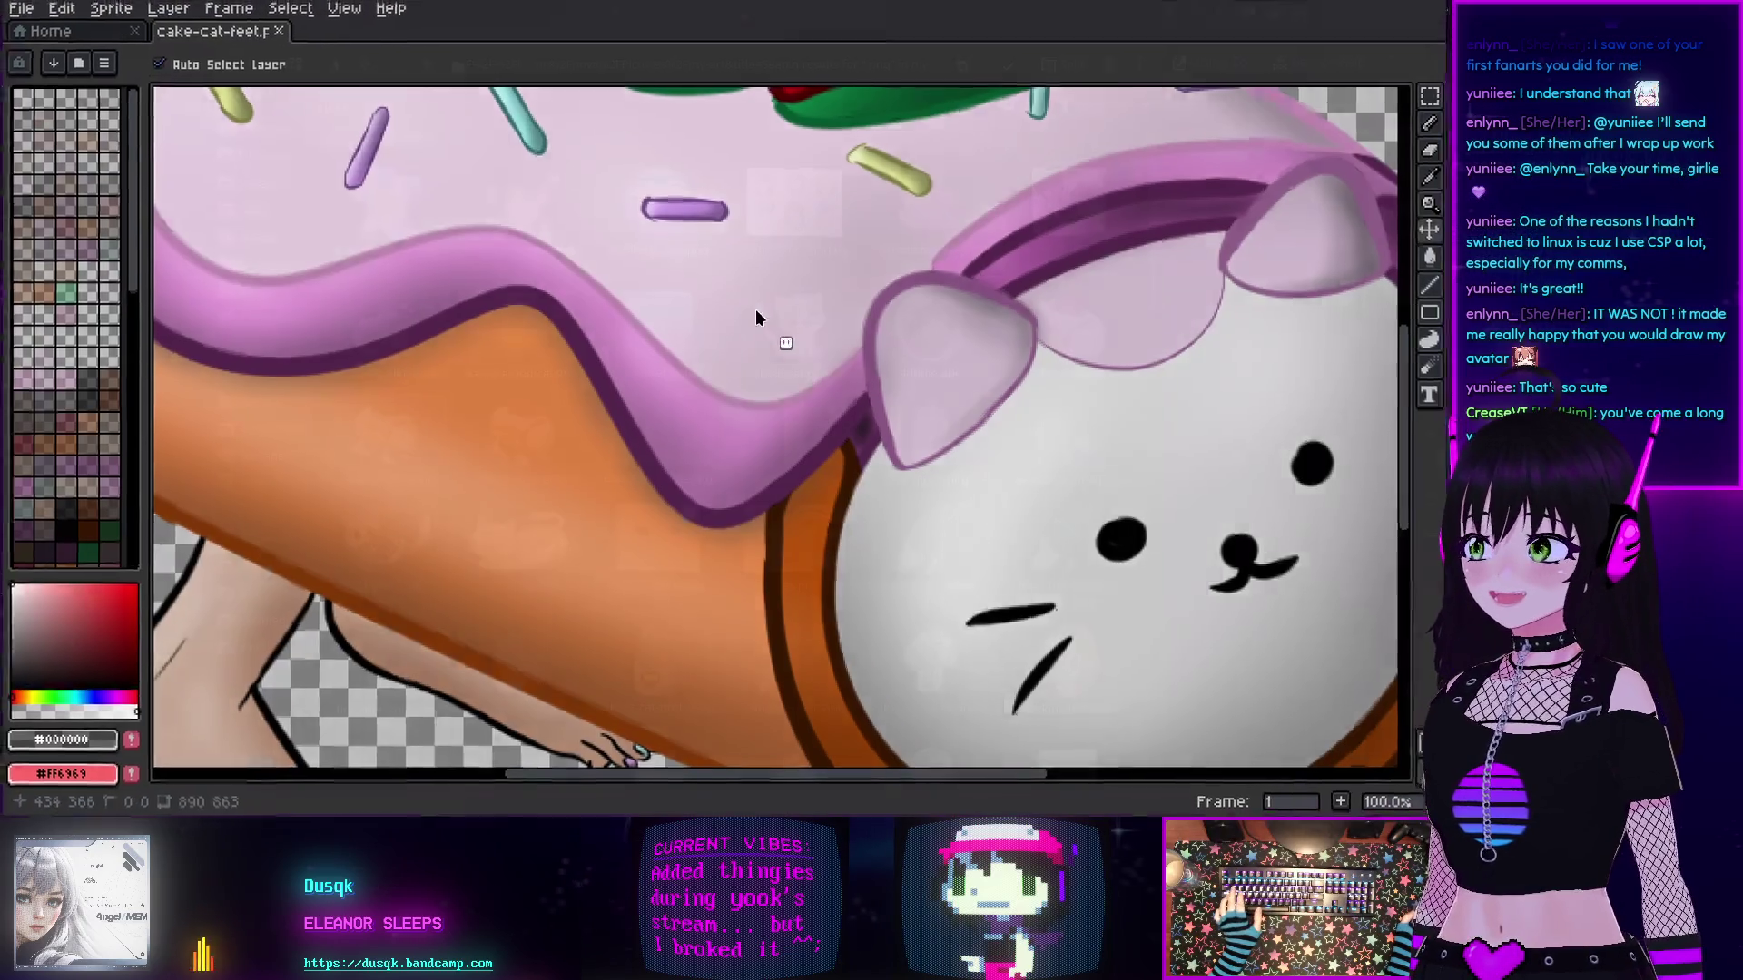
- Open cake-cat-feet.png with Okular
right_click(390, 422)
mouse_move(544, 462)
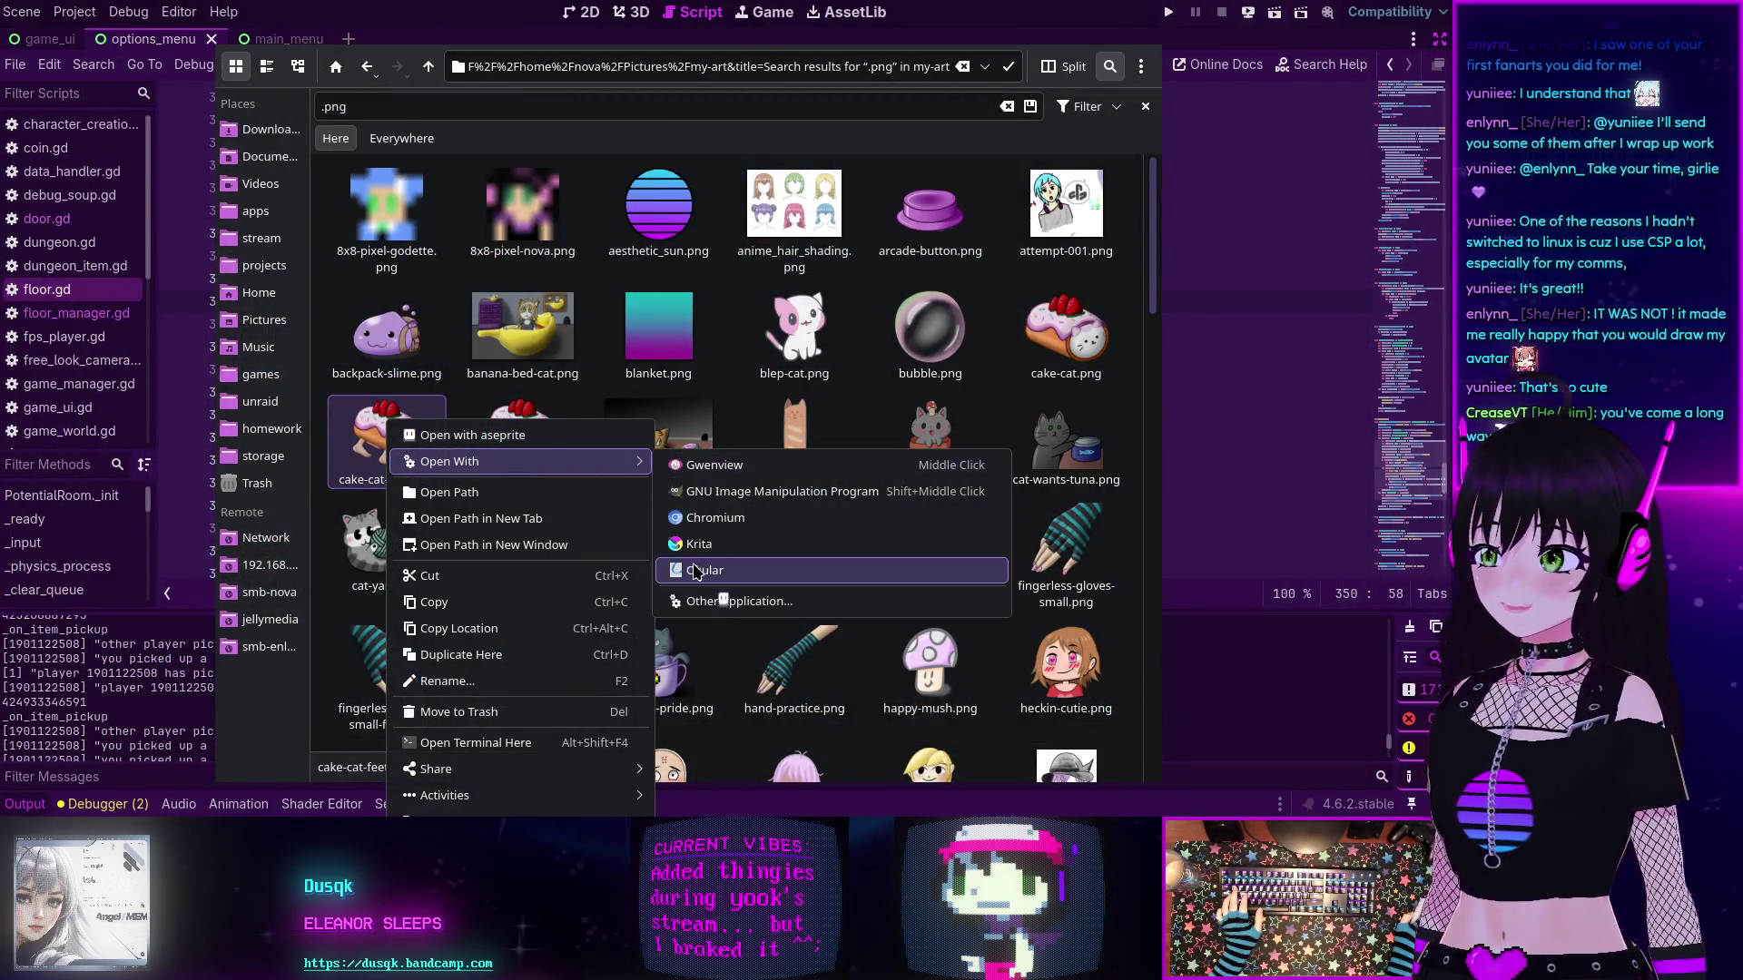
click(712, 579)
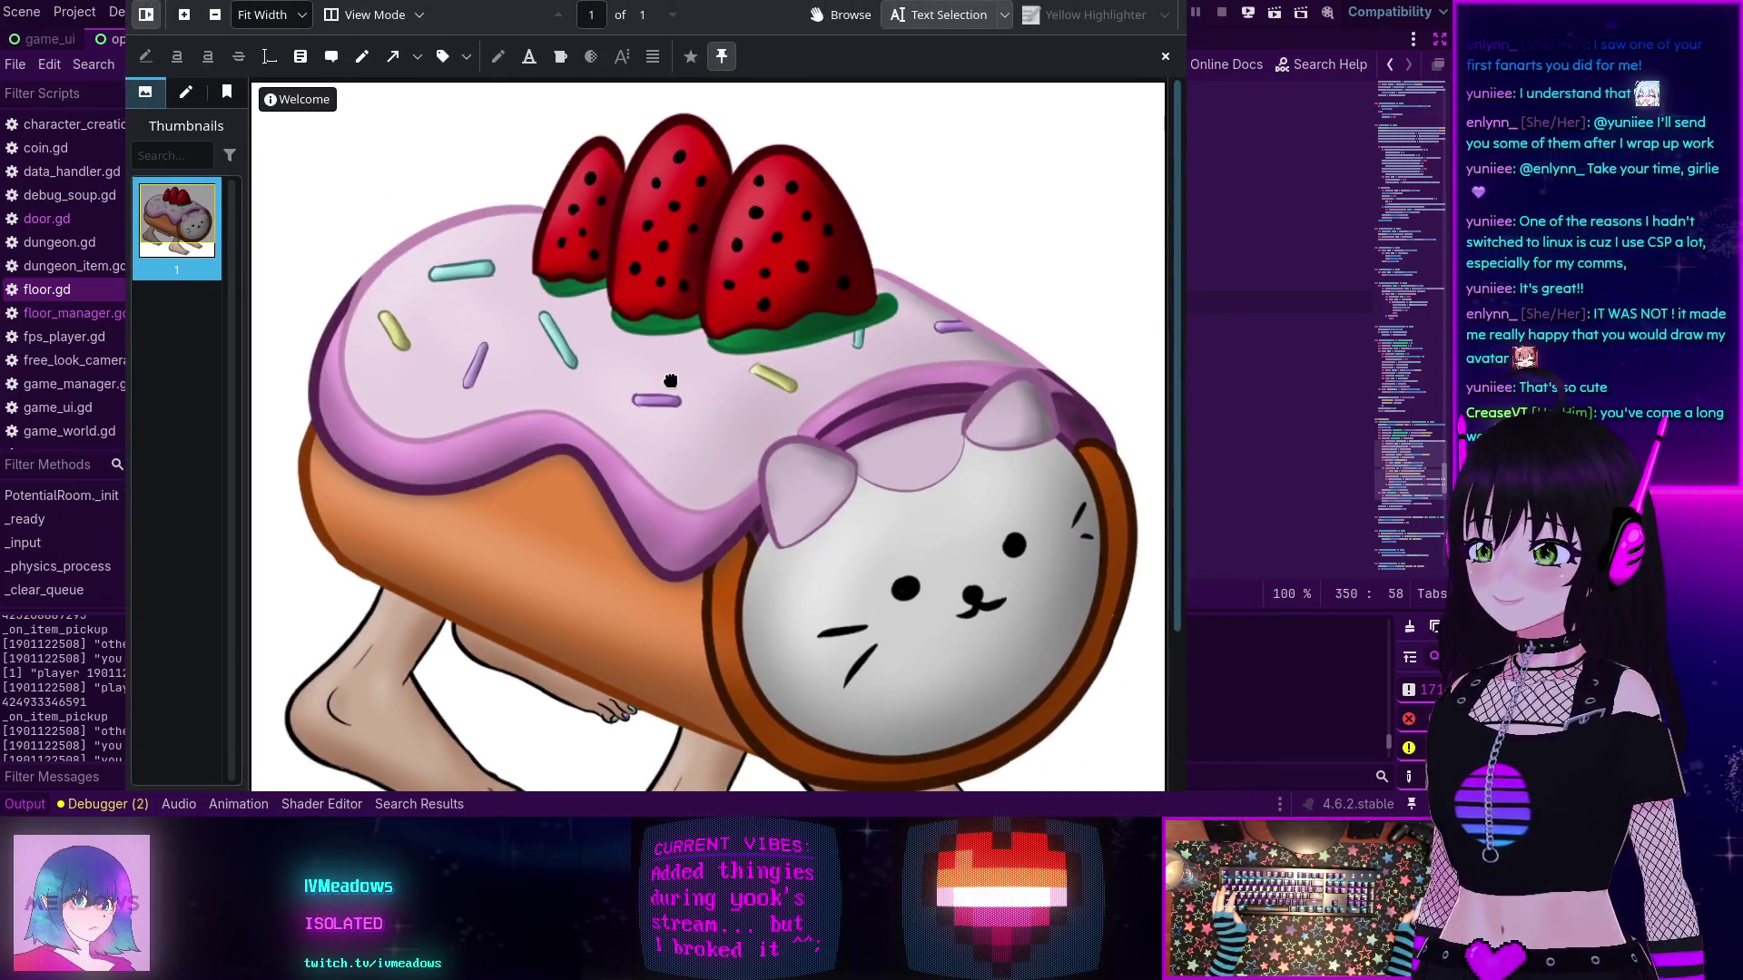
- Scroll over the cake-cat-feet drawing, close Okular, and scroll the .png results
scroll(673, 367, down, 5)
scroll(674, 375, up, 1)
scroll(675, 375, down, 1)
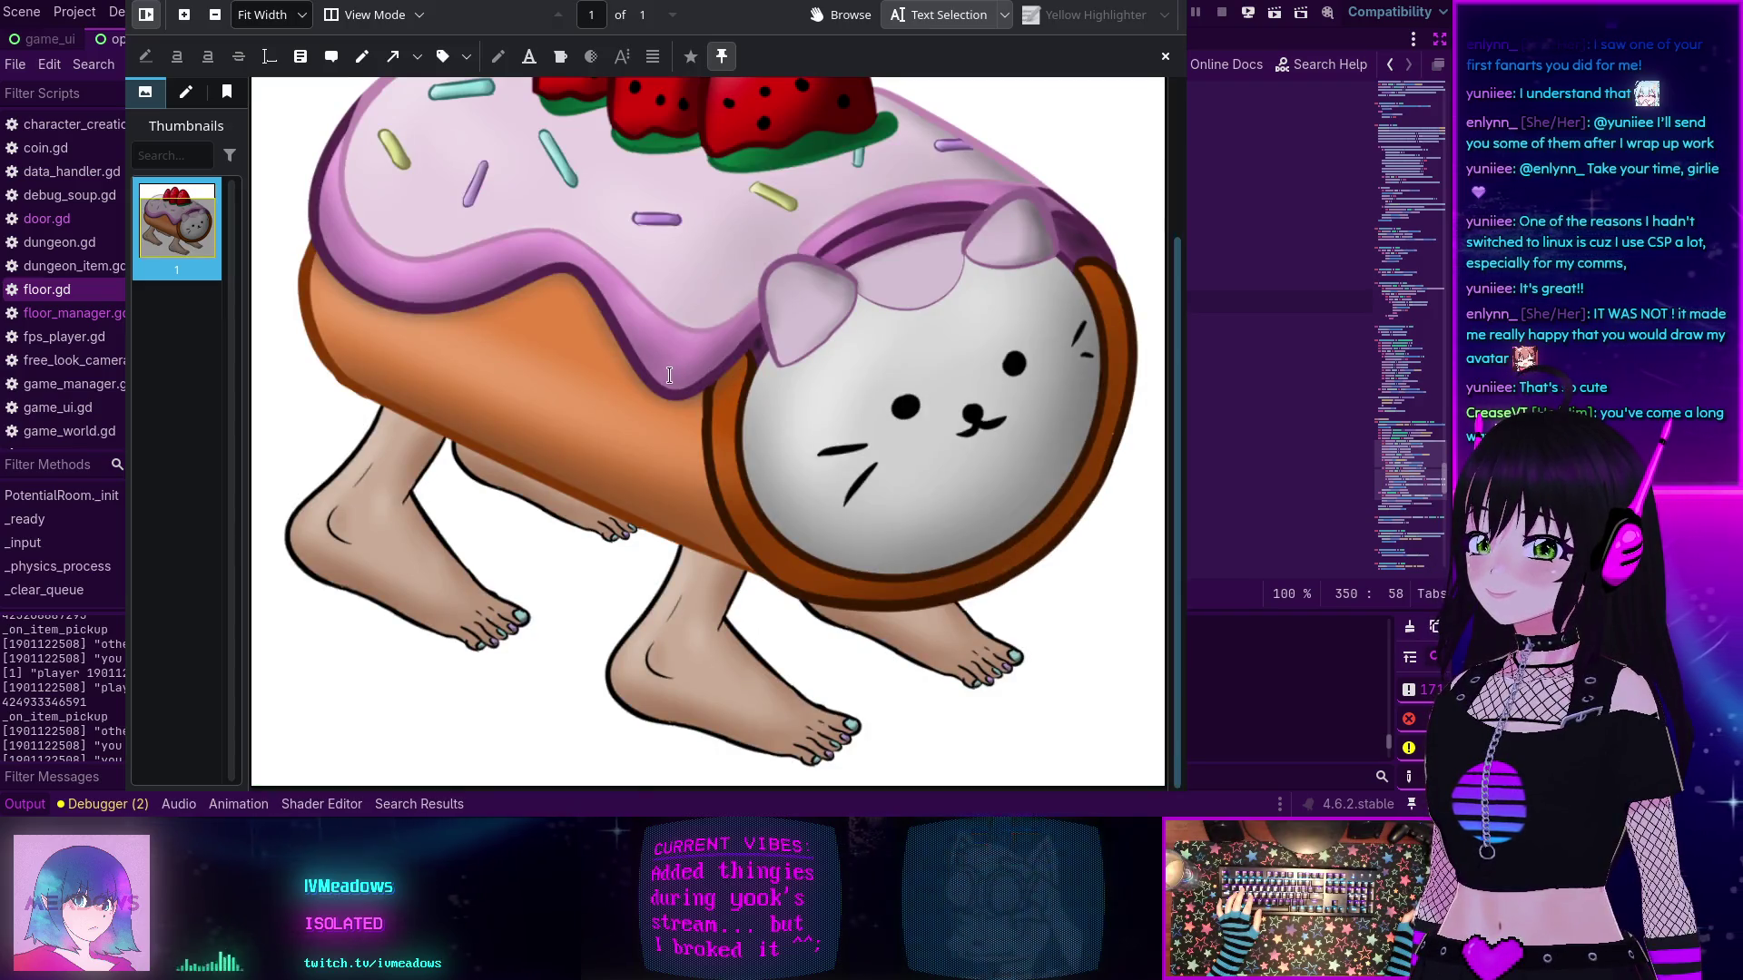
scroll(670, 375, up, 2)
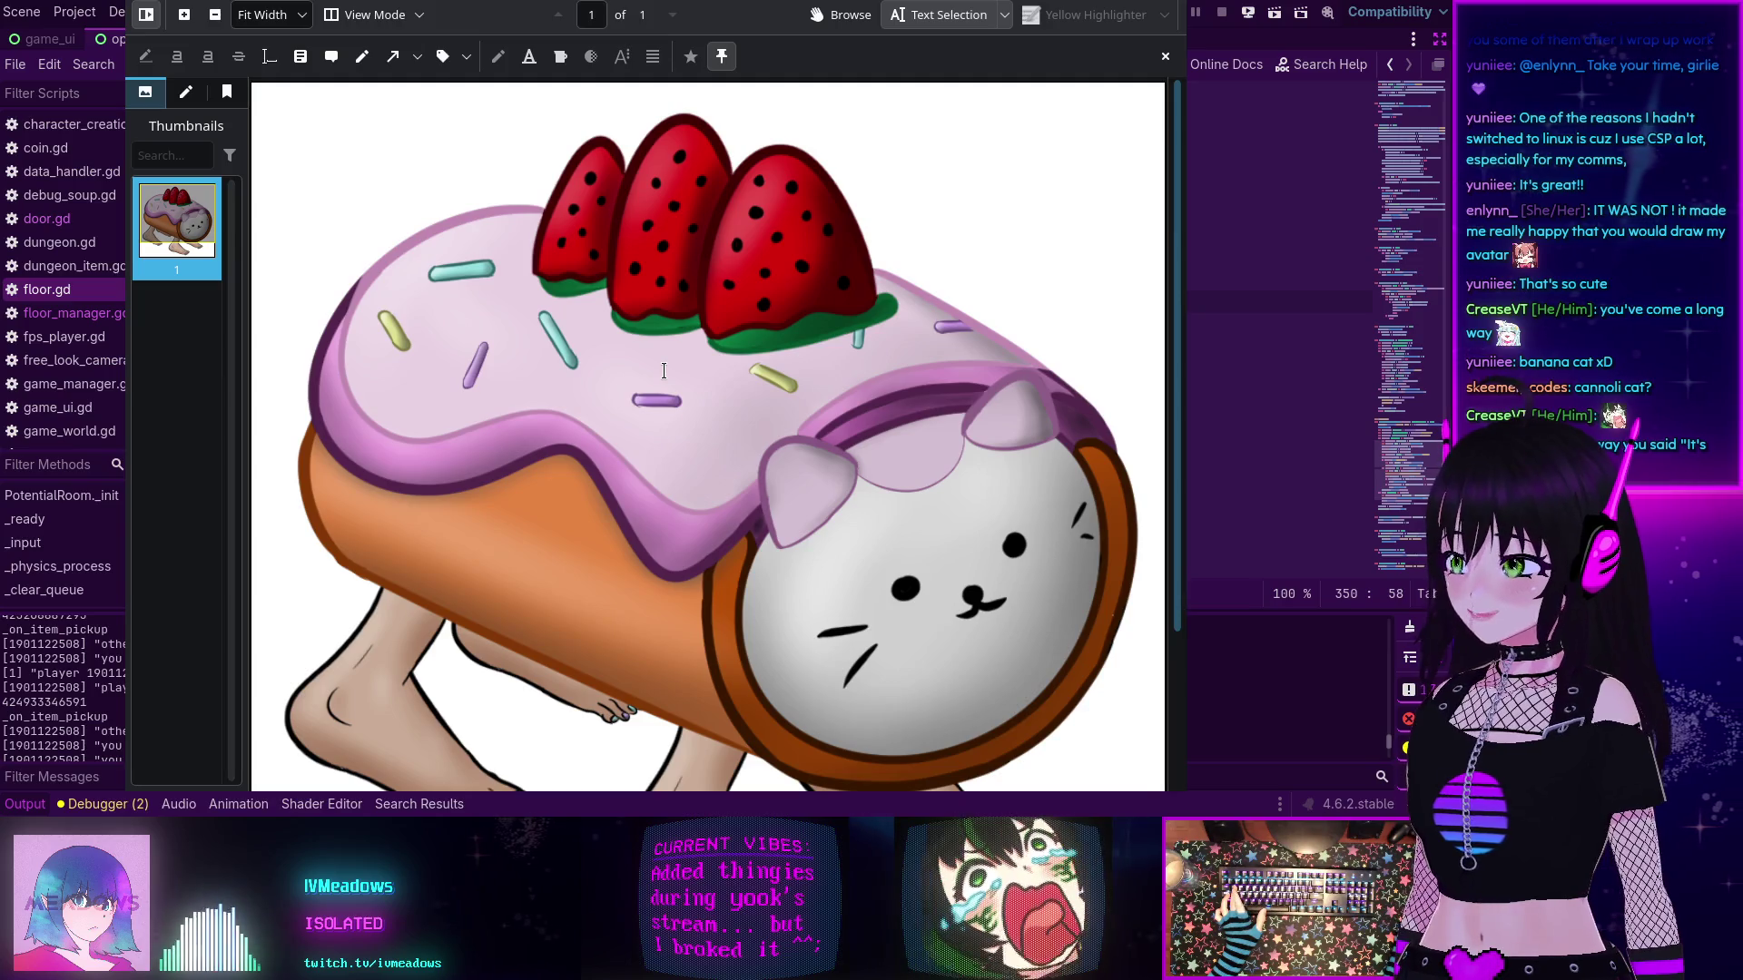
key(ctrl+q)
scroll(671, 400, down, 5)
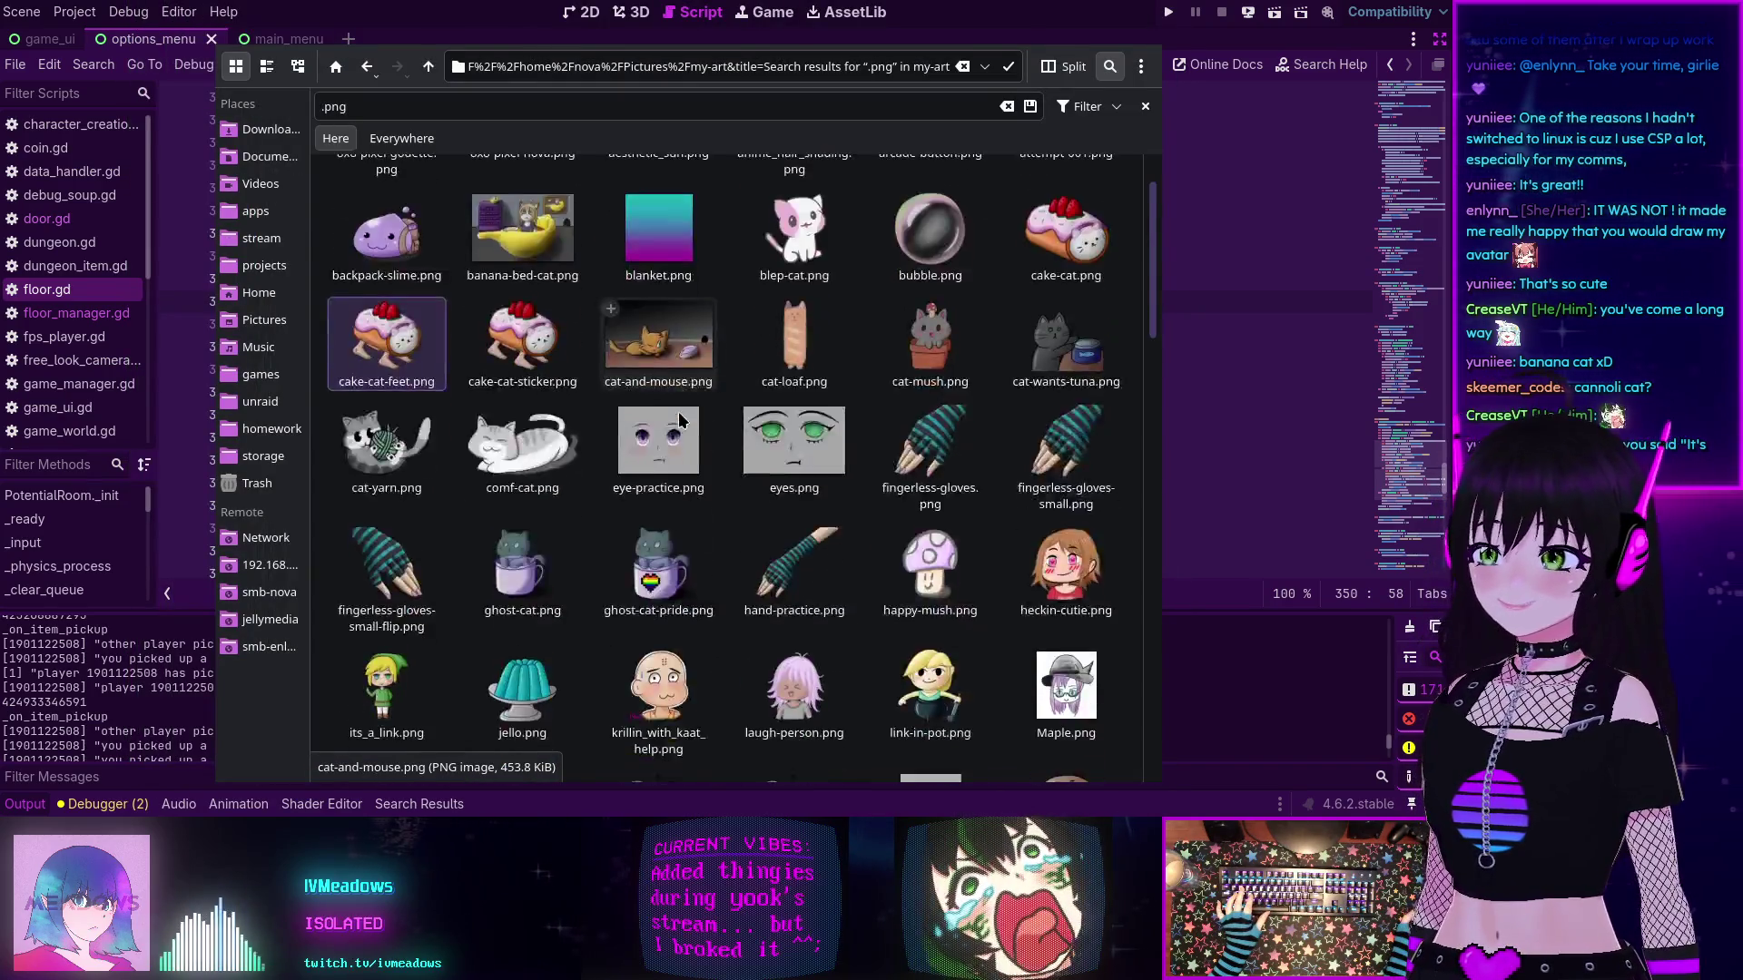
scroll(679, 421, down, 5)
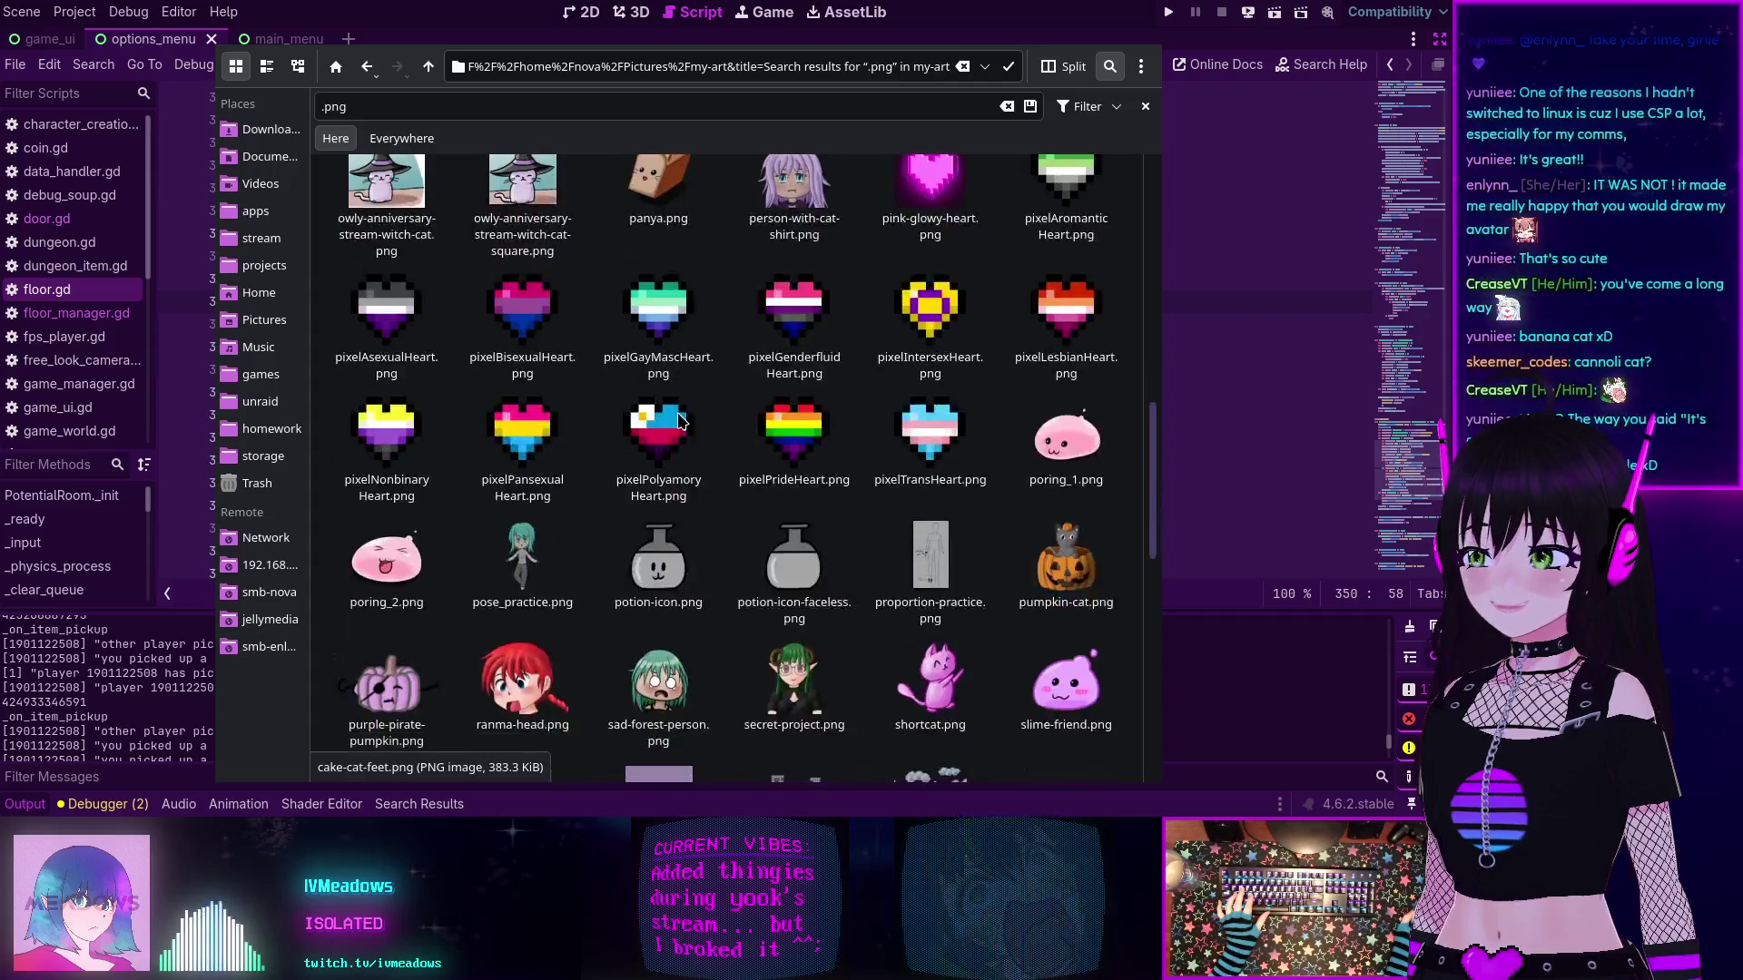
- Scroll down and back up through the my-art .png search results
scroll(679, 420, down, 8)
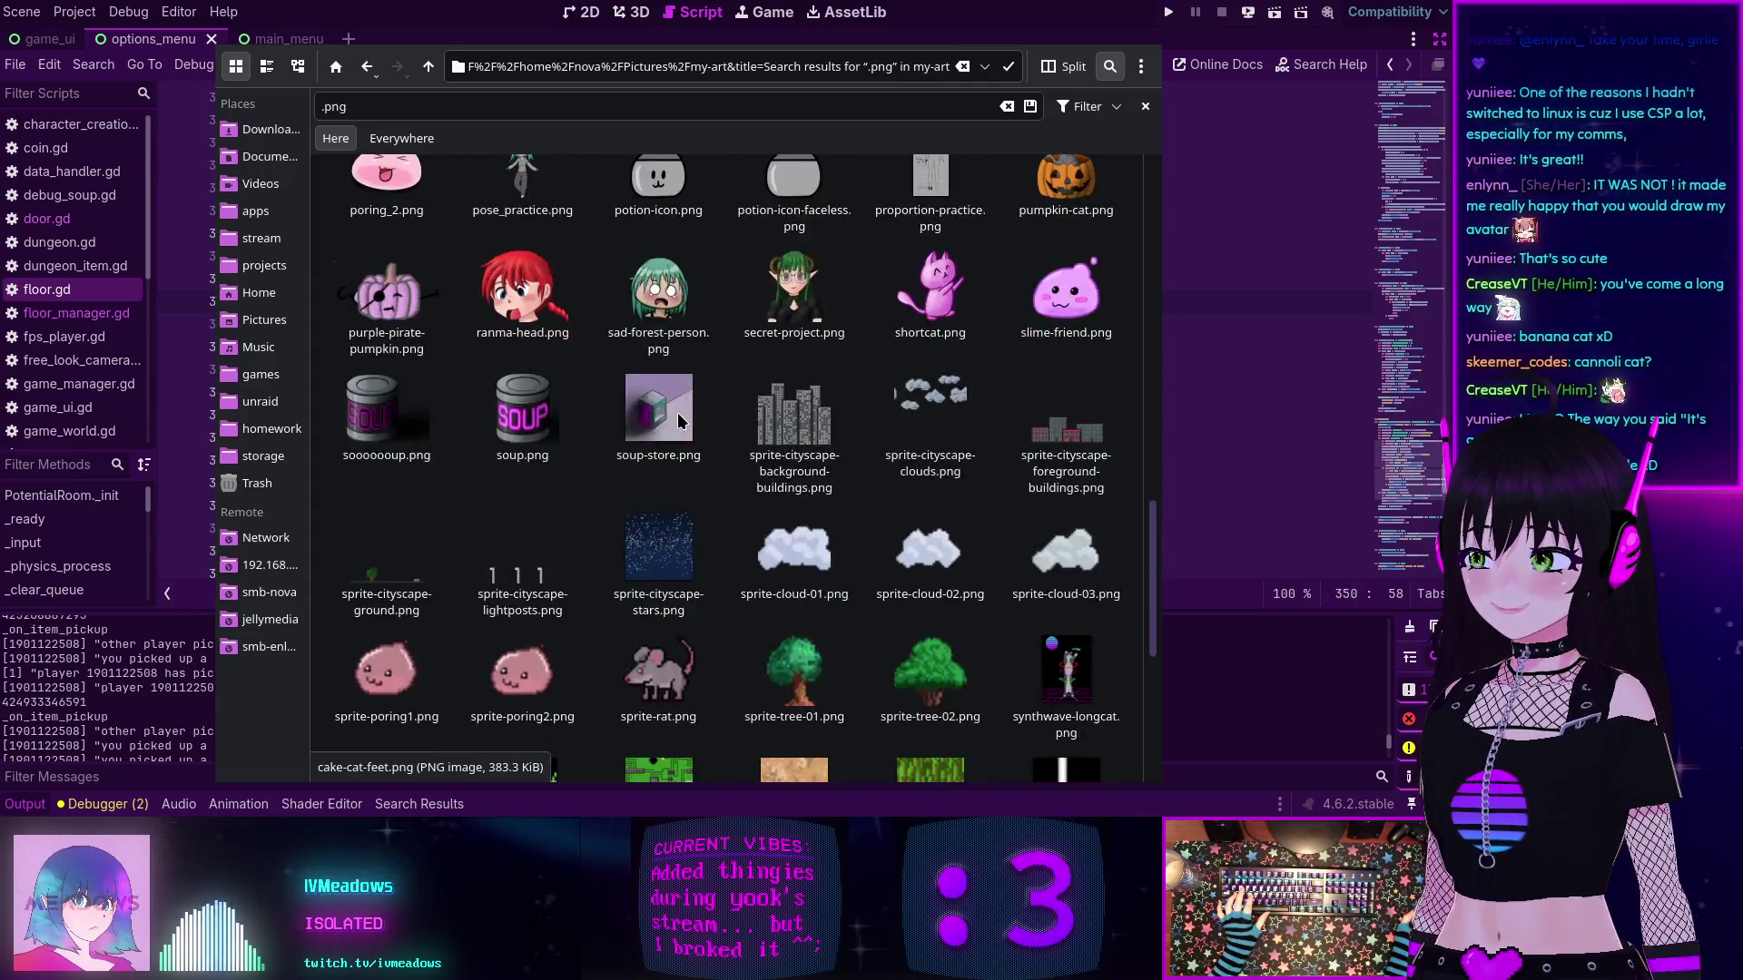
scroll(679, 420, down, 5)
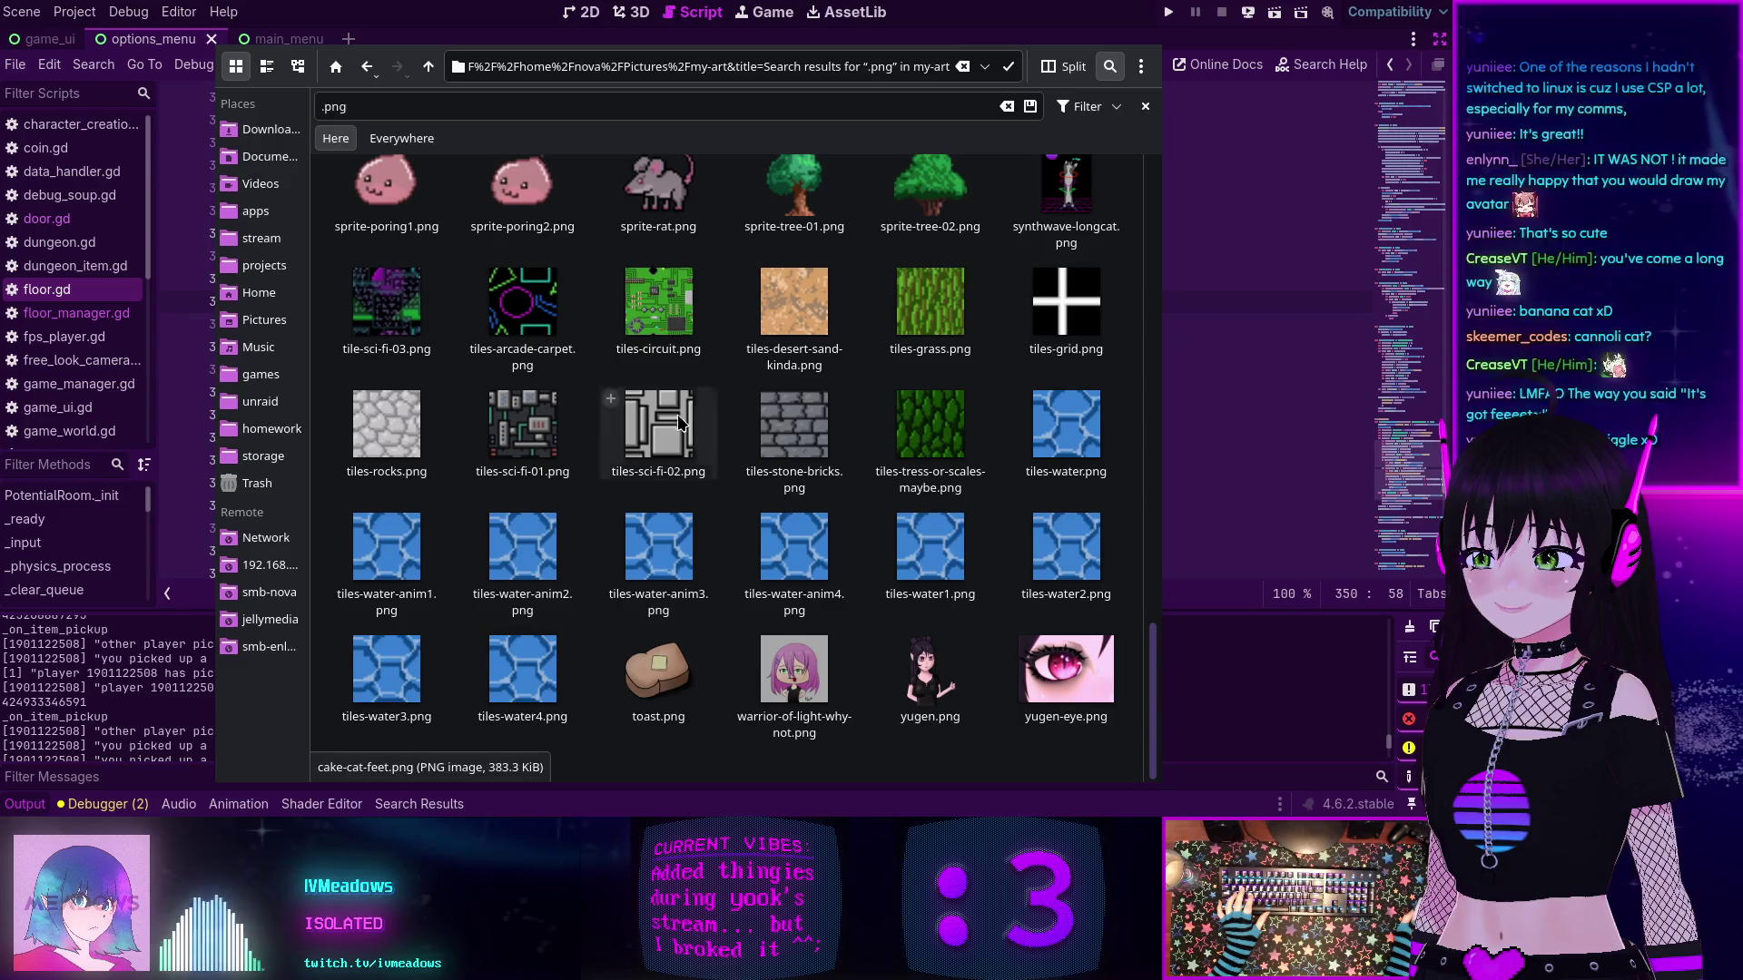
scroll(703, 529, up, 10)
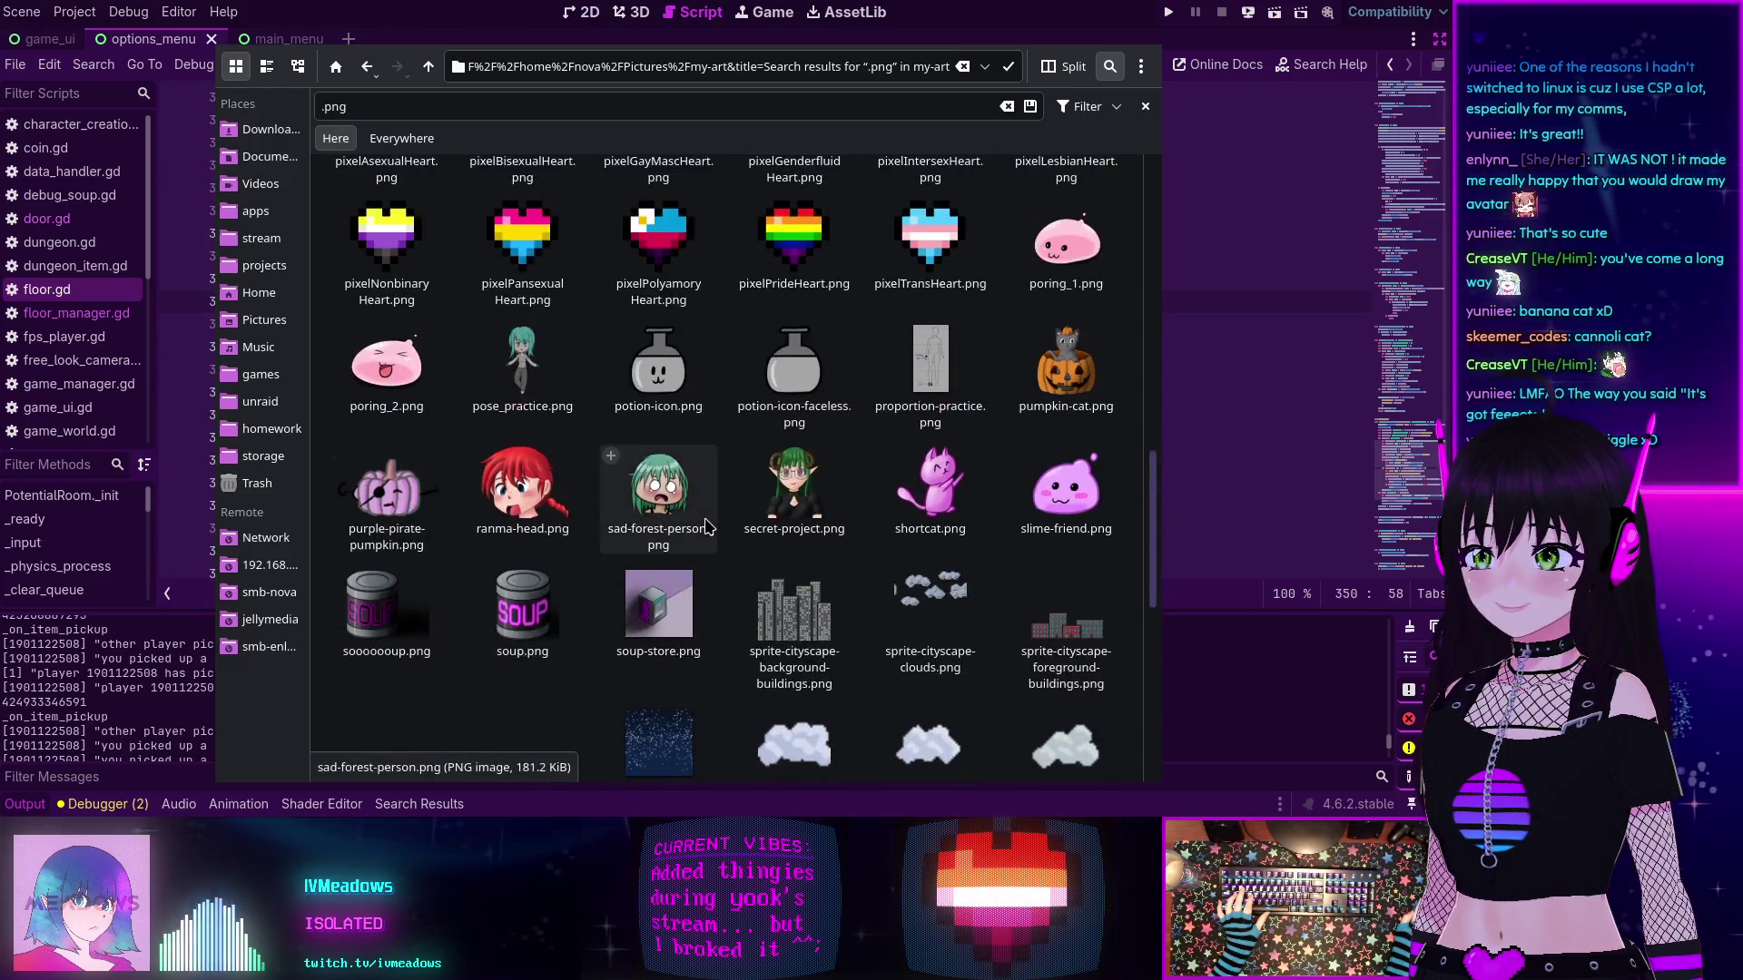
scroll(709, 526, up, 4)
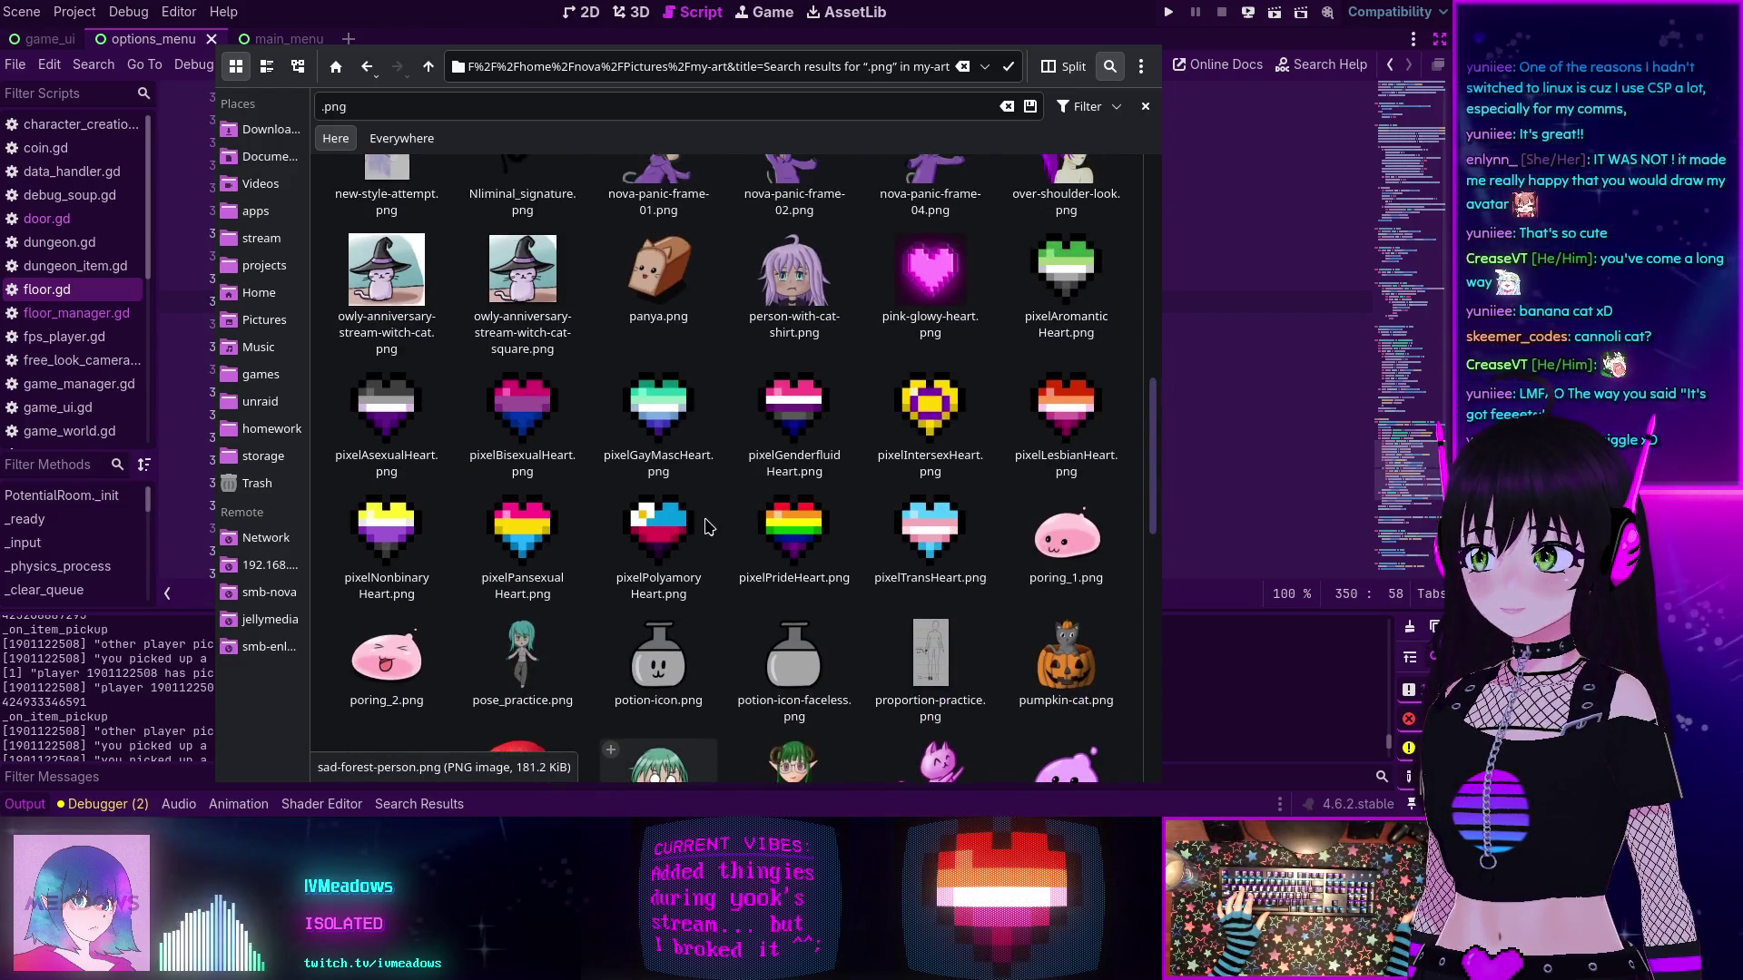
scroll(747, 351, up, 5)
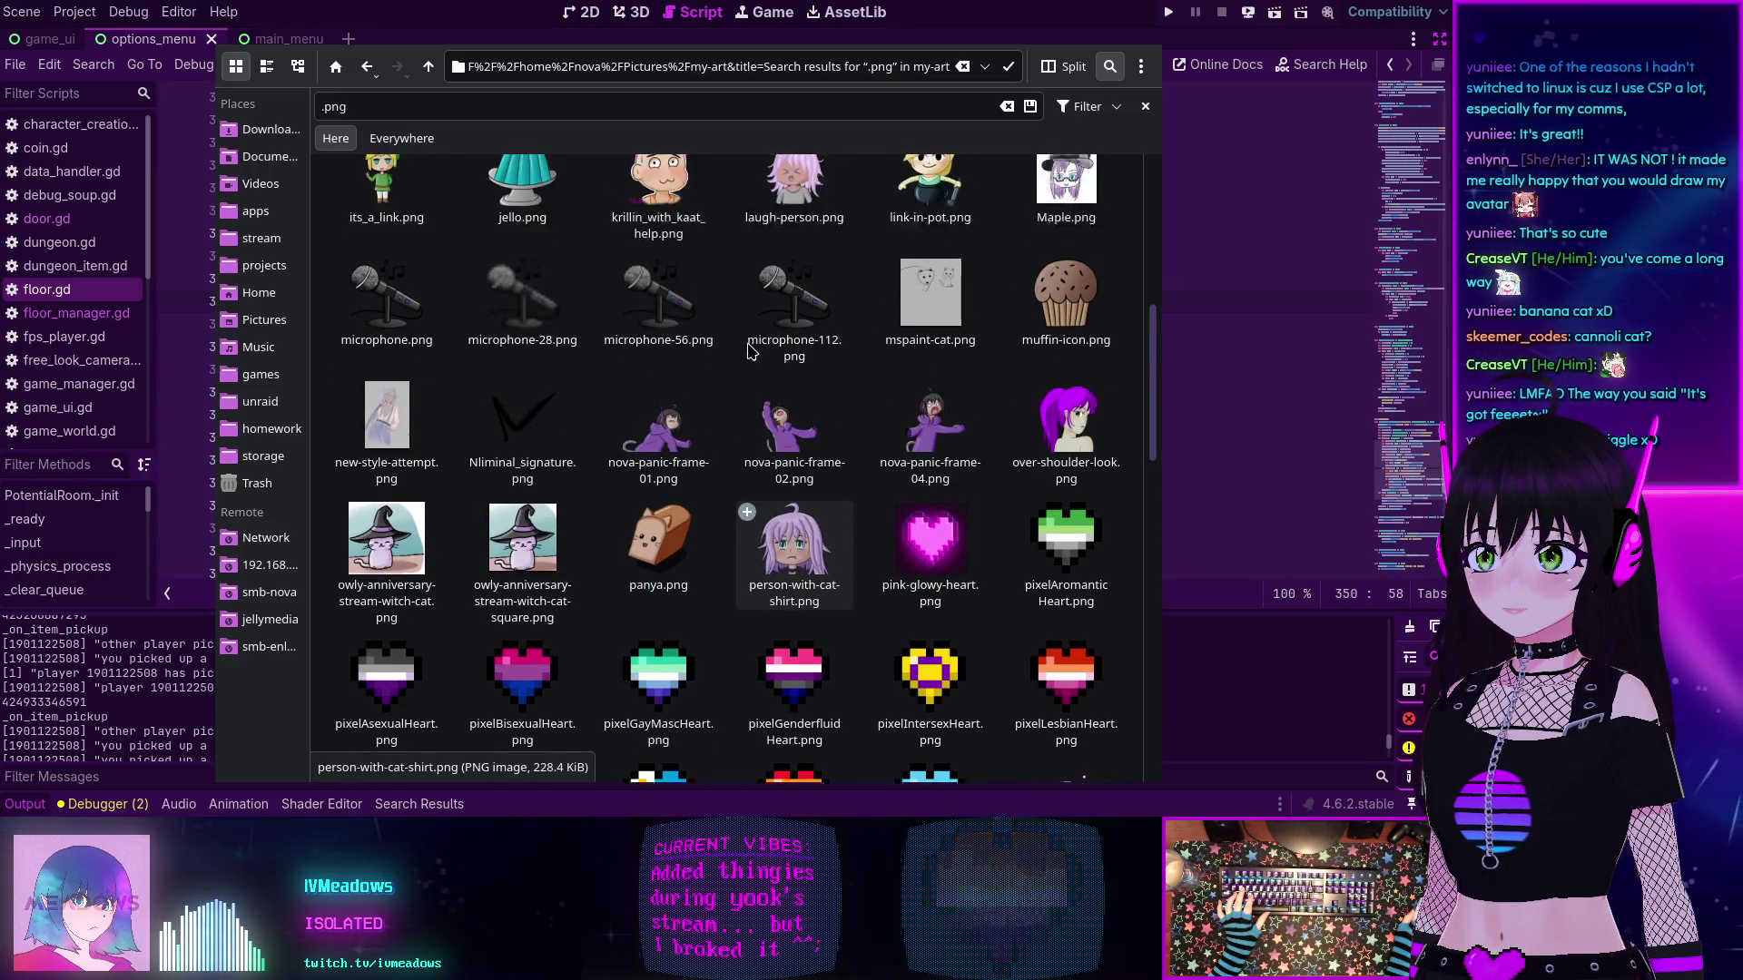
scroll(747, 352, up, 1)
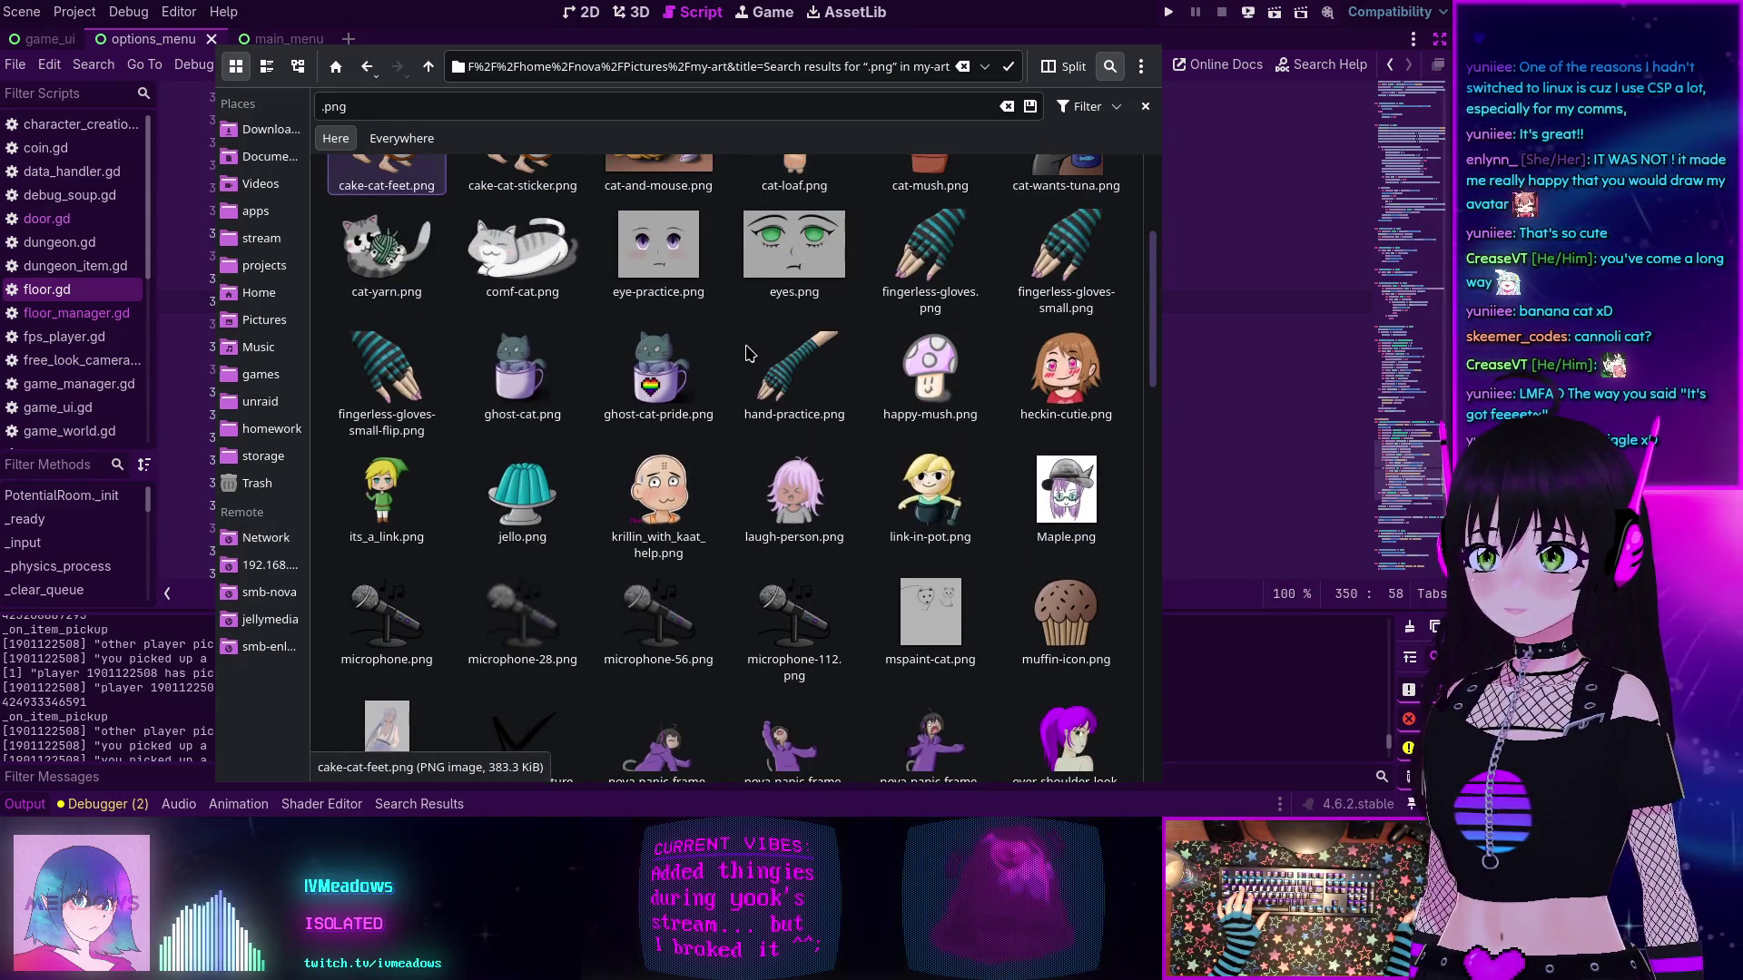
scroll(749, 353, up, 2)
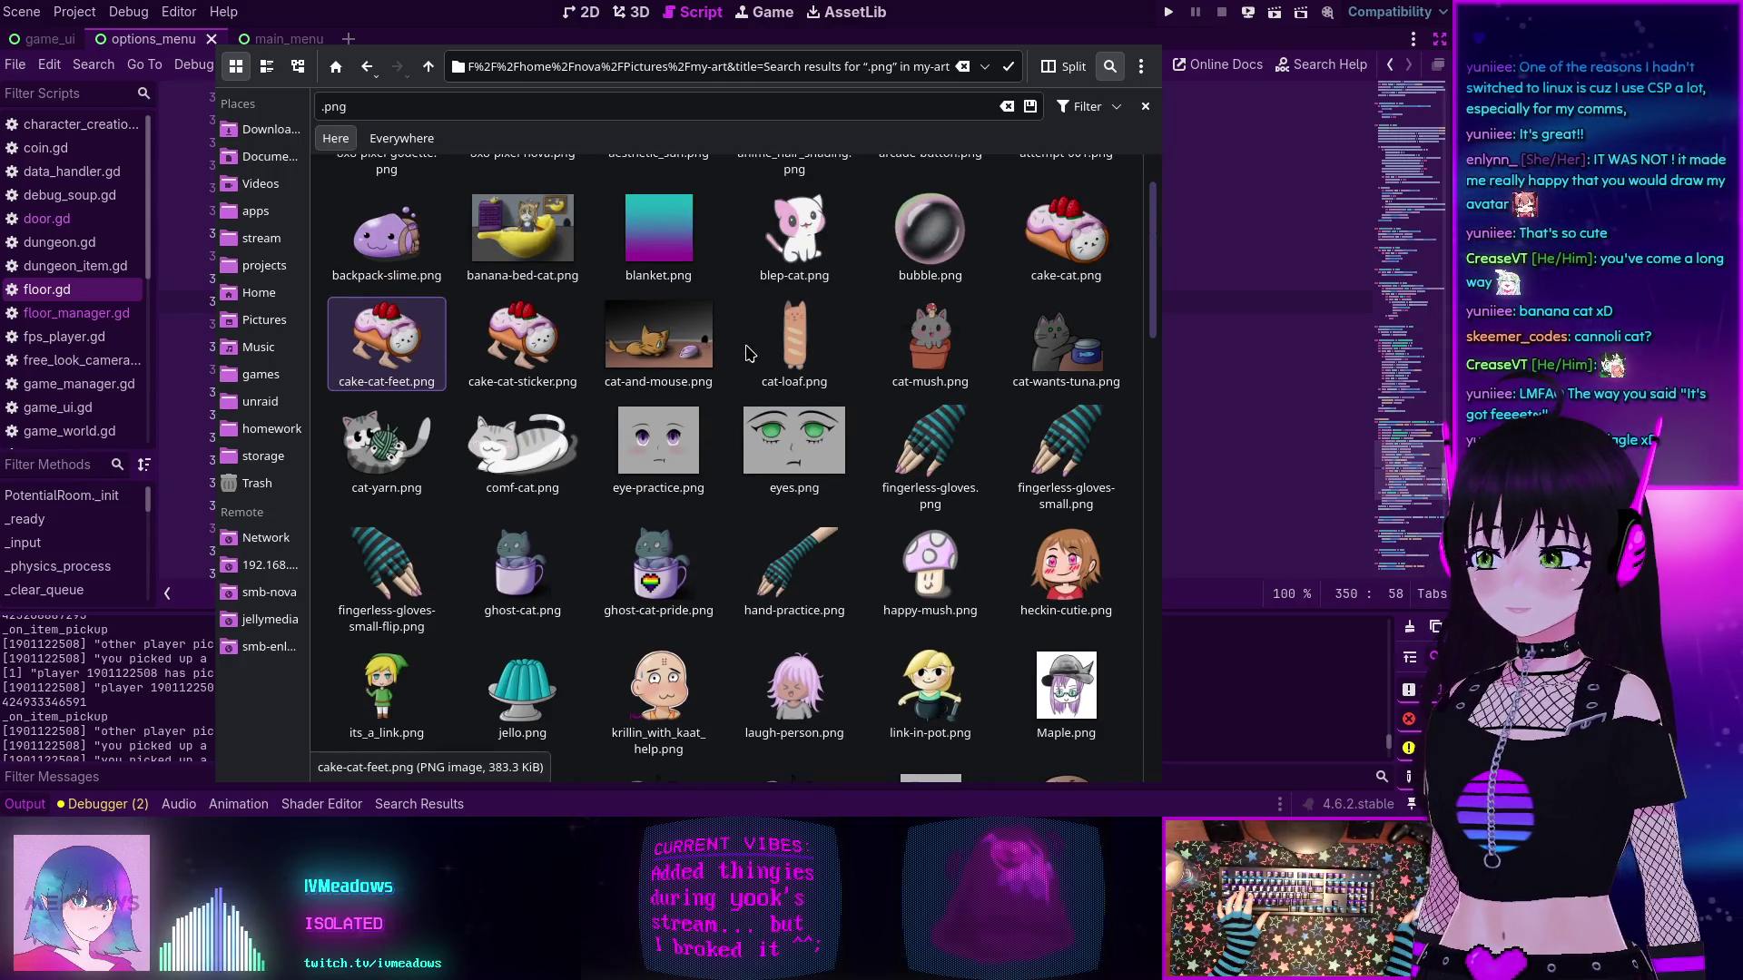
scroll(748, 352, up, 1)
scroll(747, 352, down, 2)
scroll(748, 352, up, 2)
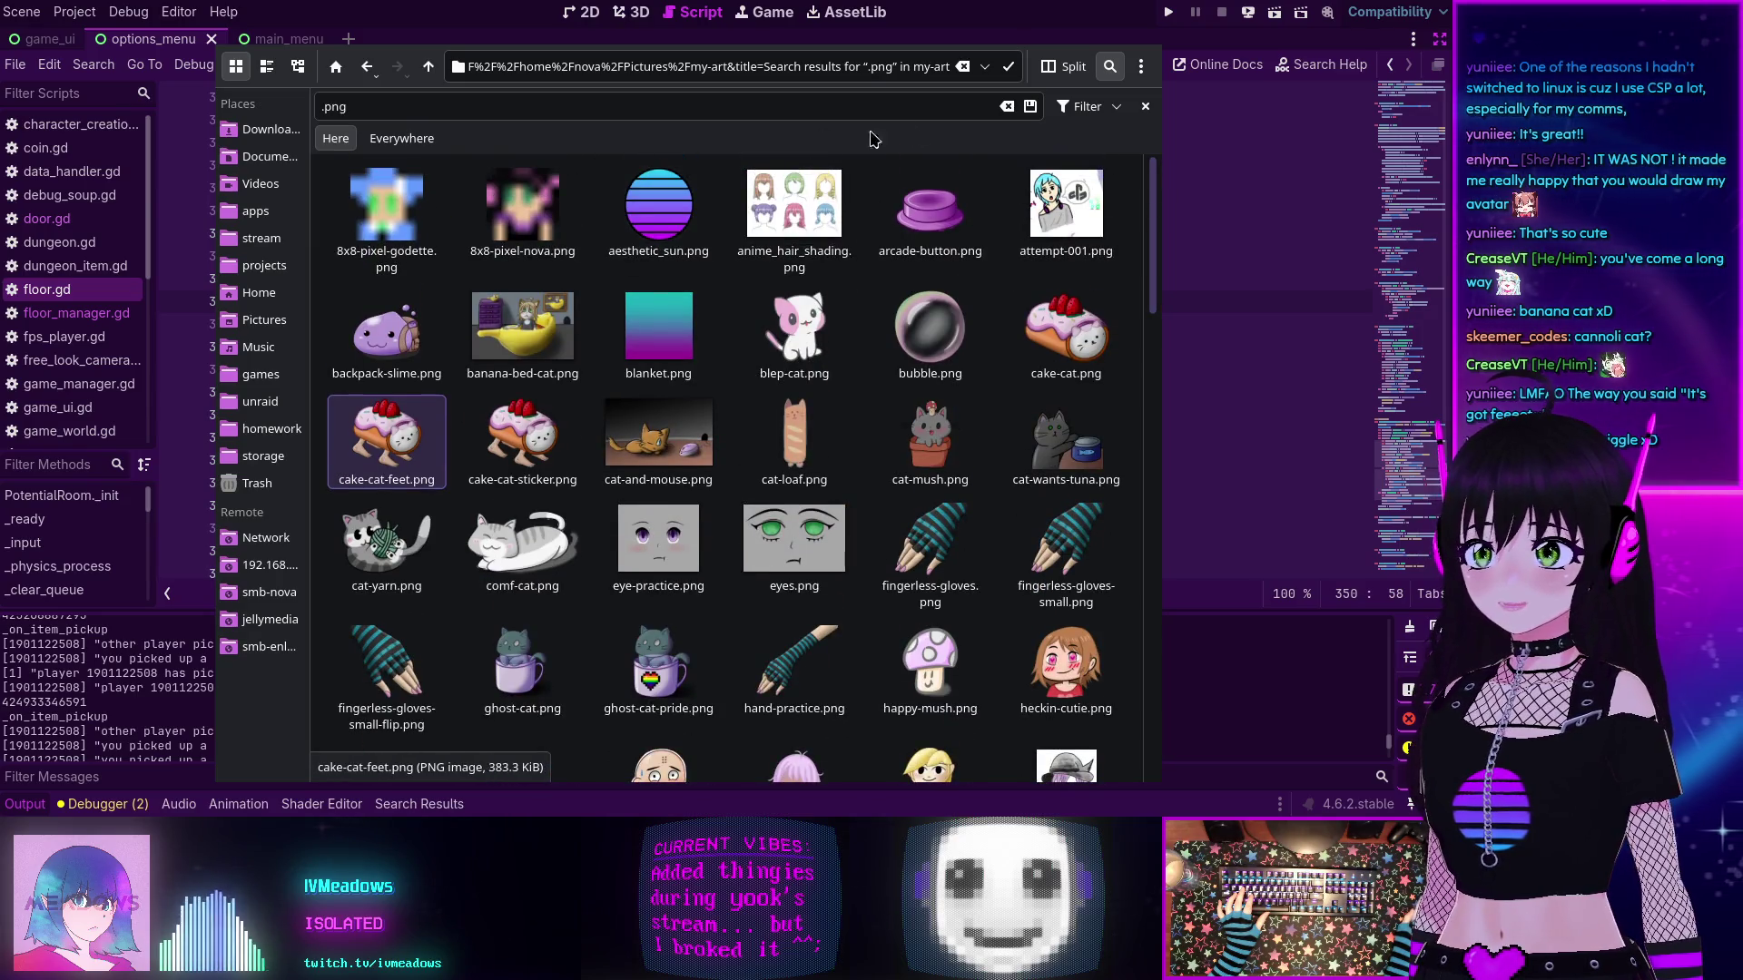
- Change the Dolphin search term in my-art to '.png'
text(enlynn)
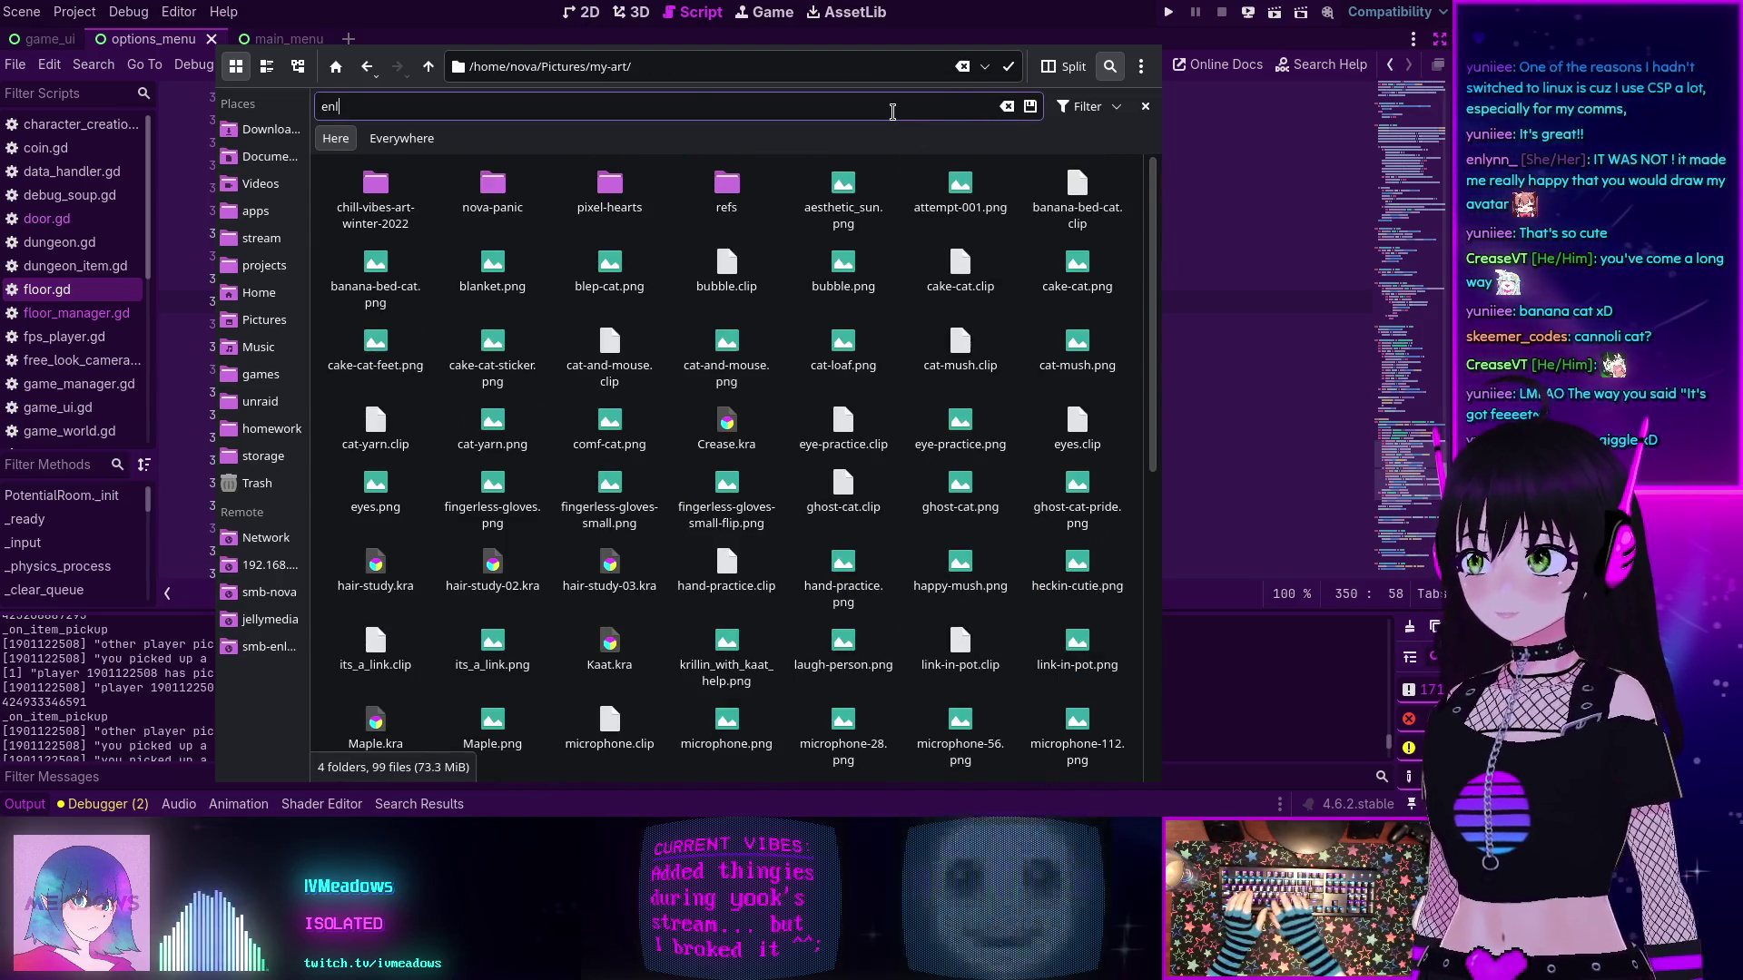
key(BackSpace)
key(BackSpace)
key(BackSpace)
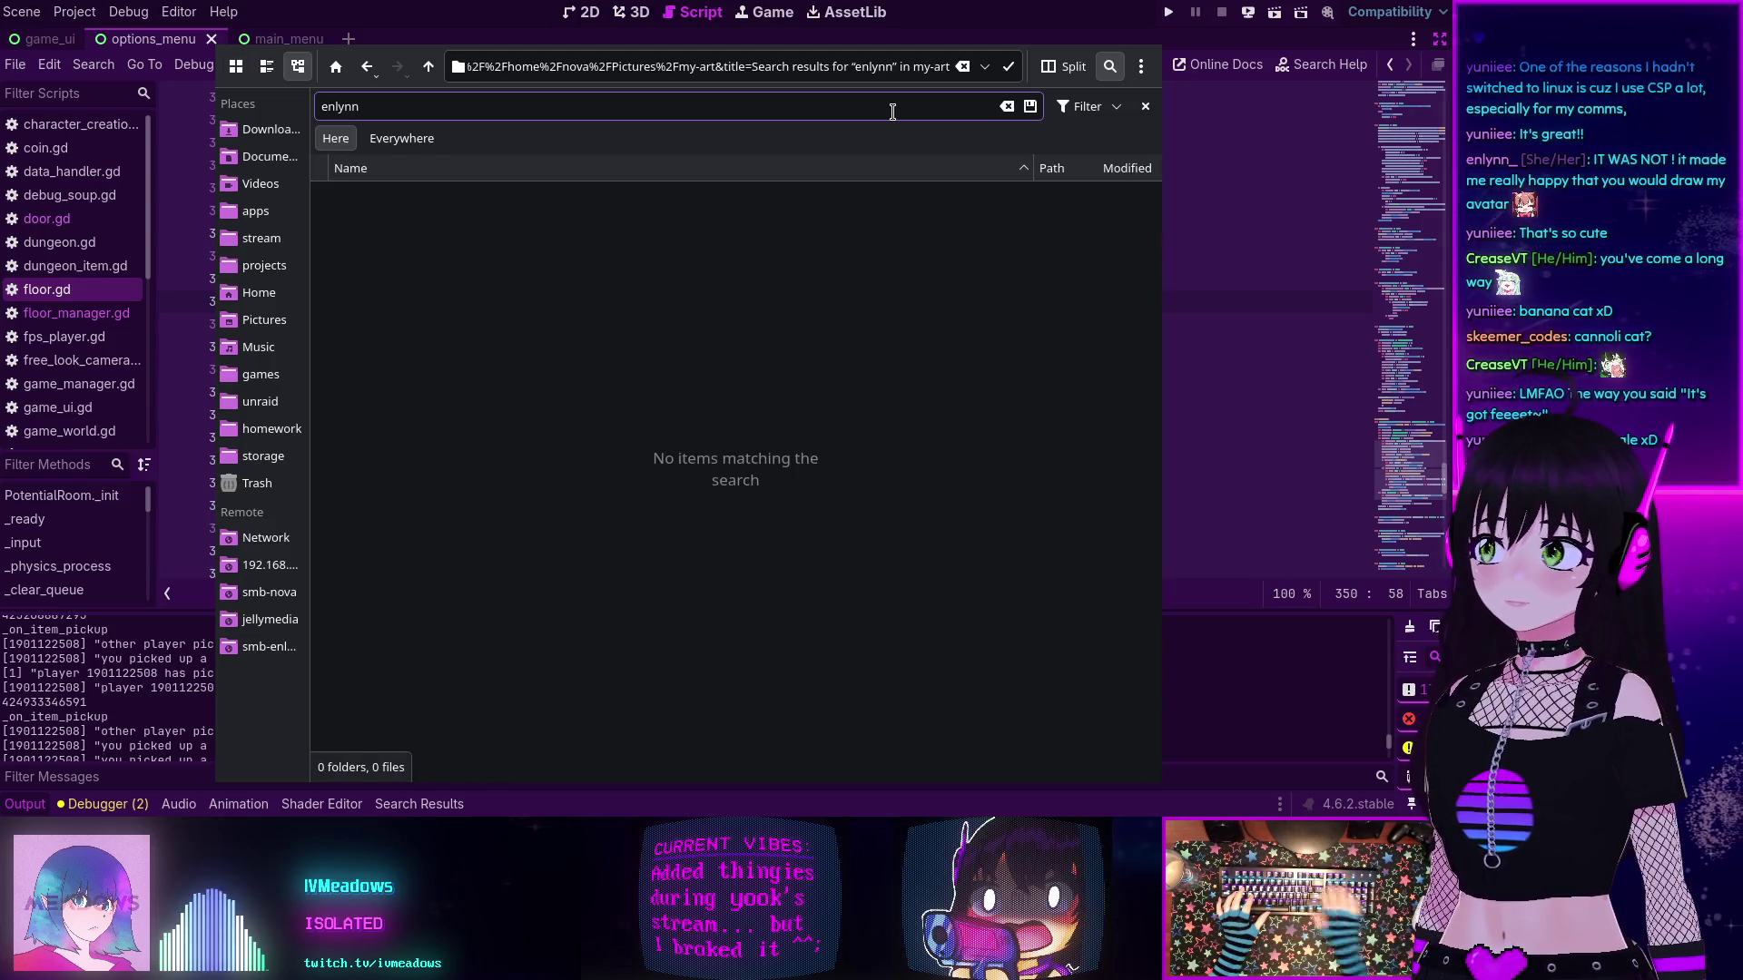
key(BackSpace)
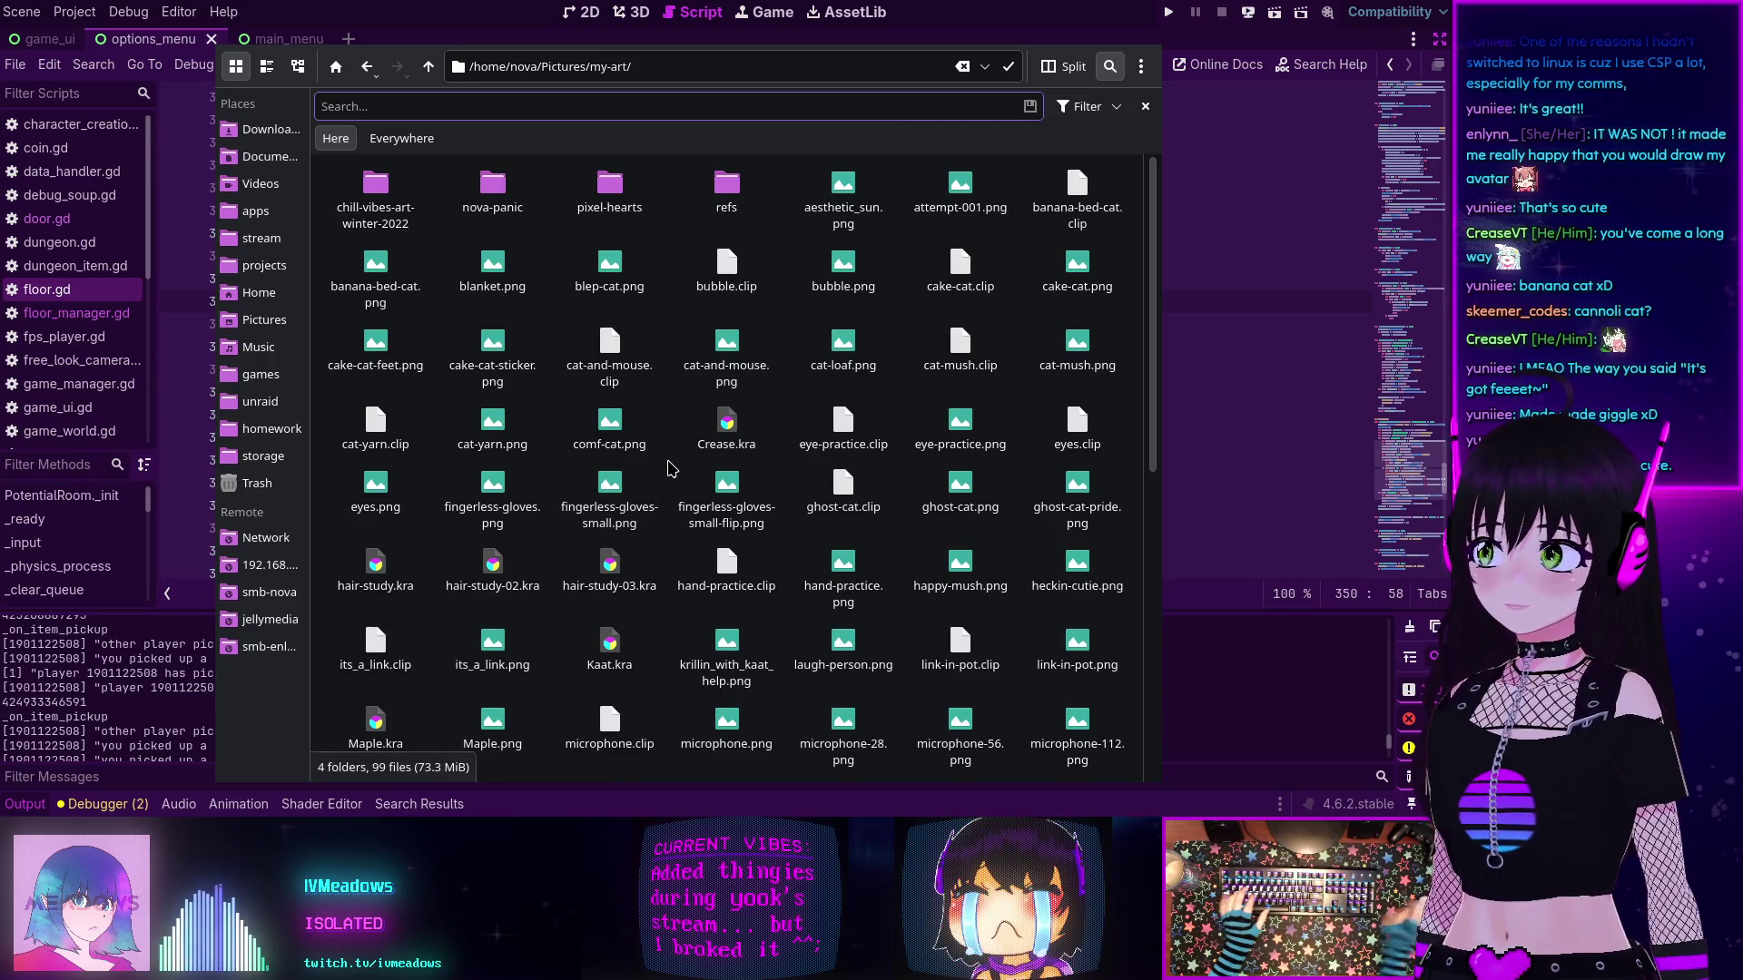
text(.png)
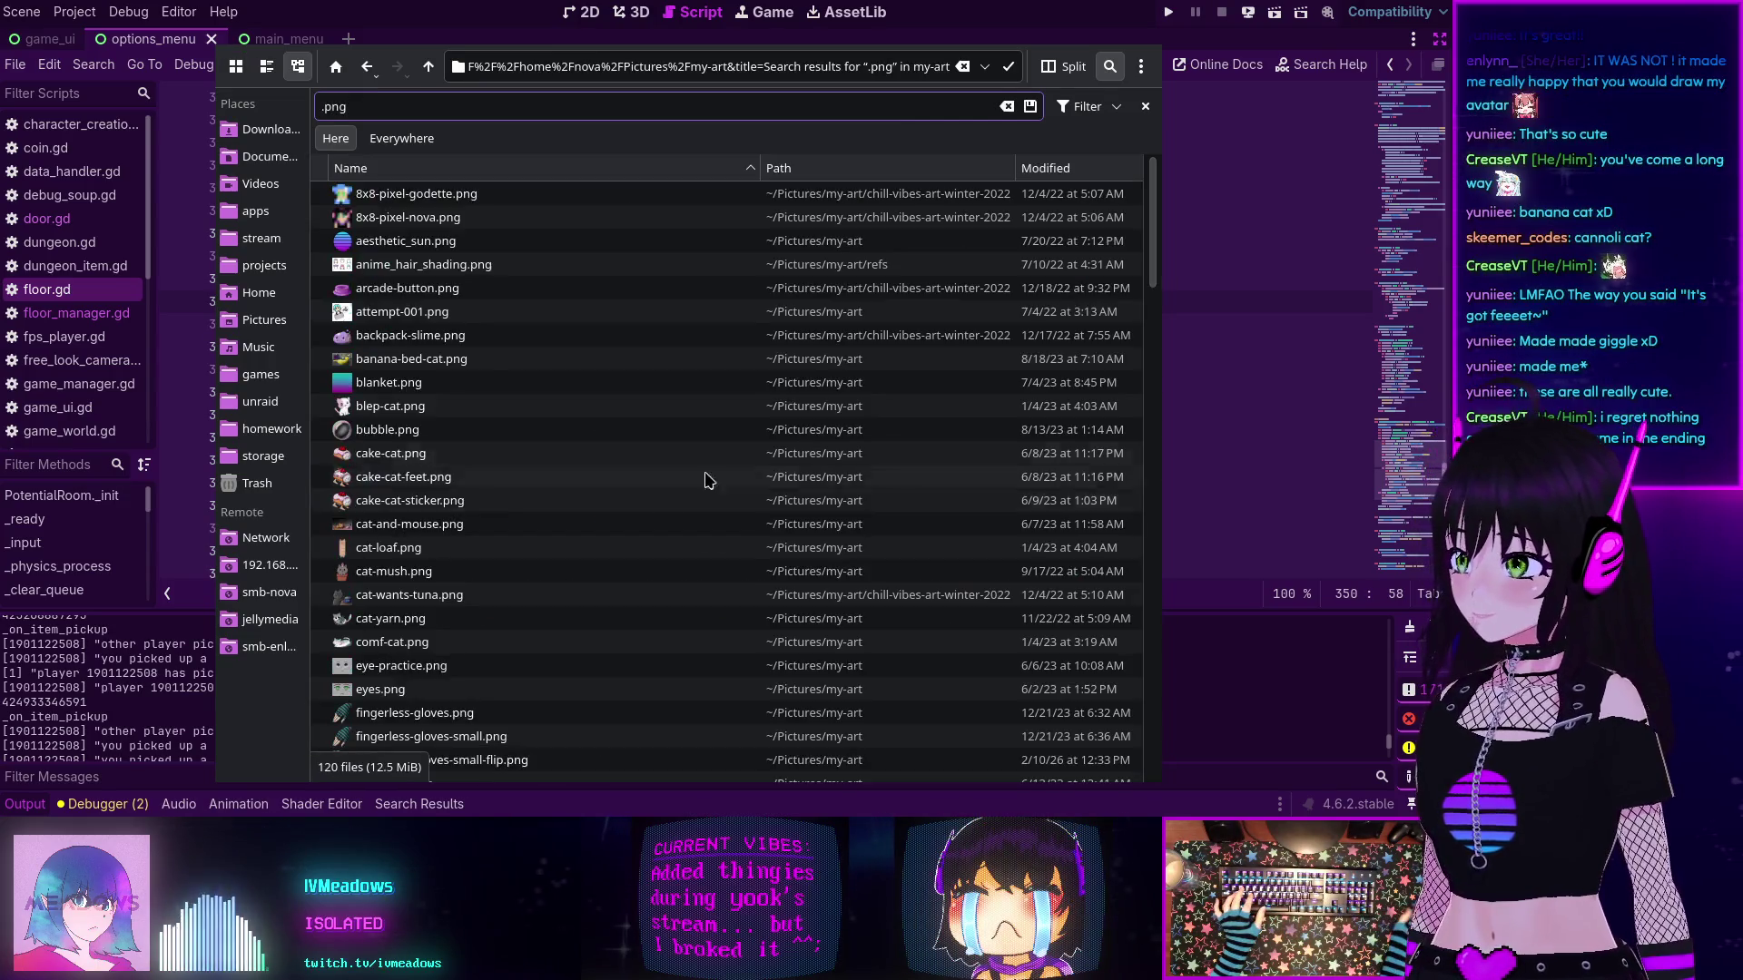
- Switch the .png results to Icons view and scroll through the 120 image thumbnails
click(235, 66)
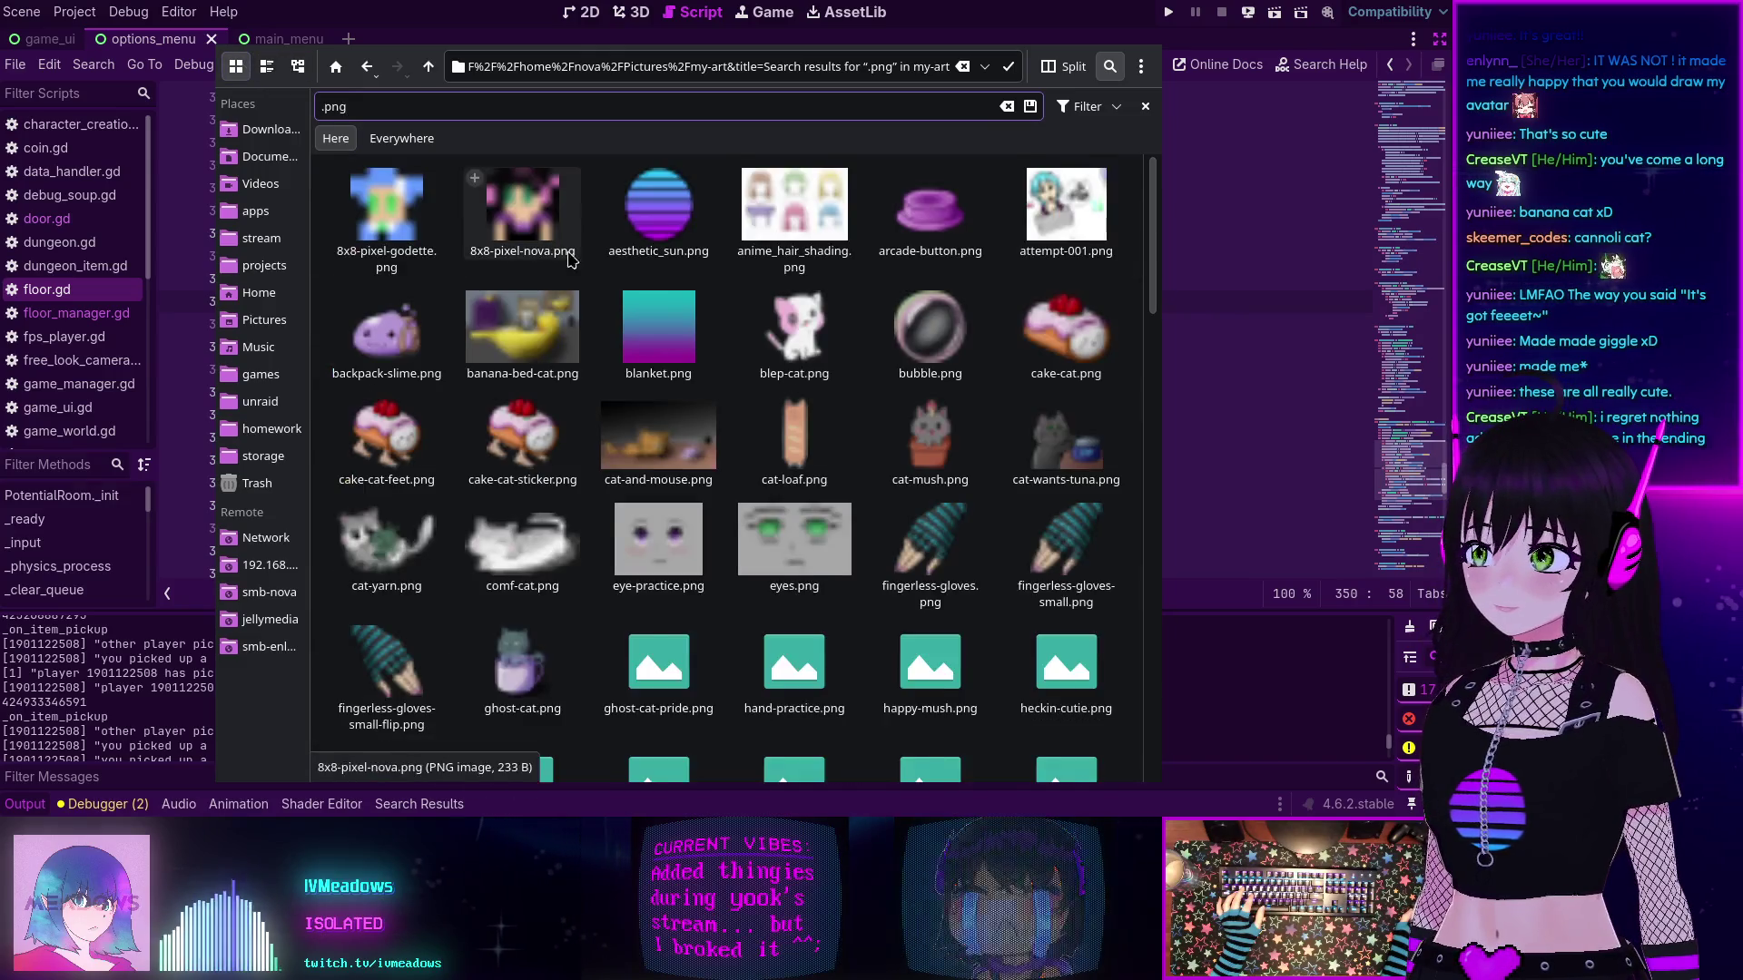
scroll(581, 449, down, 3)
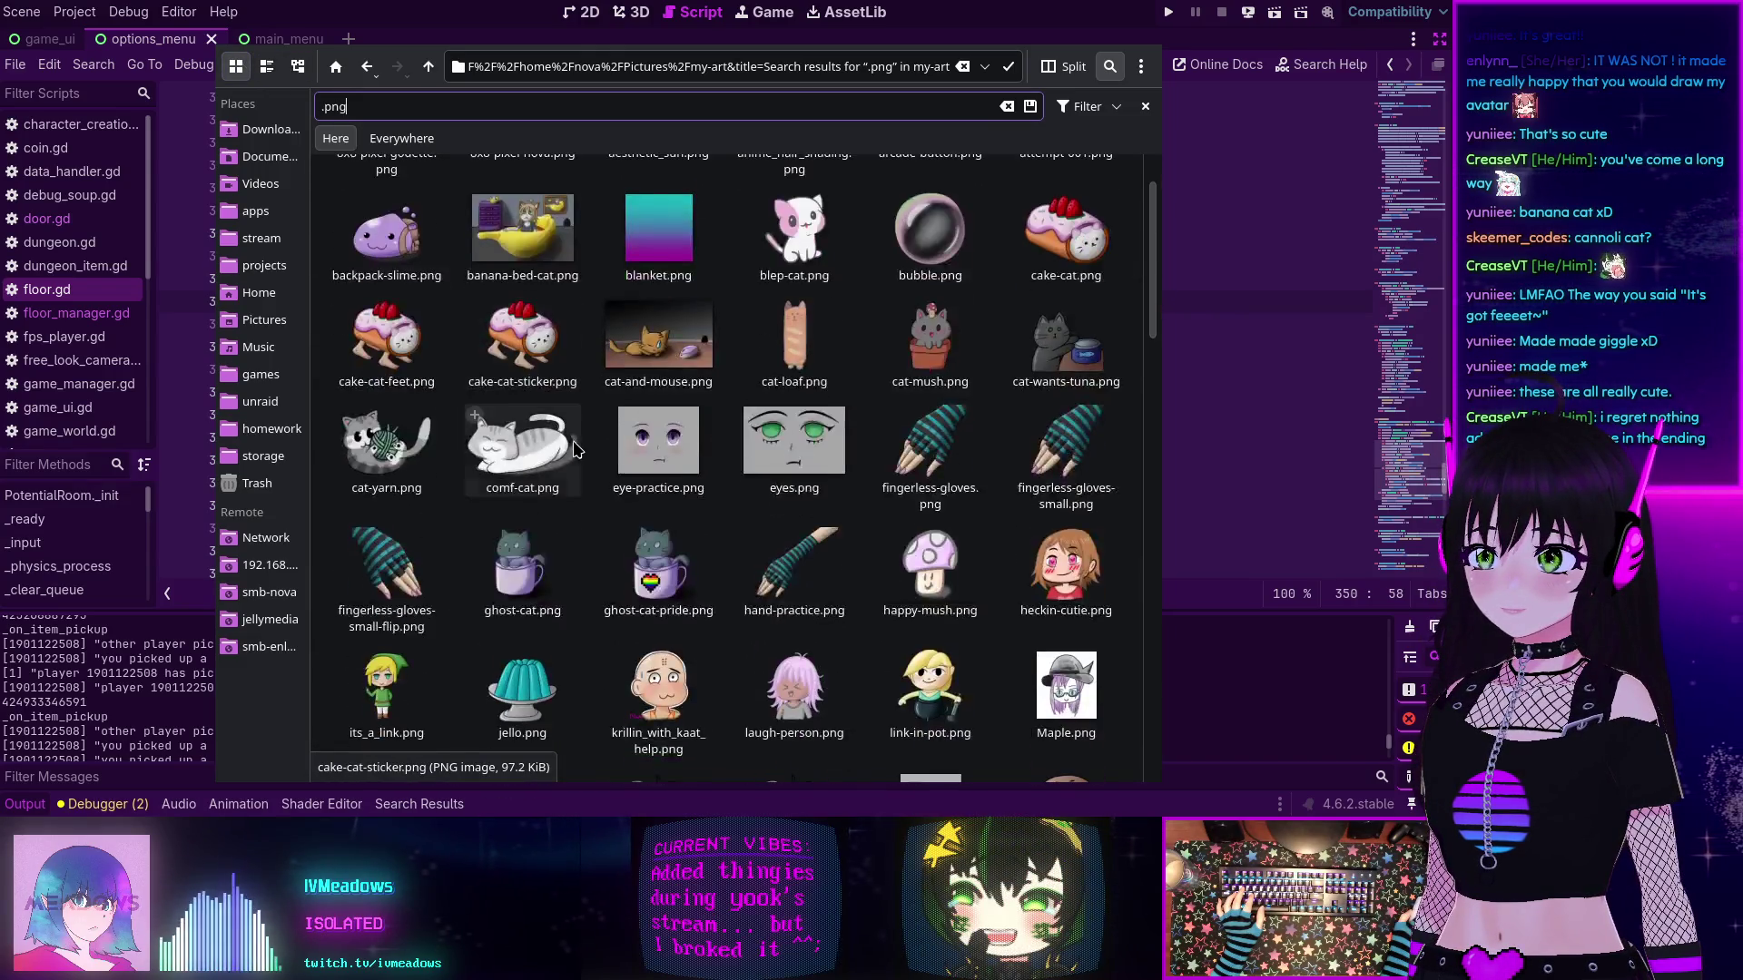
scroll(581, 450, down, 3)
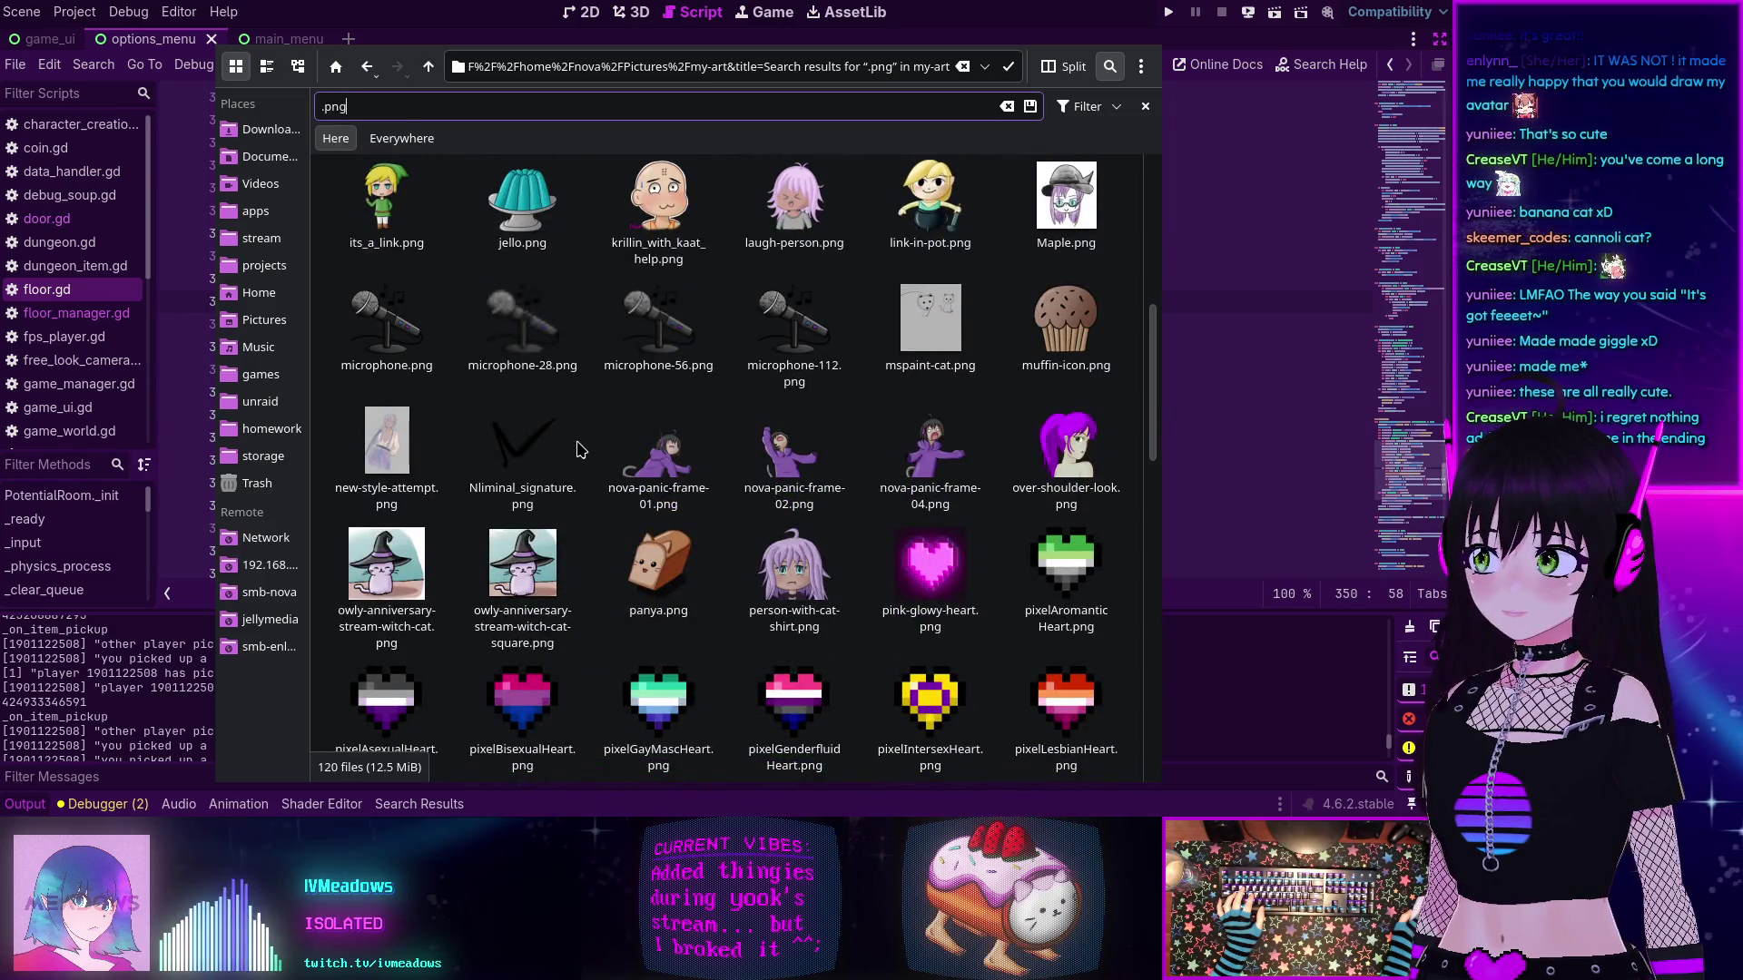
scroll(581, 450, down, 3)
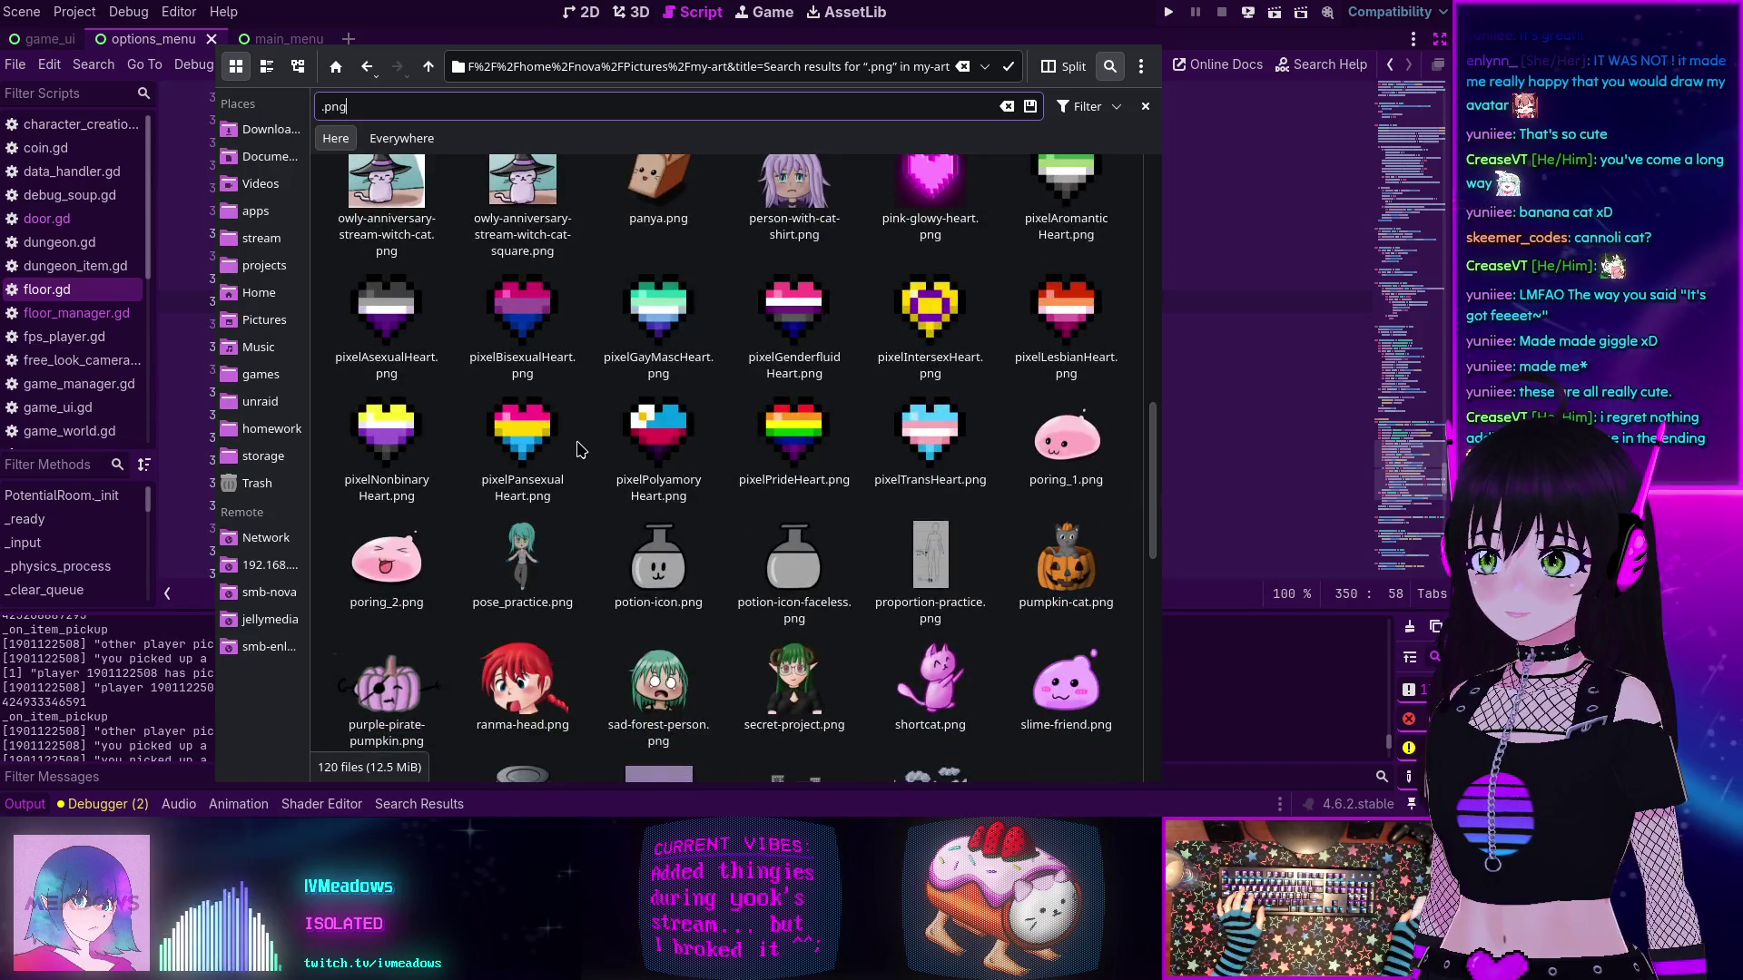
scroll(581, 450, down, 5)
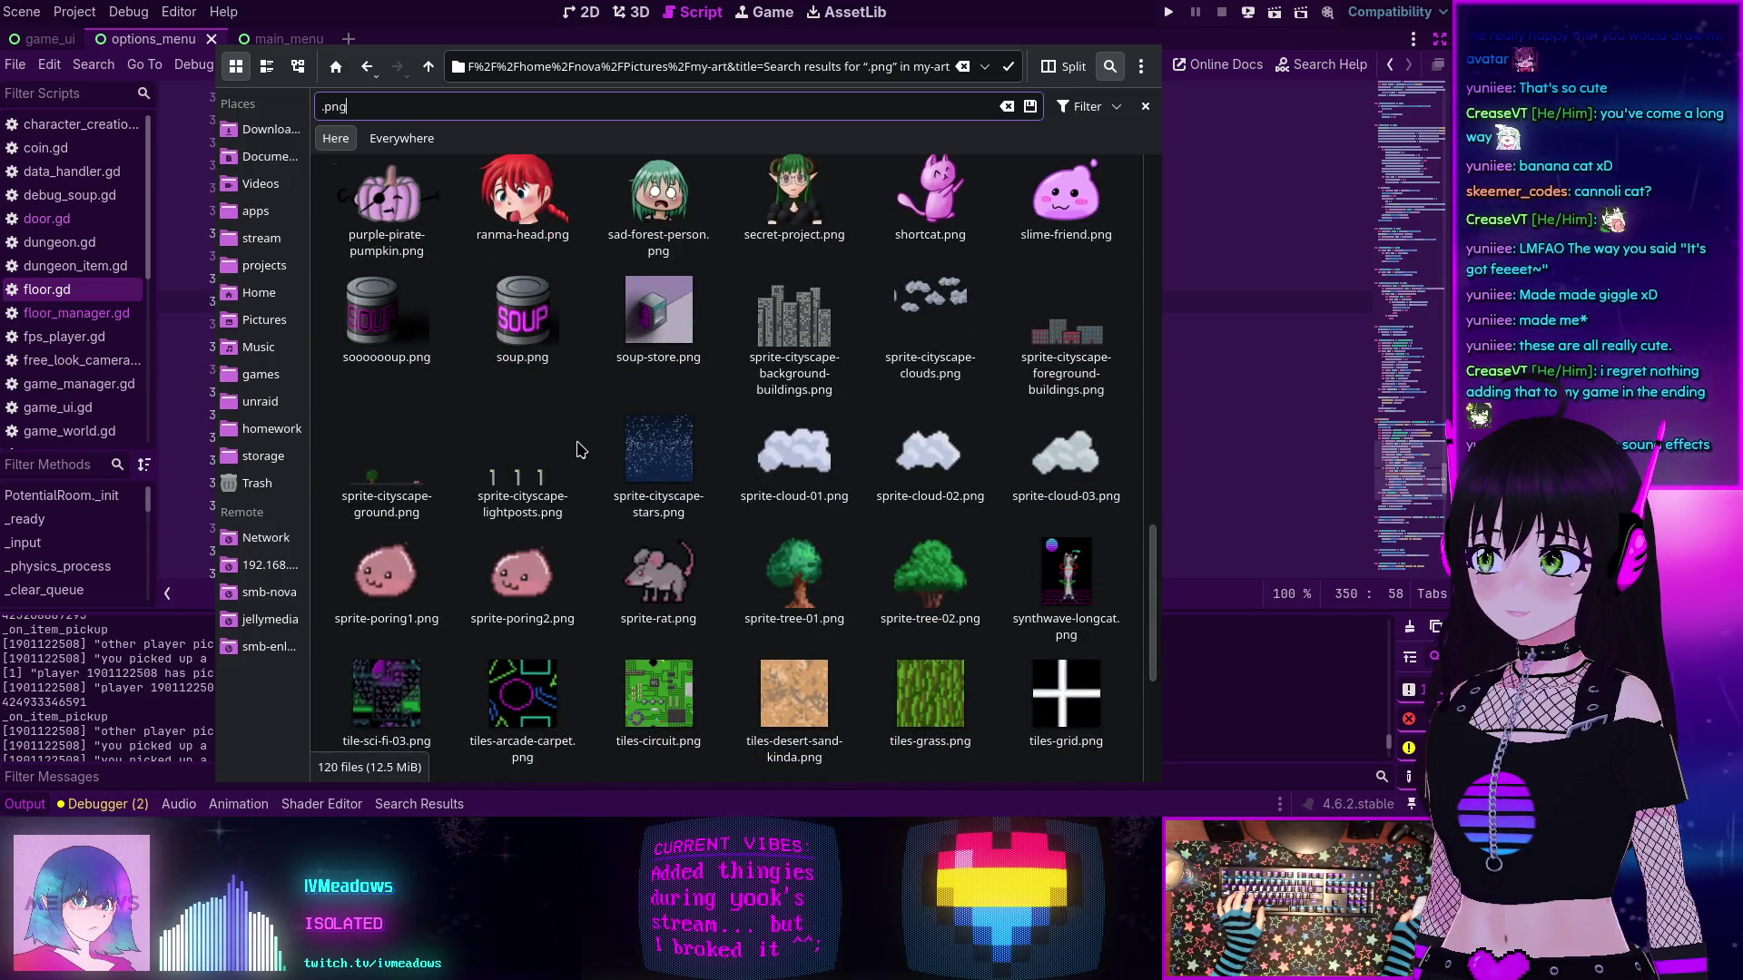
scroll(581, 450, down, 4)
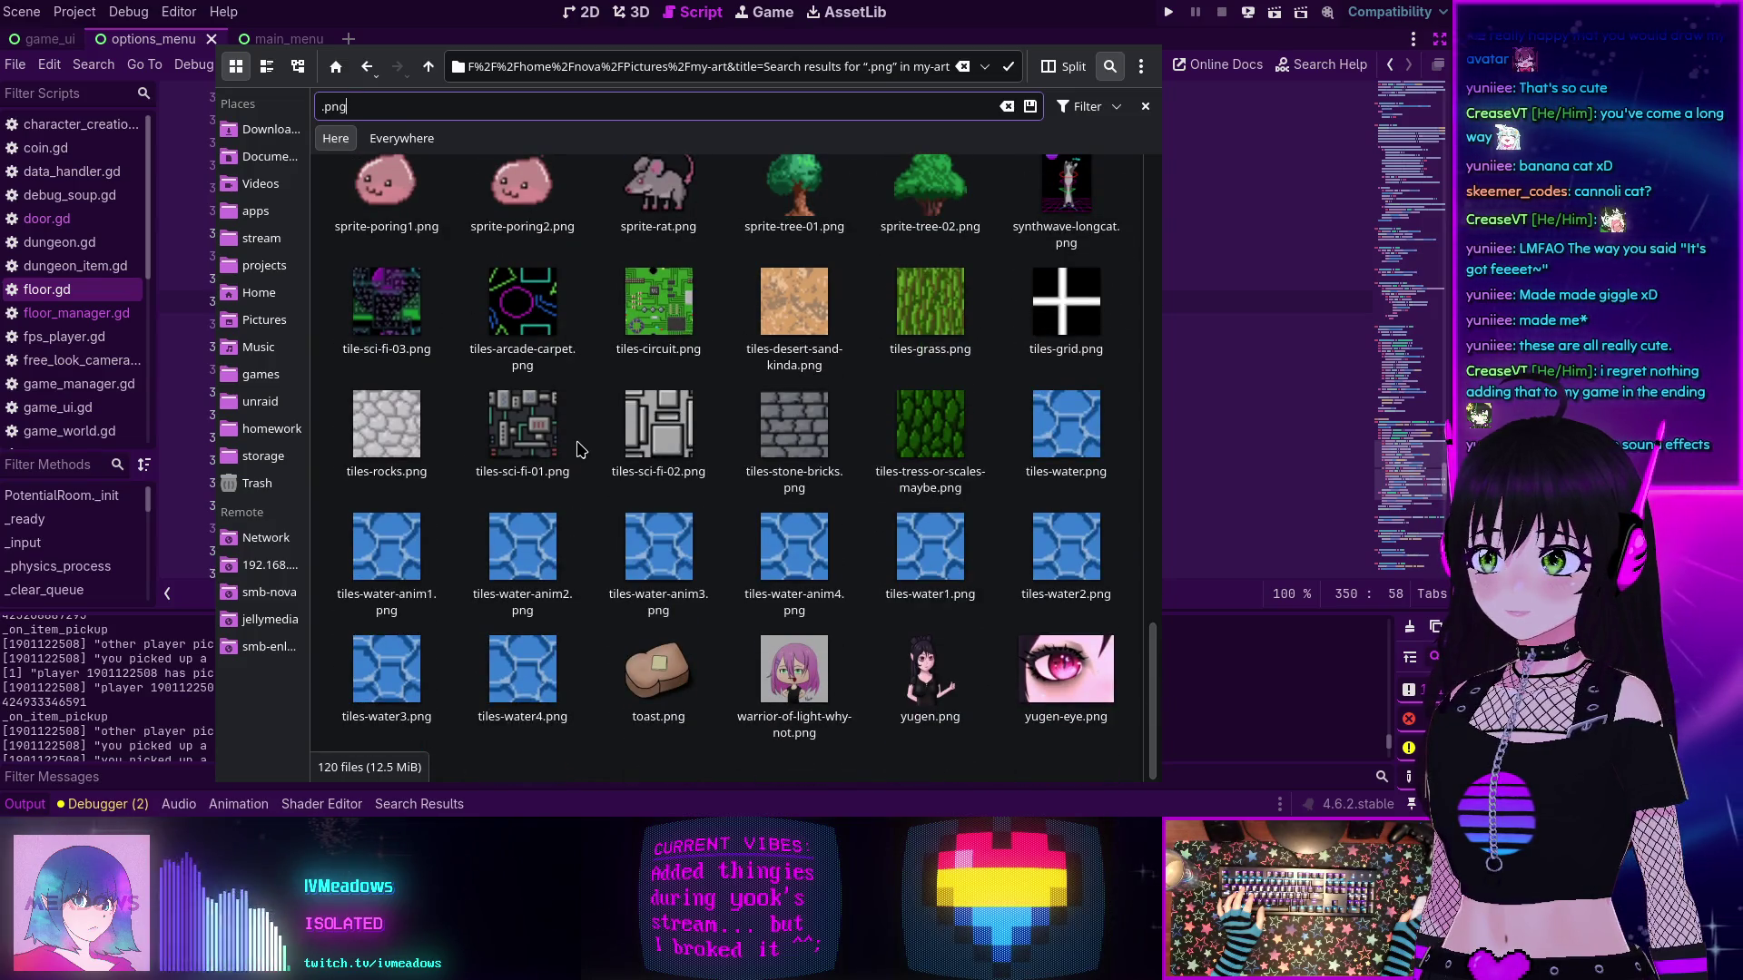
scroll(581, 449, up, 15)
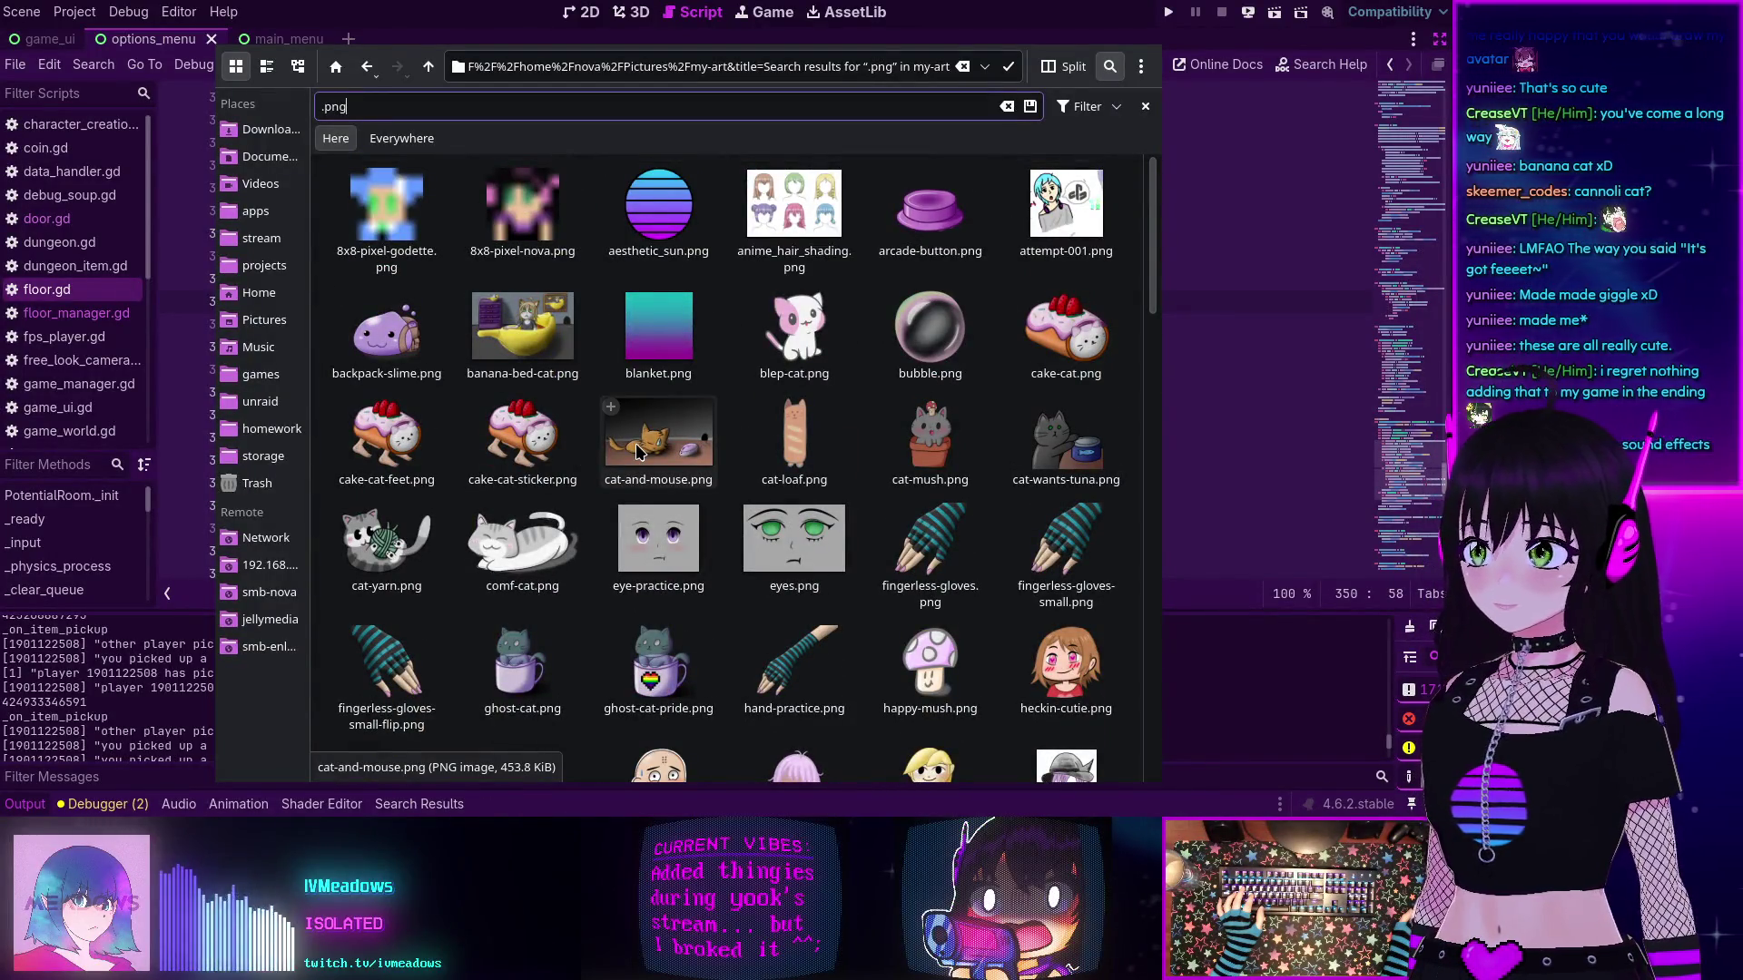
scroll(638, 451, down, 5)
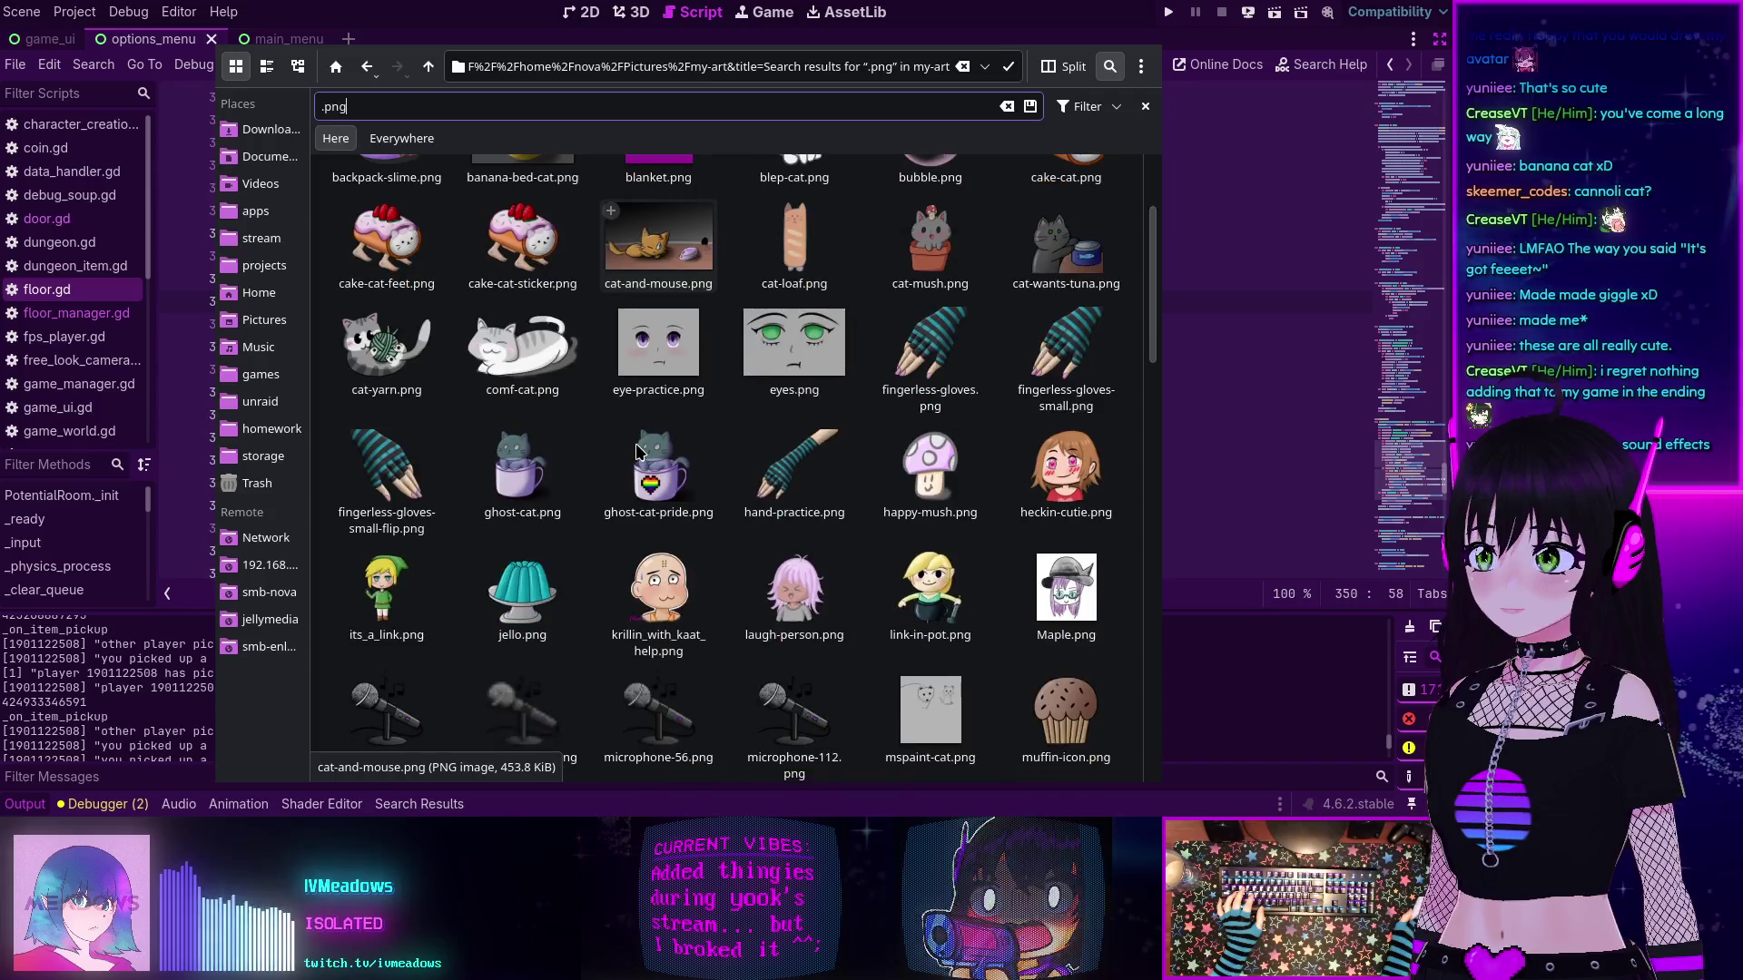
- Open new-style-attempt.png with Okular, view the full drawing, then quit Okular
double_click(381, 554)
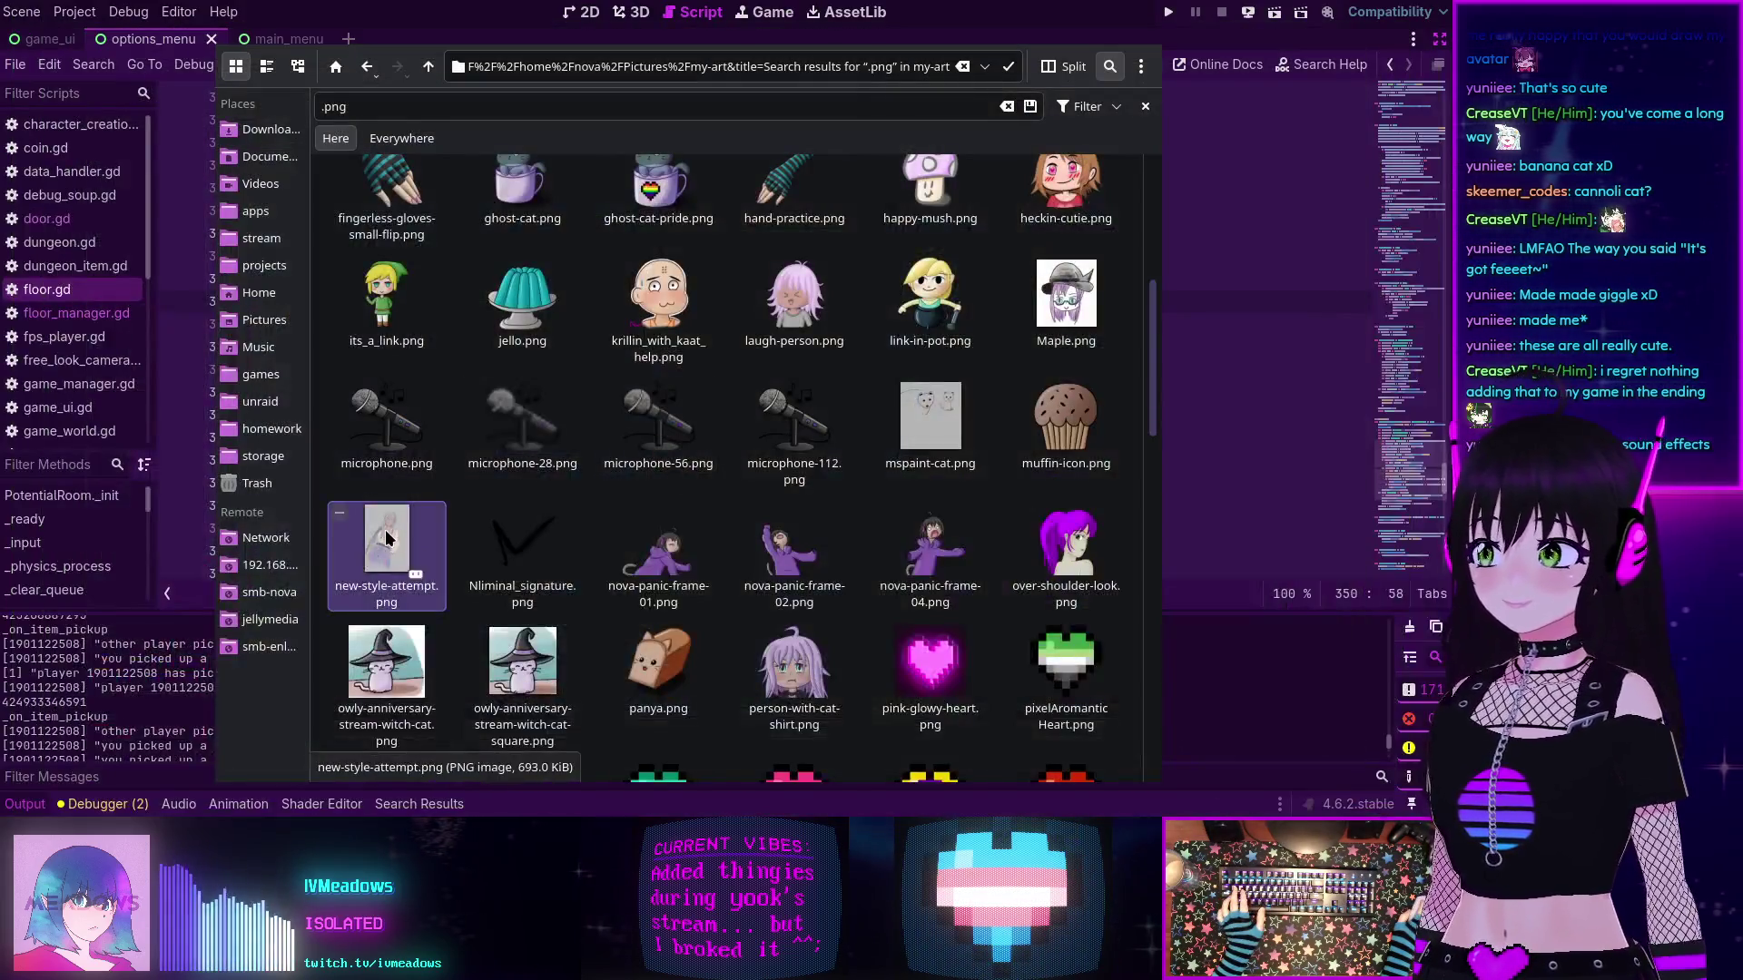
right_click(387, 539)
mouse_move(451, 574)
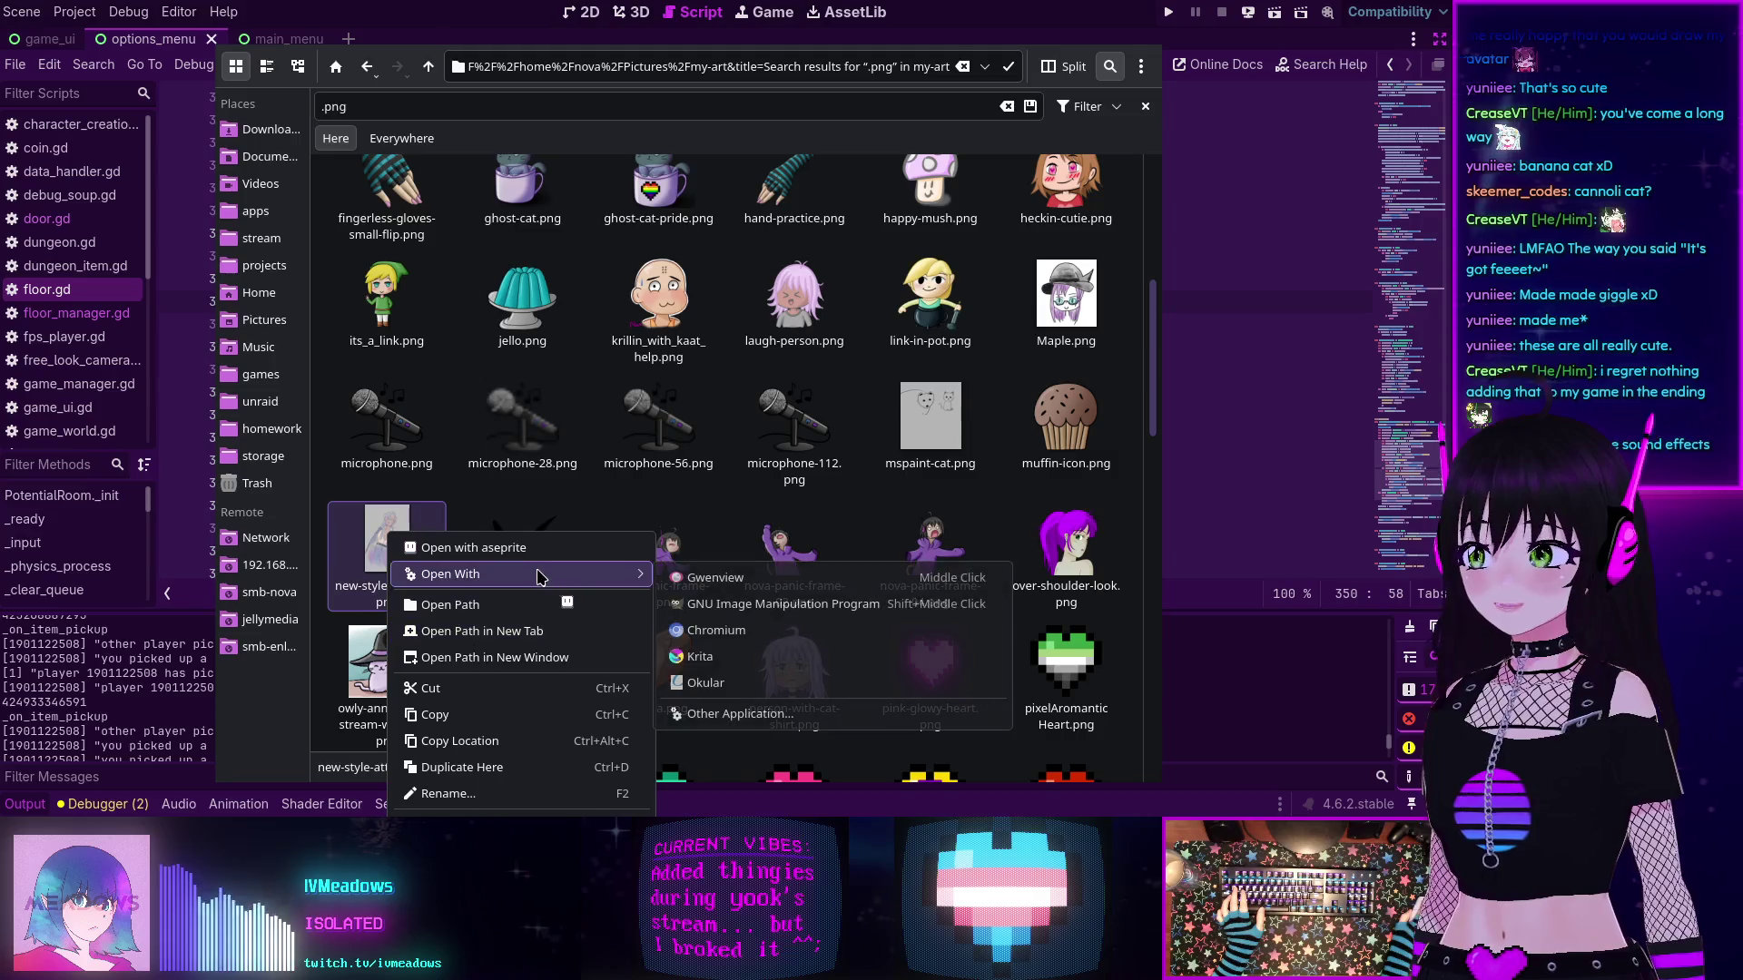
click(707, 682)
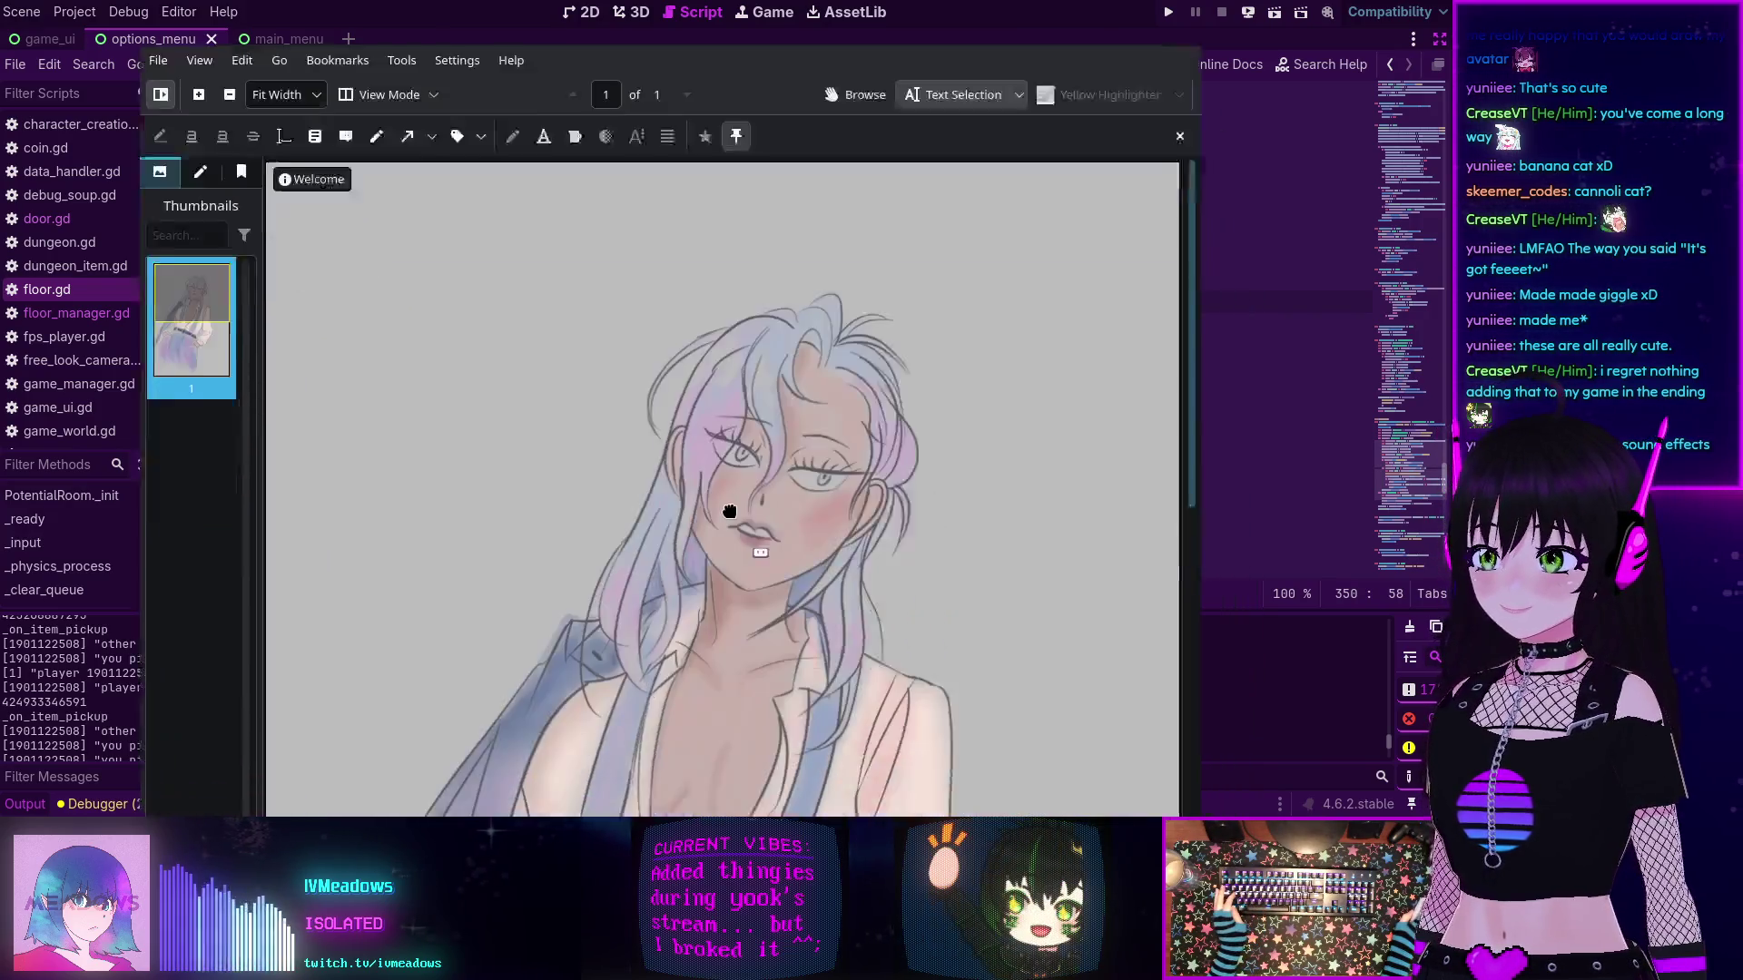
scroll(734, 418, down, 5)
scroll(754, 417, up, 5)
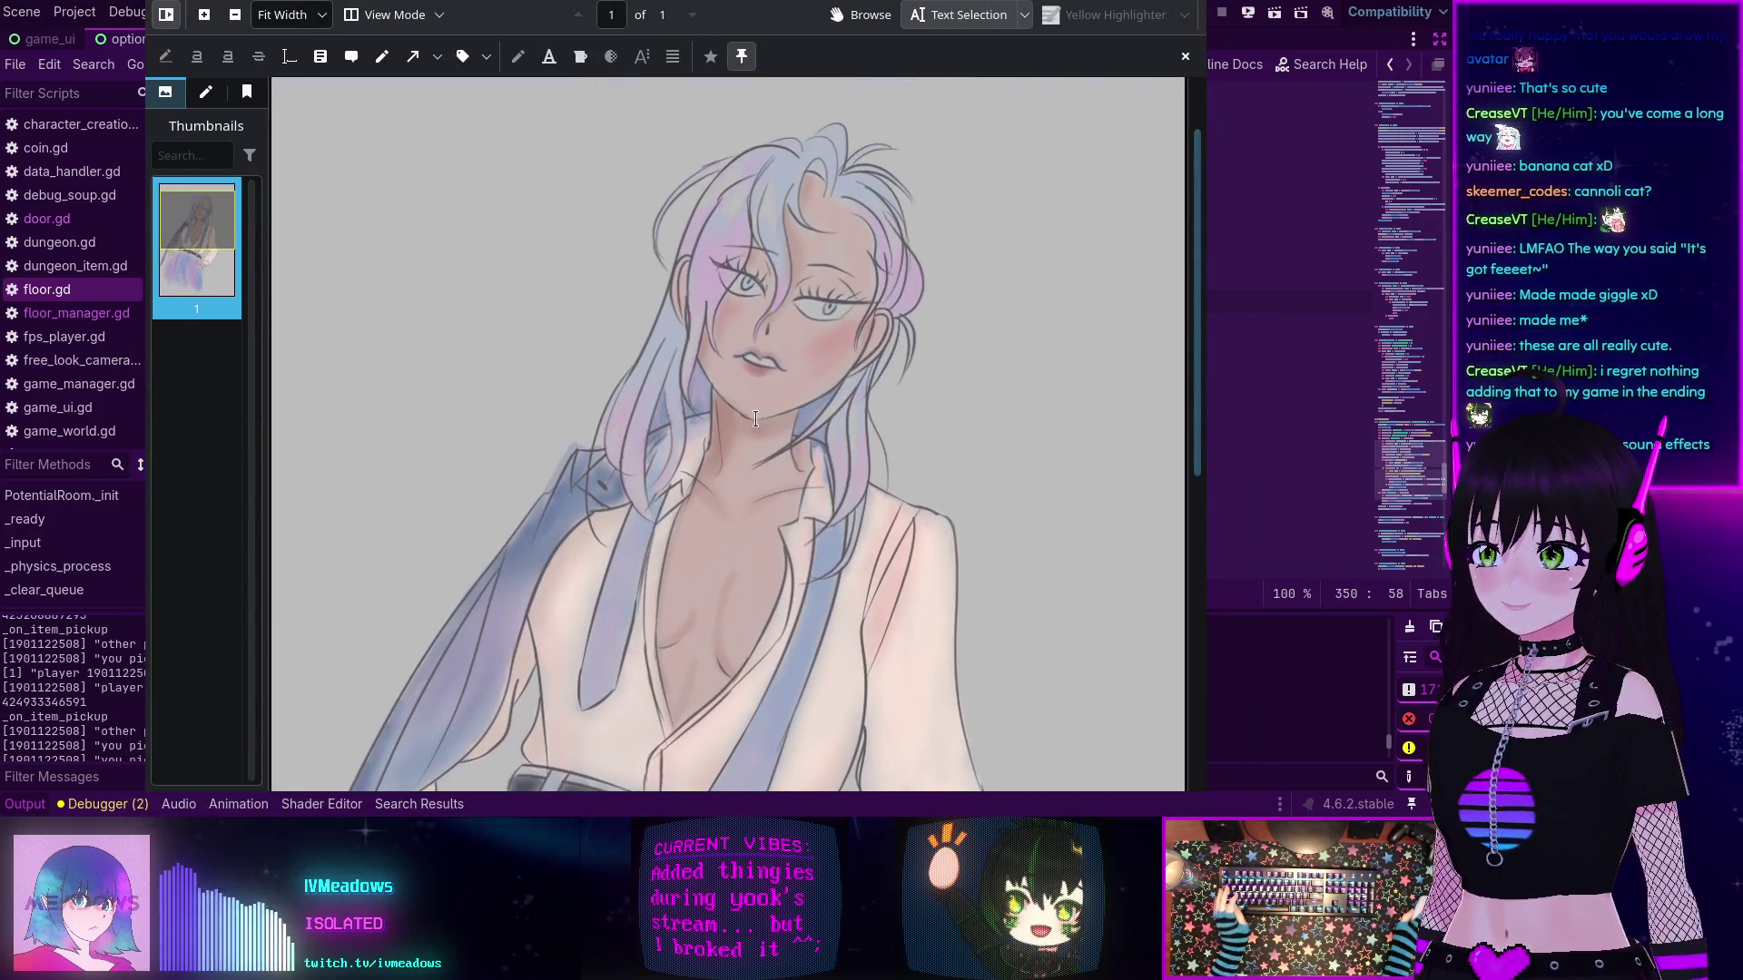
ctrl+scroll(771, 418, down, 5)
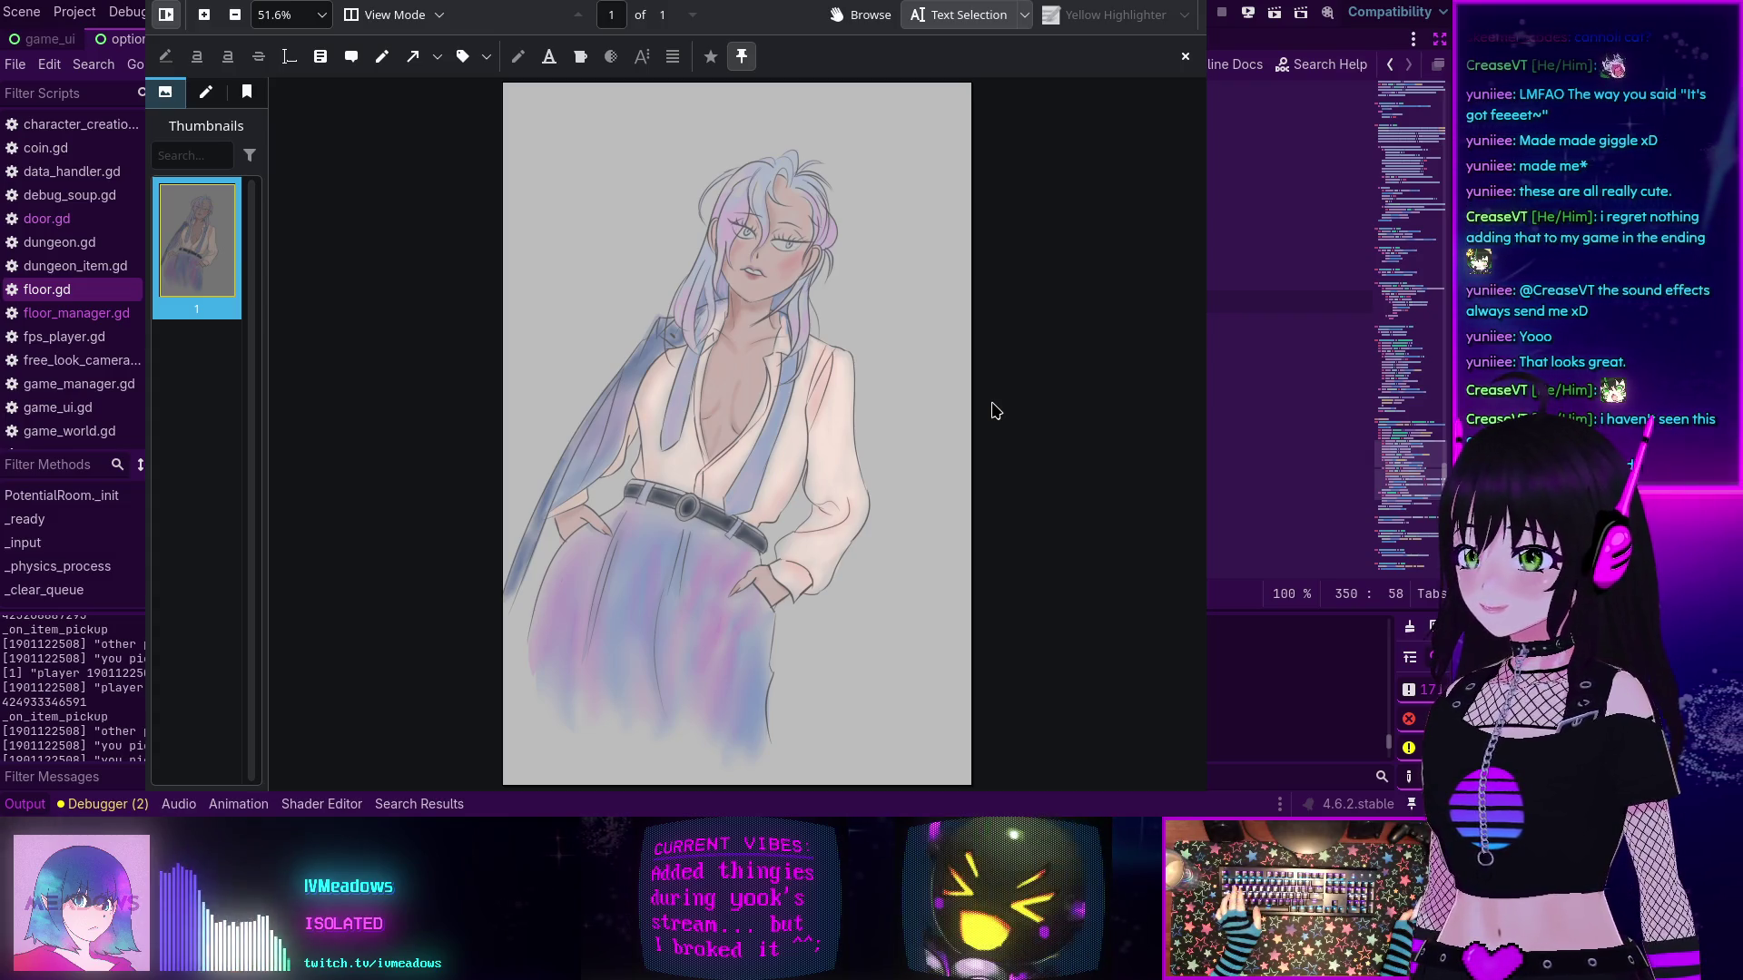
key(ctrl+q)
- Preview panya.png and ranma-head.png in Aseprite, closing each one afterwards
scroll(989, 411, down, 1)
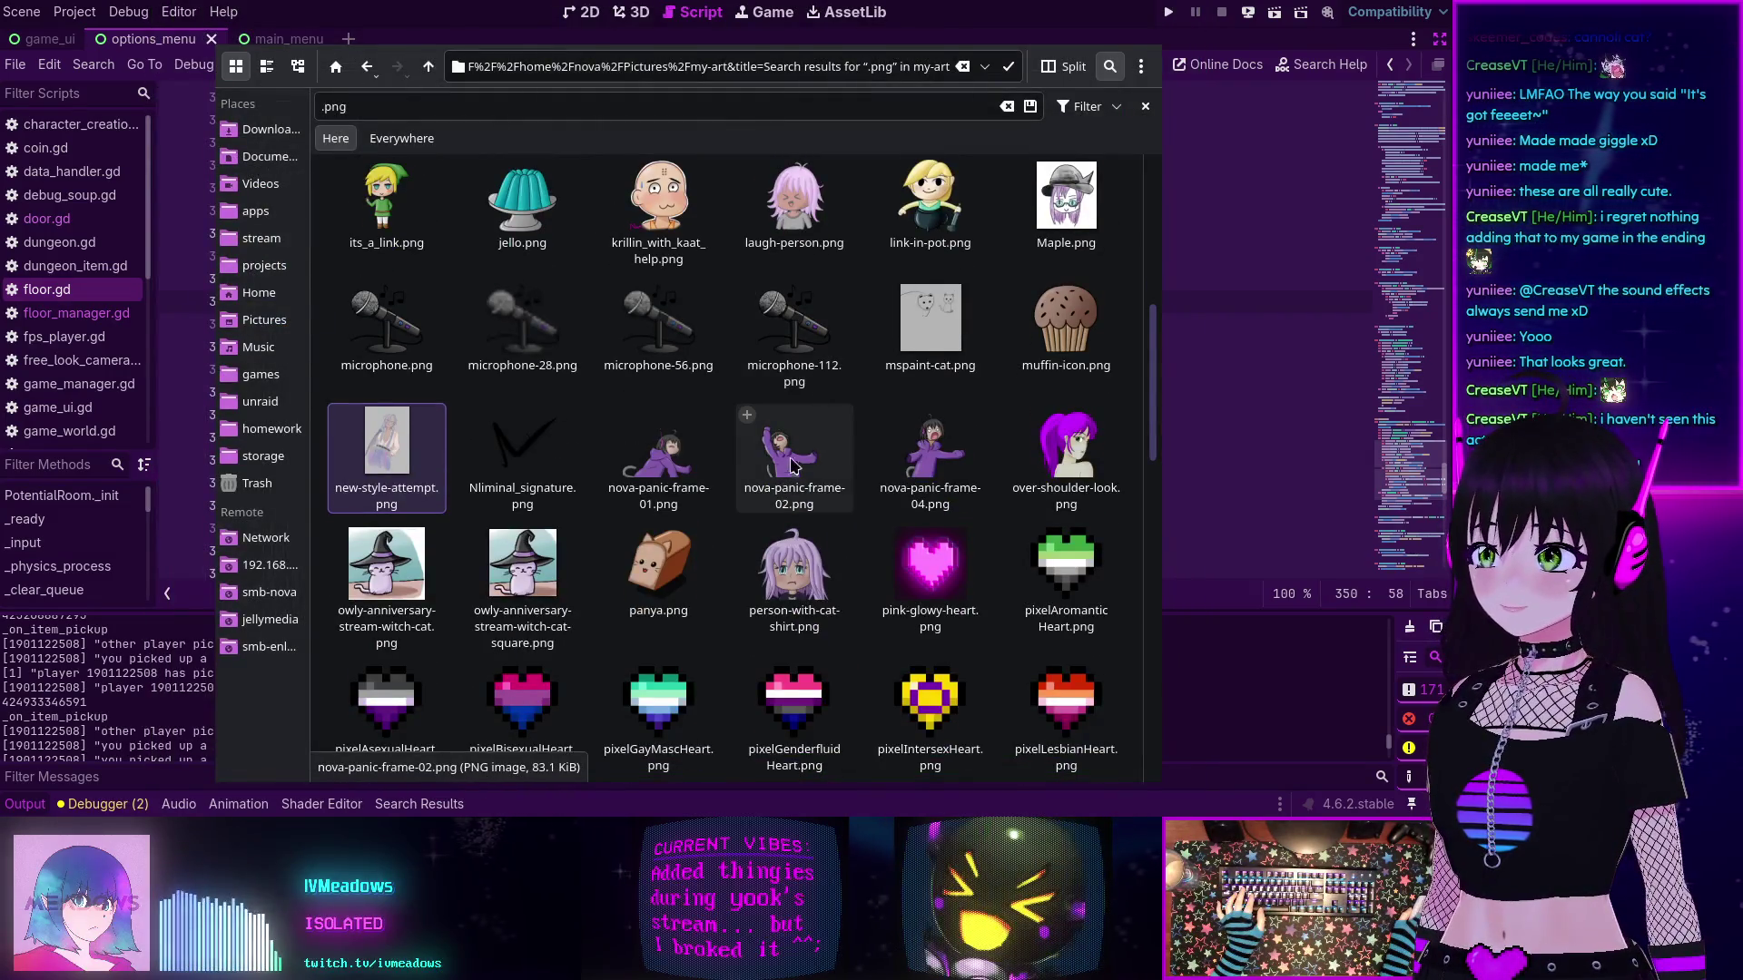
click(681, 554)
double_click(681, 554)
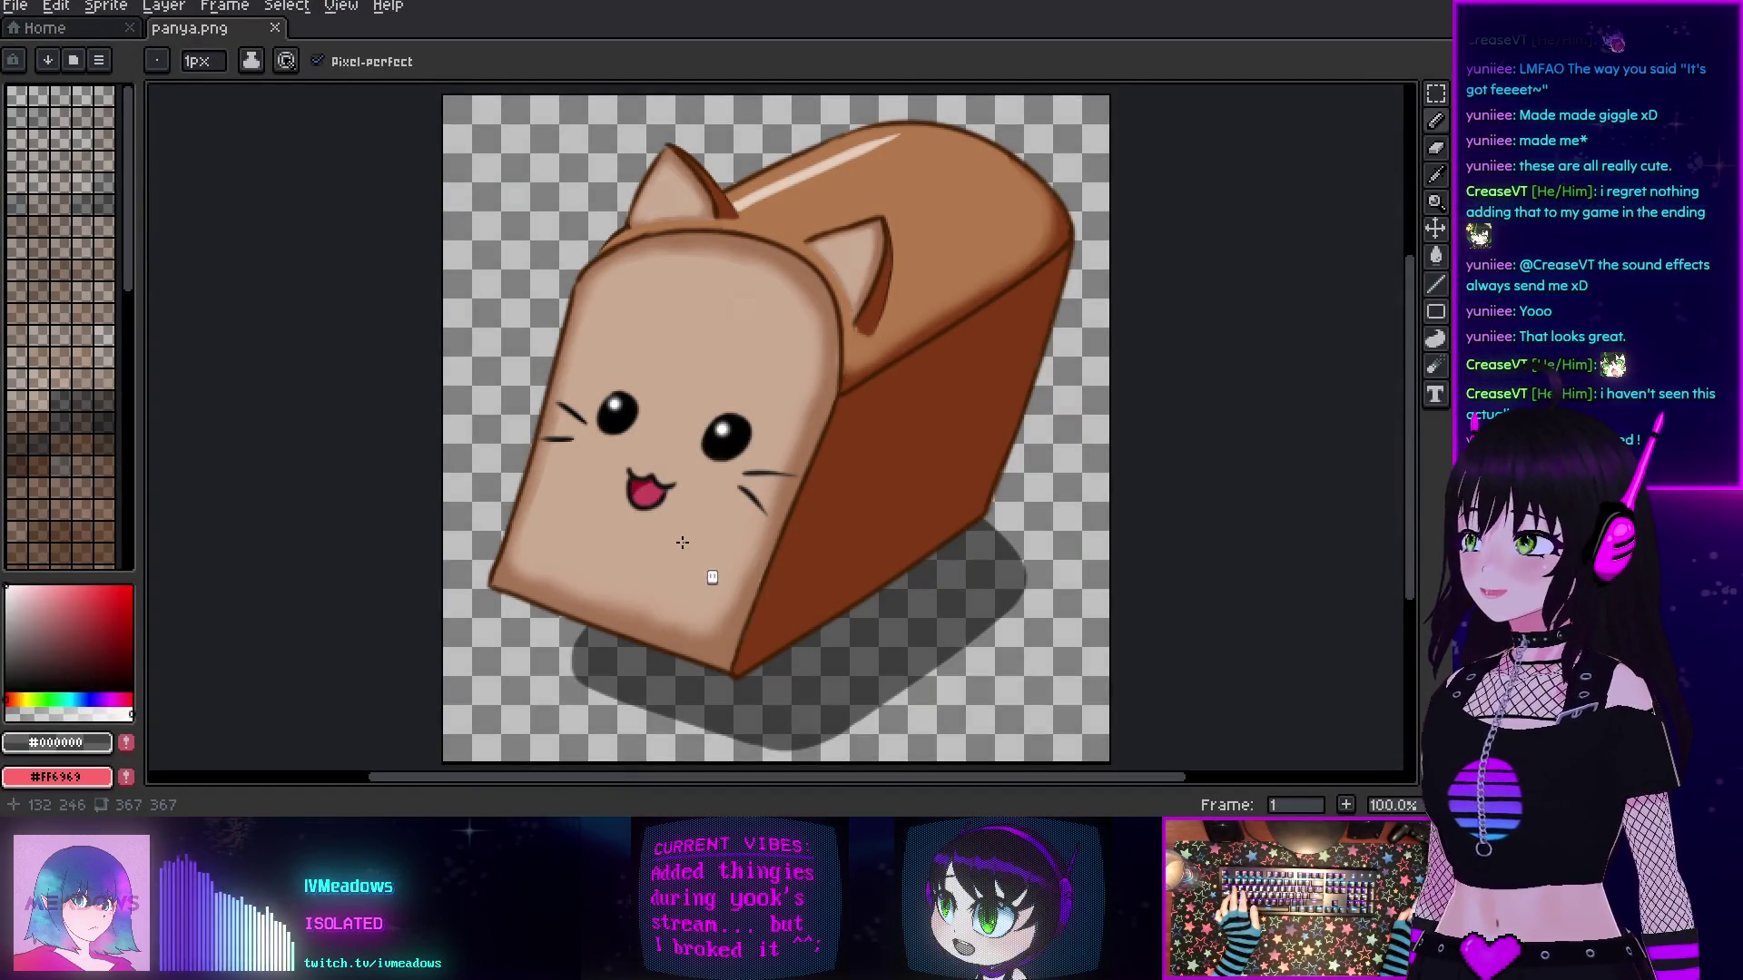
key(ctrl+q)
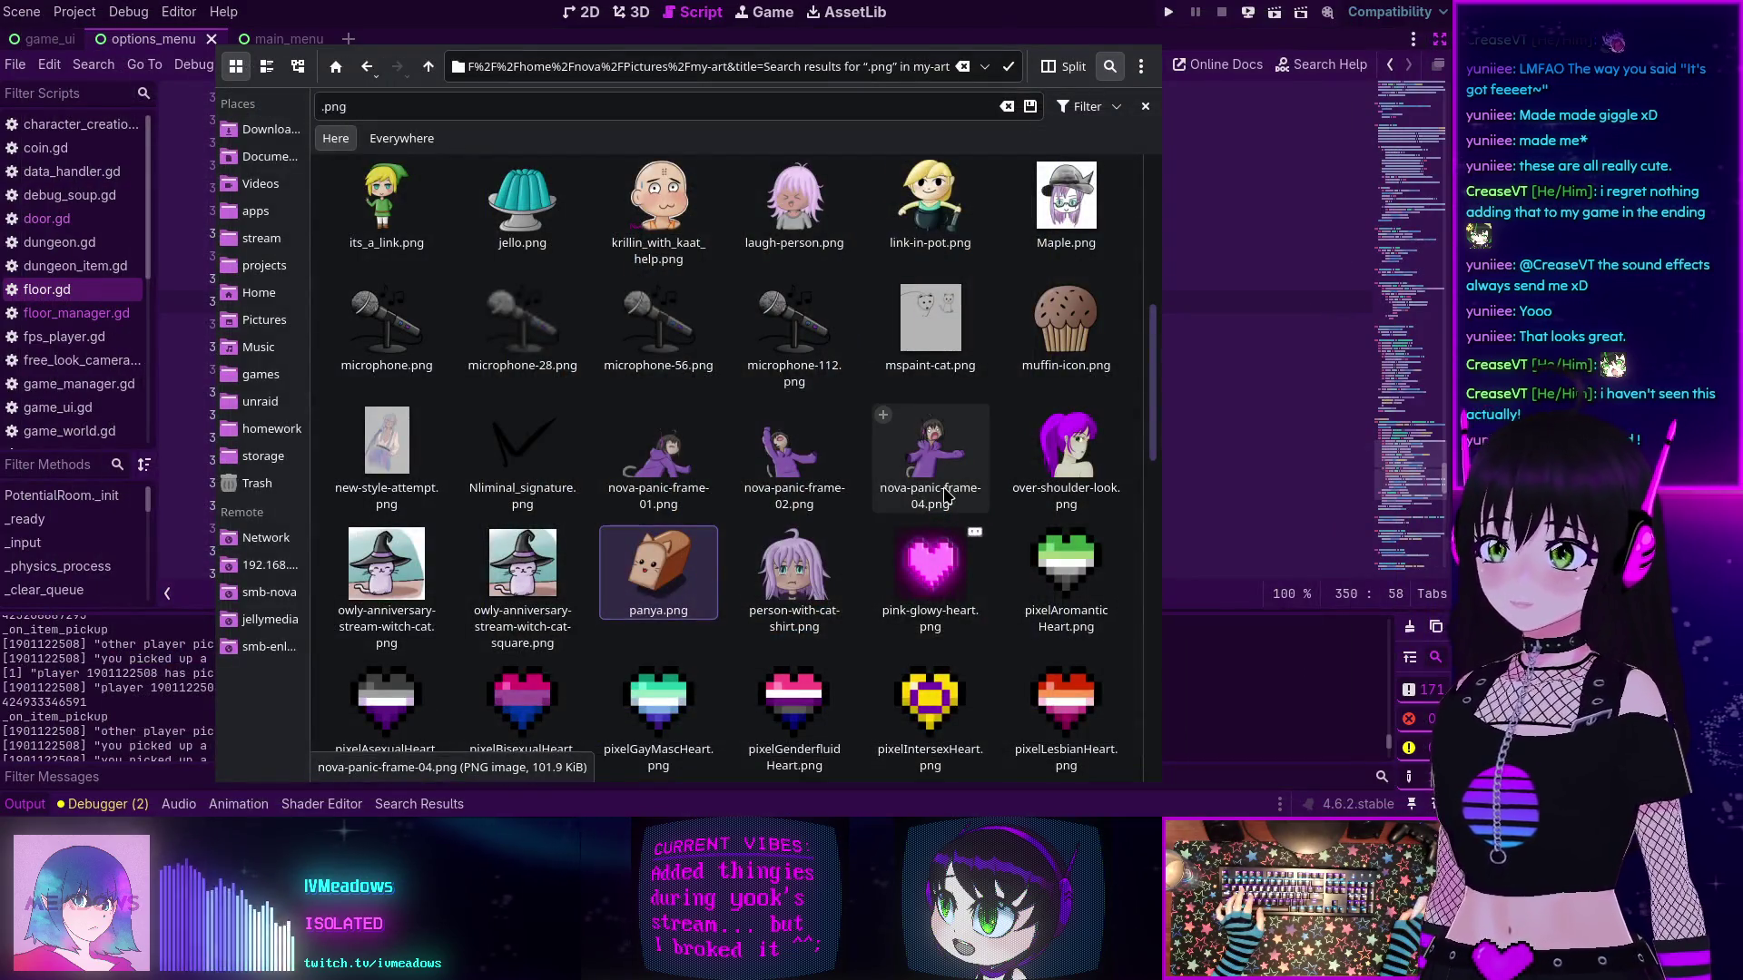
scroll(946, 493, down, 4)
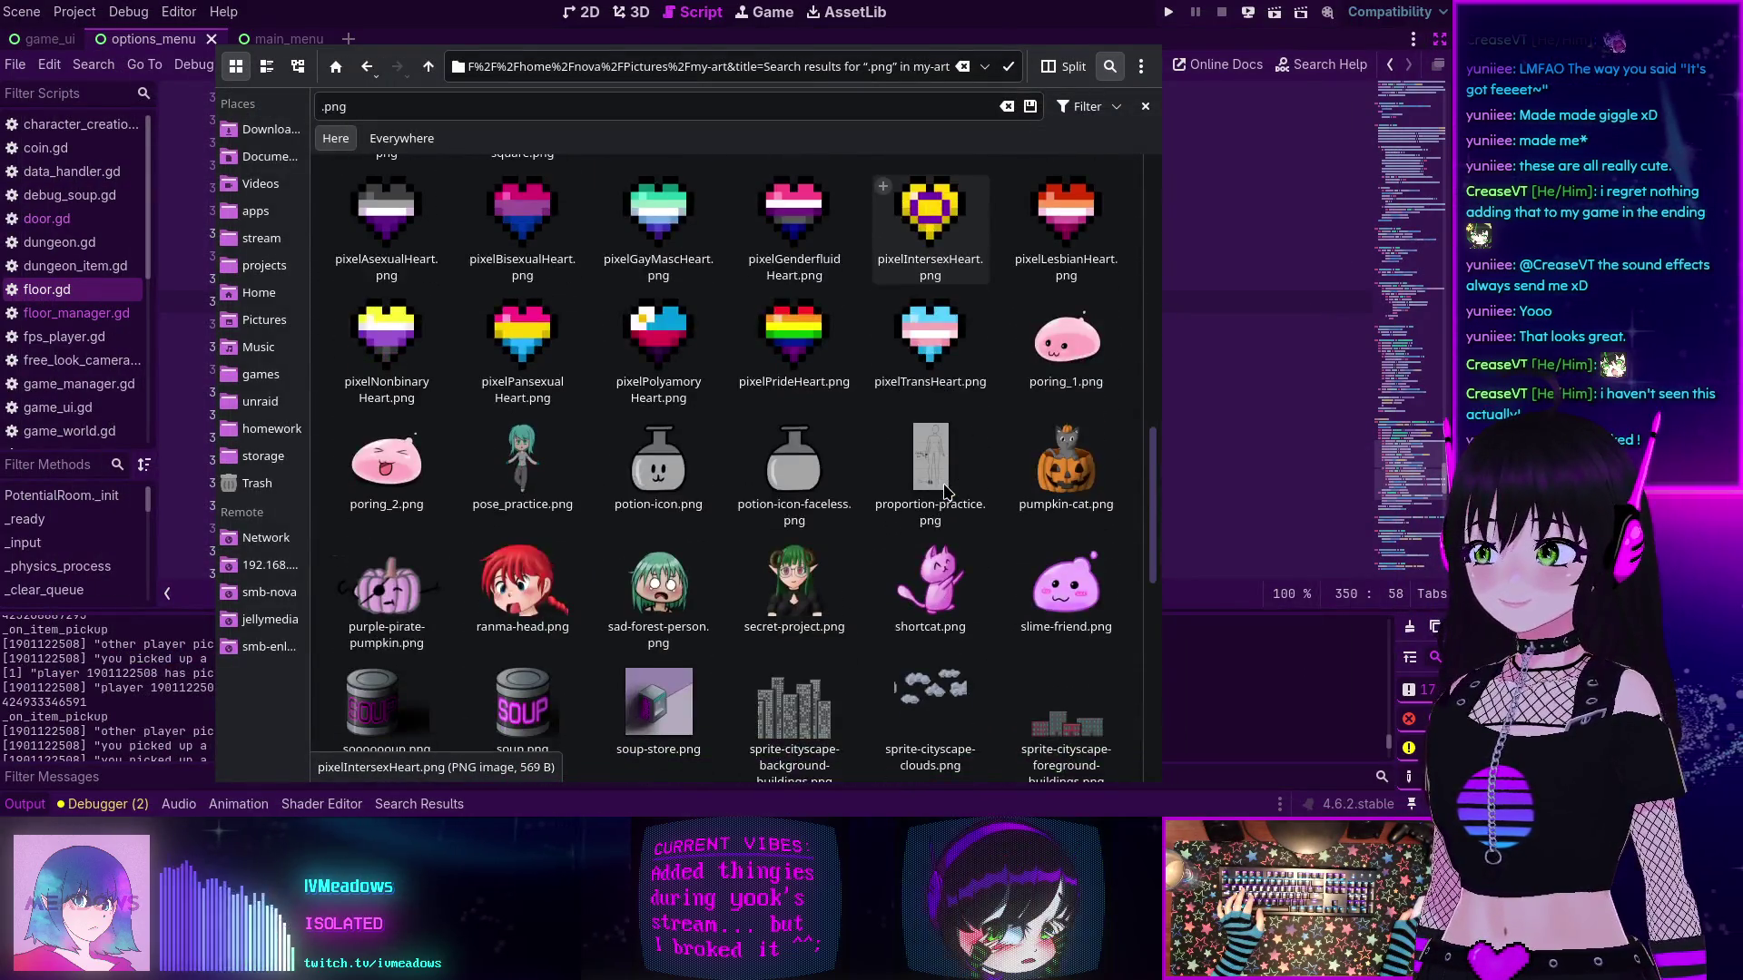
scroll(946, 493, down, 1)
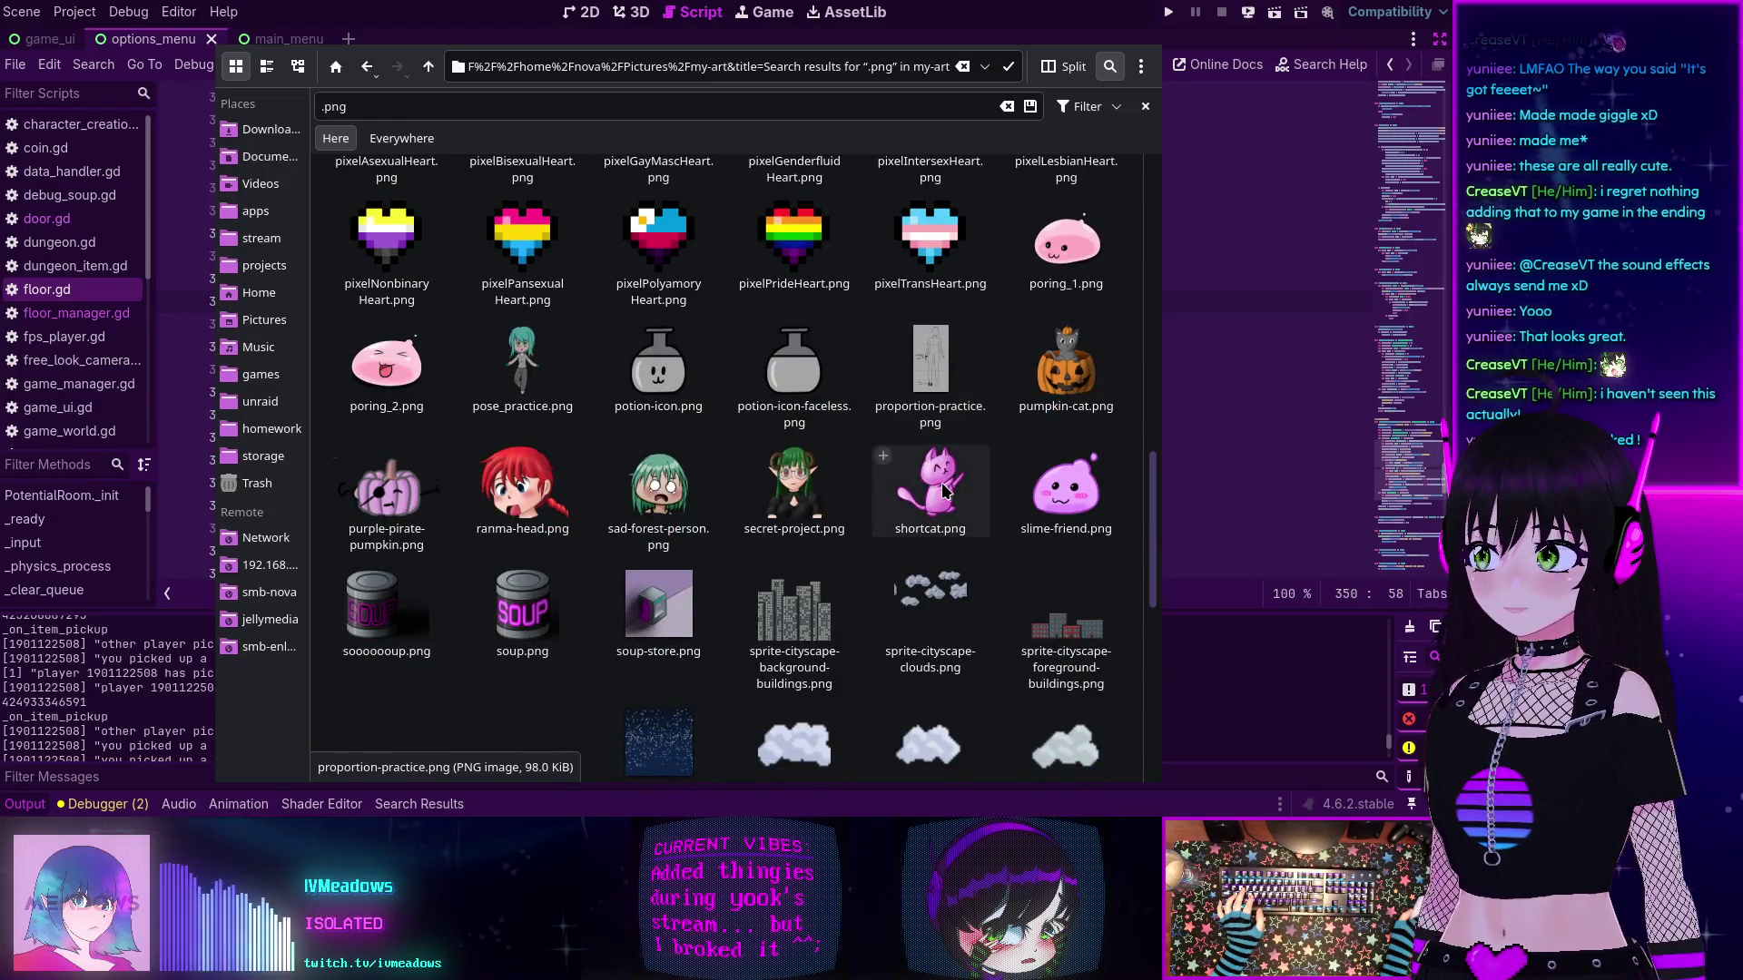
double_click(522, 486)
scroll(642, 472, up, 1)
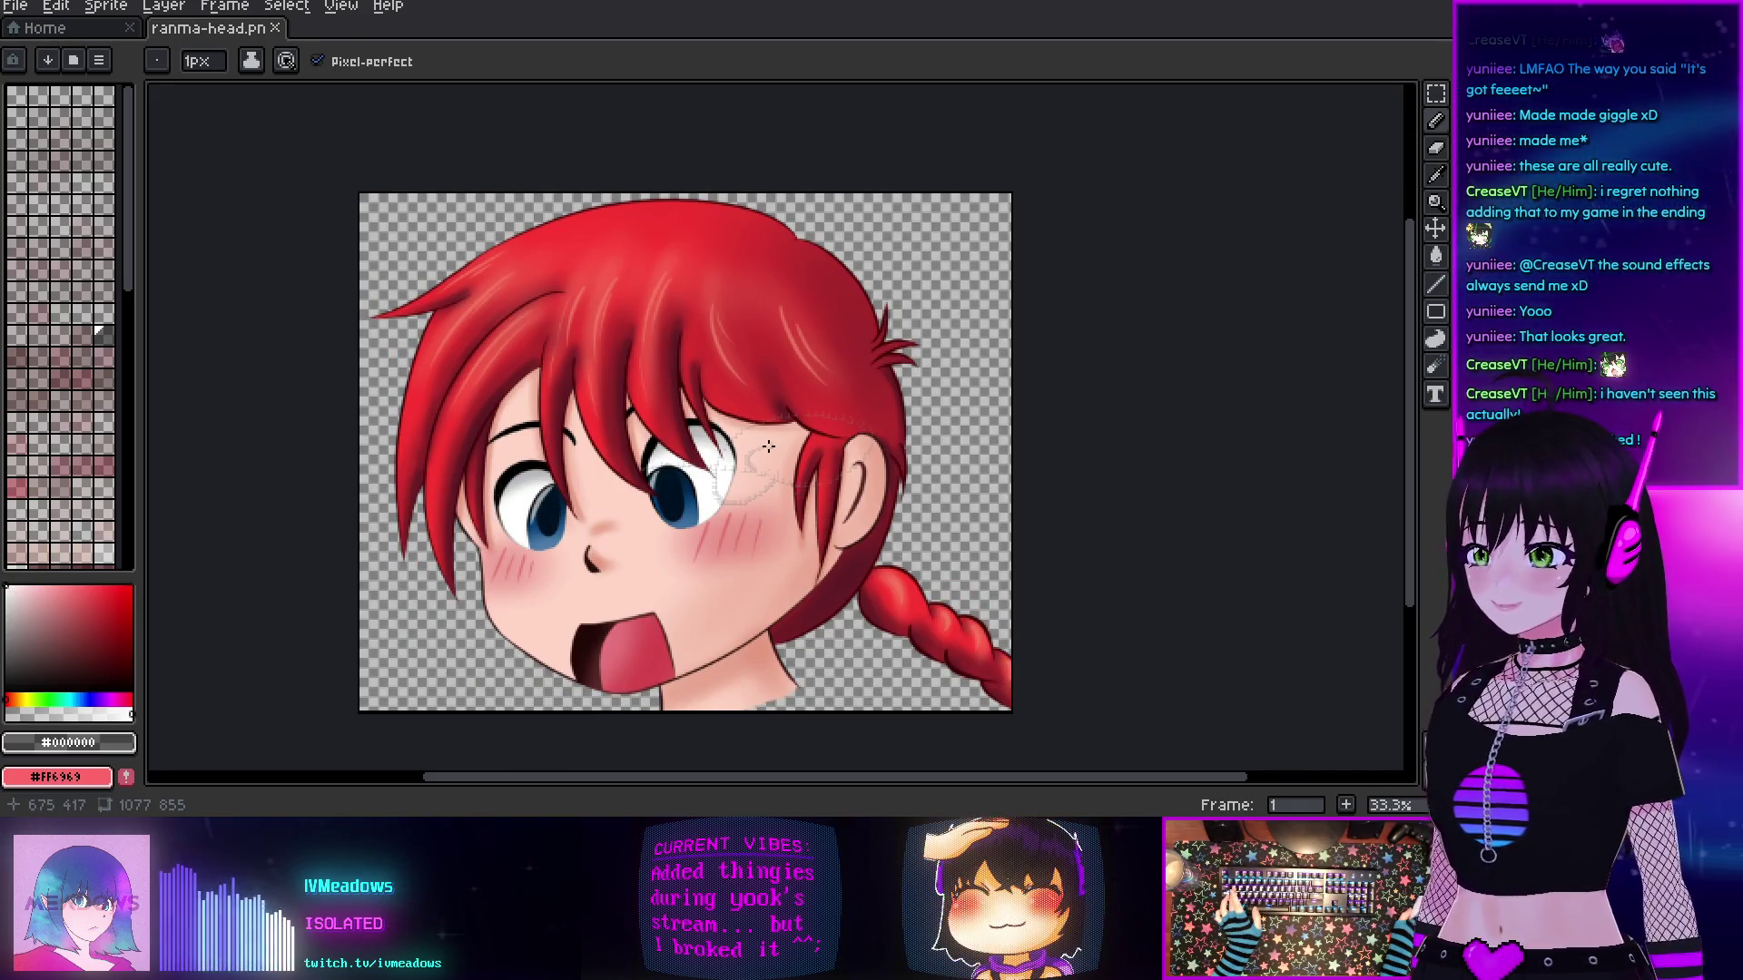
key(ctrl+q)
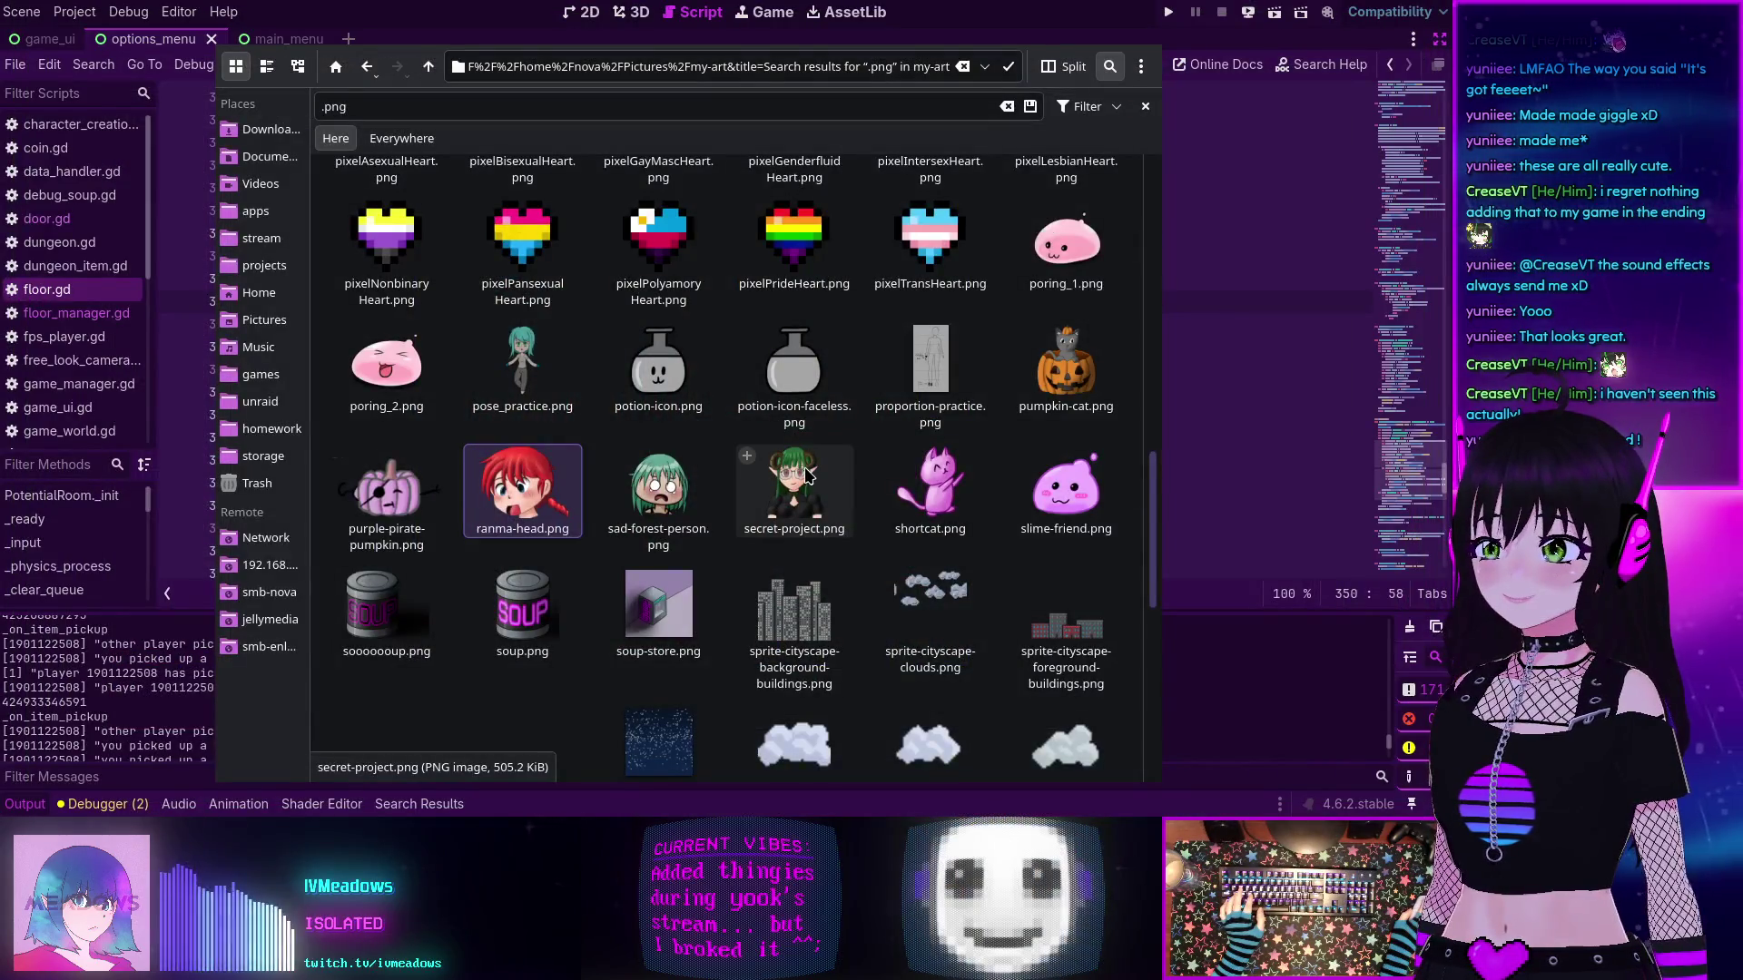
- Preview secret-project.png and yugen.png, then cancel Godot's file dialog to return to floor.gd
double_click(808, 475)
scroll(830, 486, down, 3)
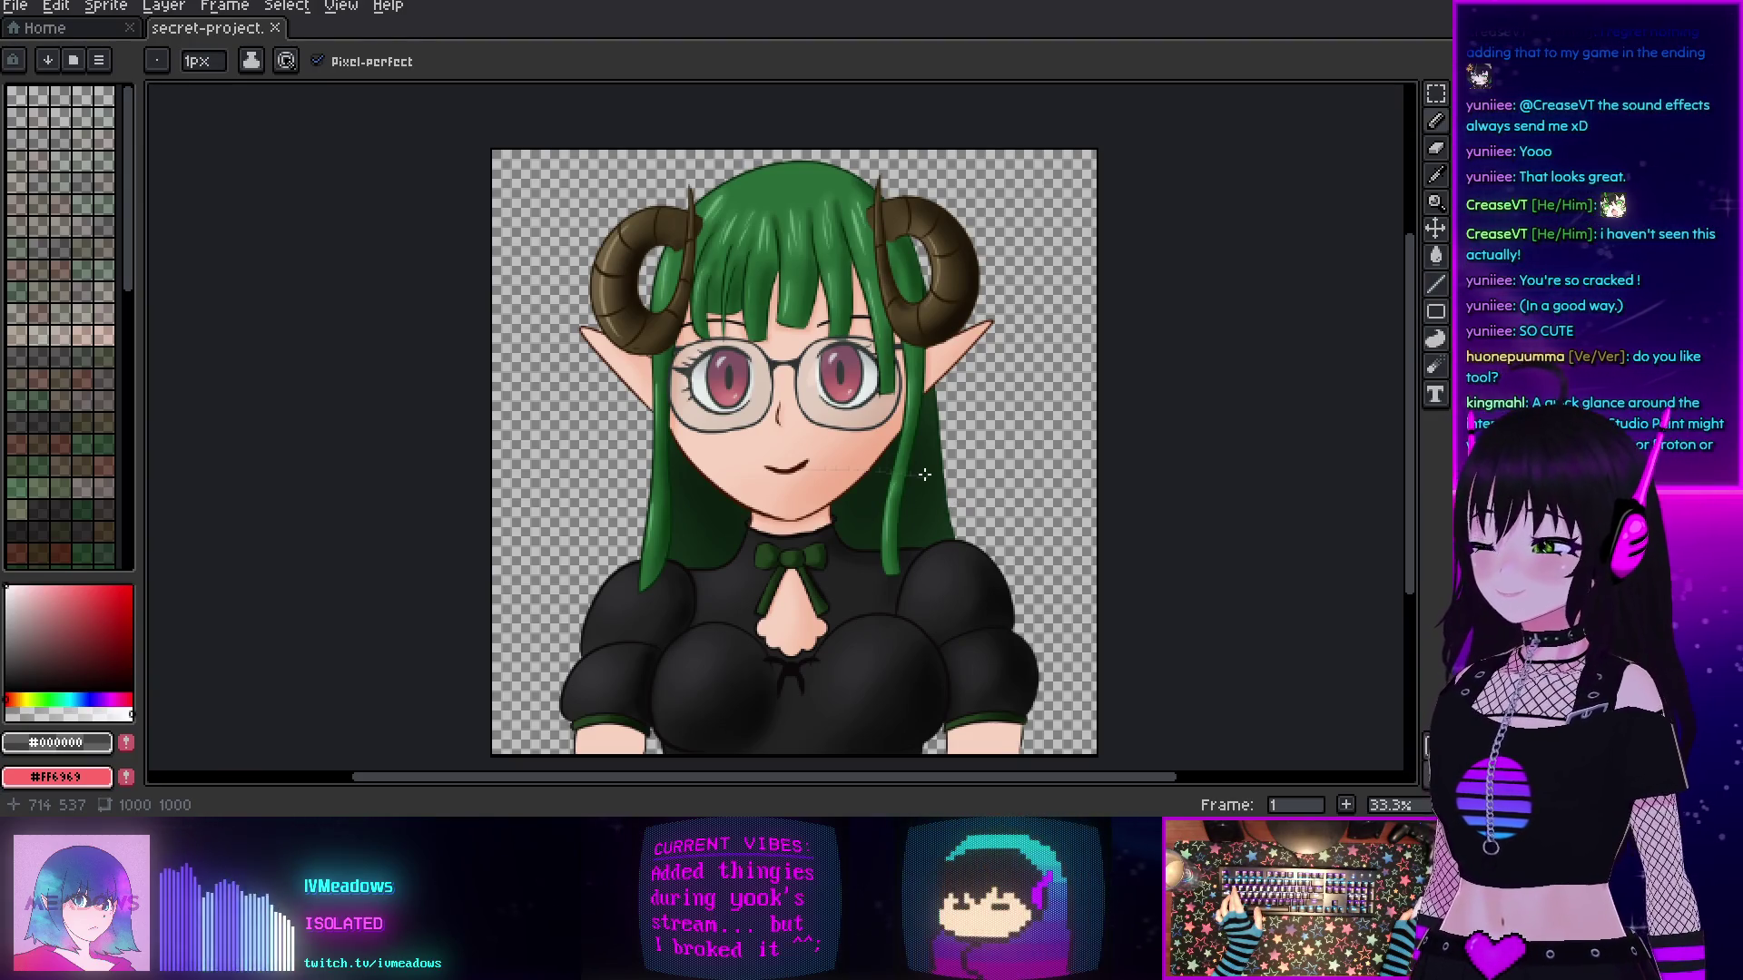
key(ctrl+q)
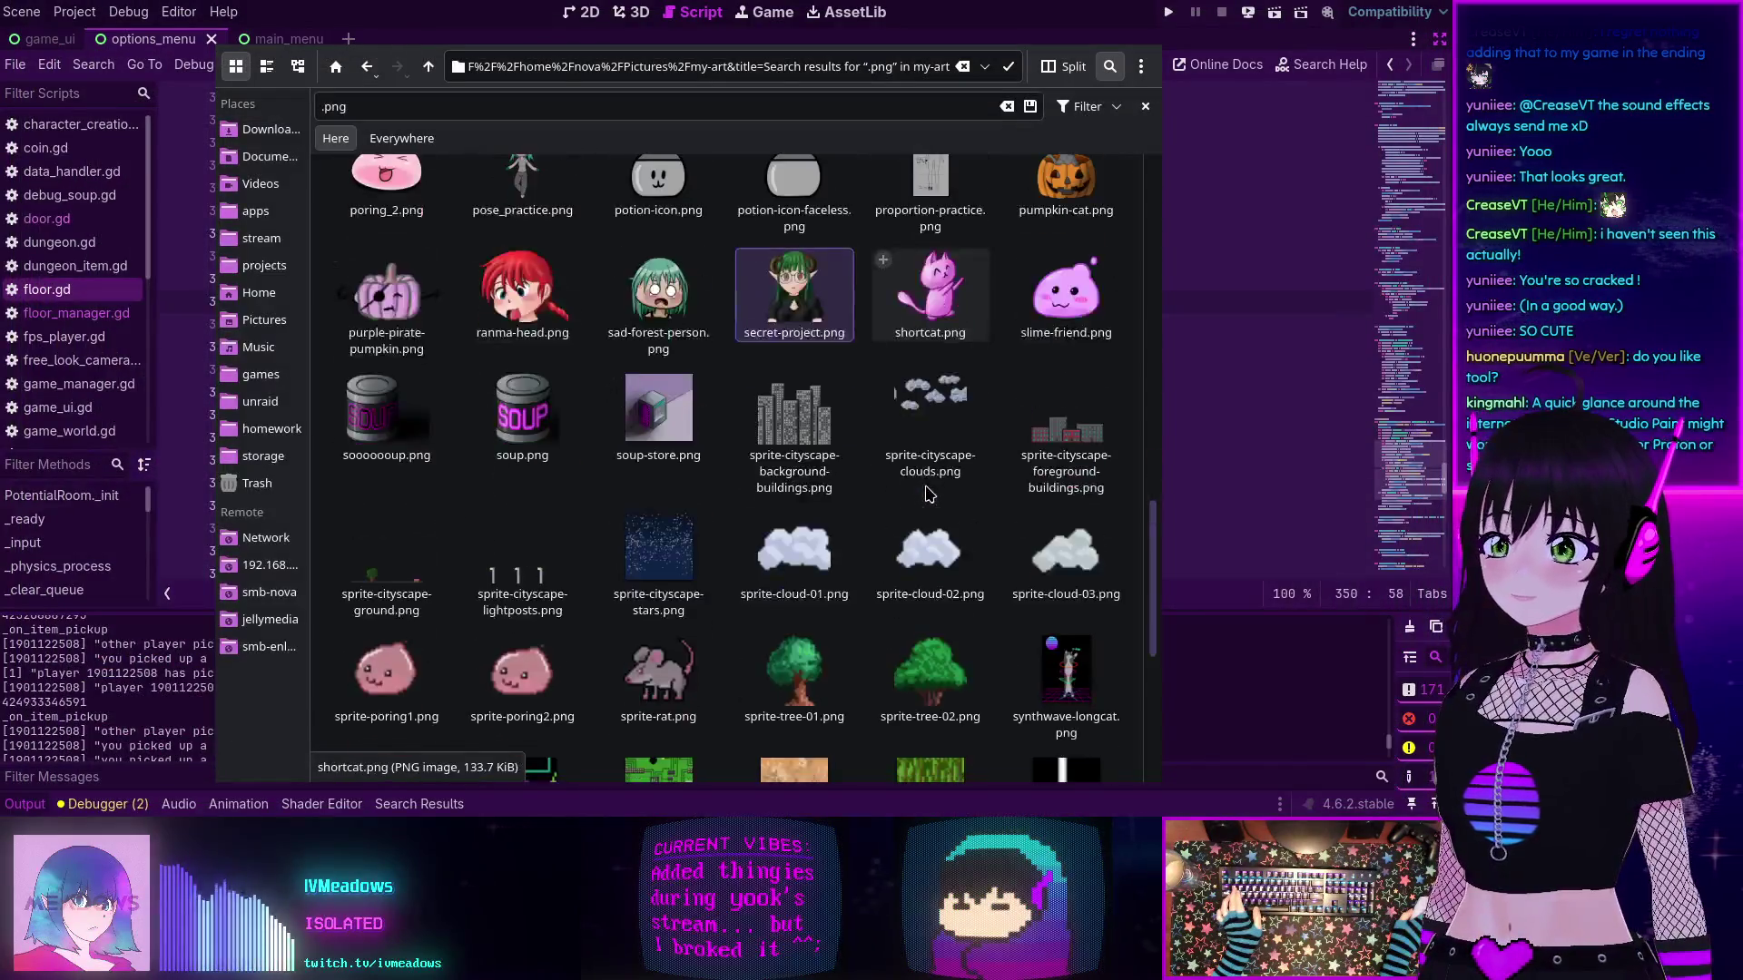
scroll(926, 494, down, 1)
scroll(926, 495, down, 3)
double_click(922, 692)
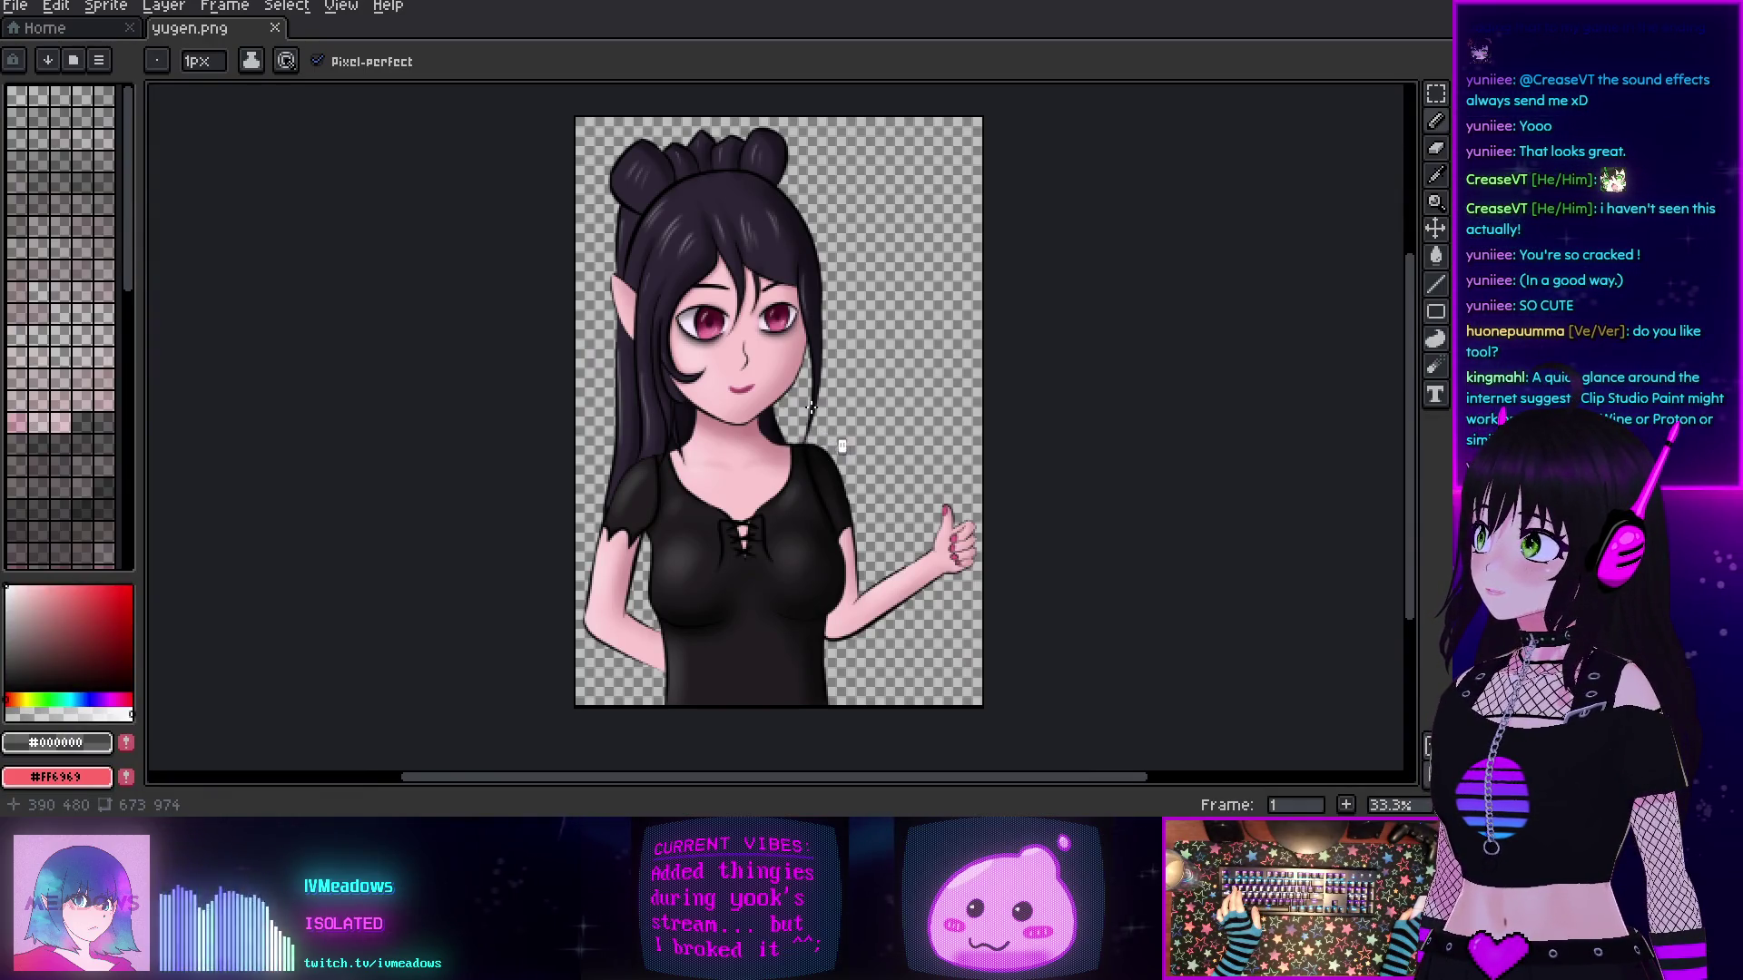
key(v)
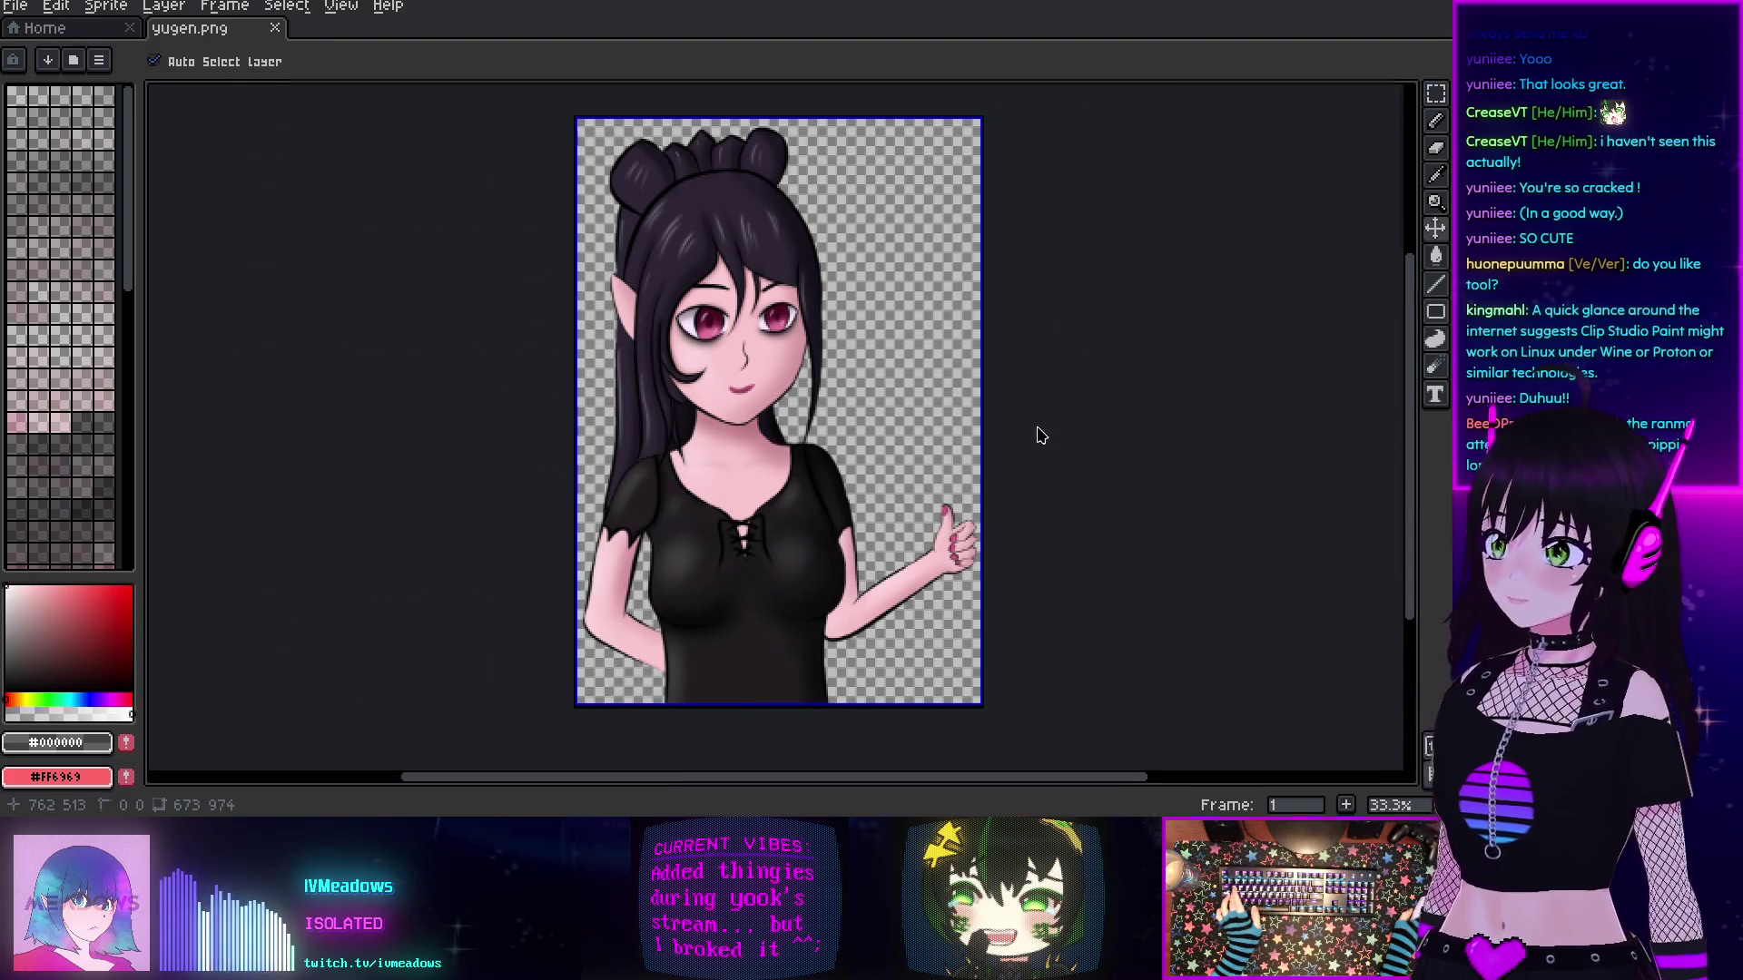
key(alt+Tab)
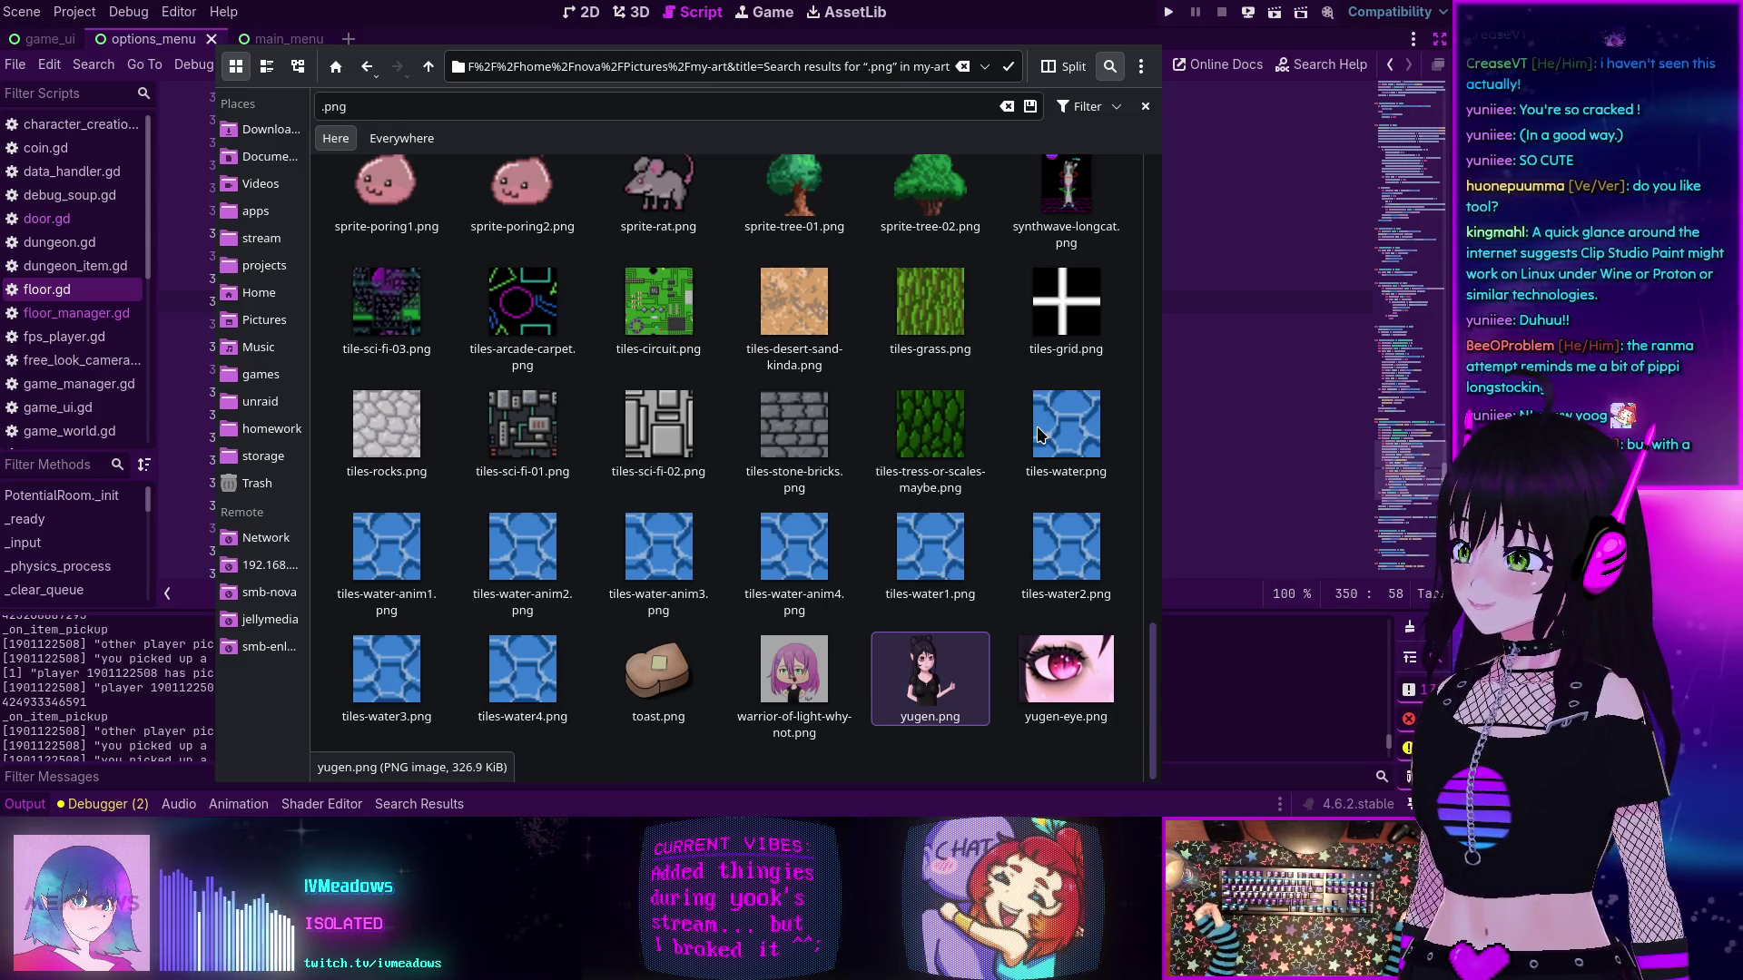
mouse_move(1040, 434)
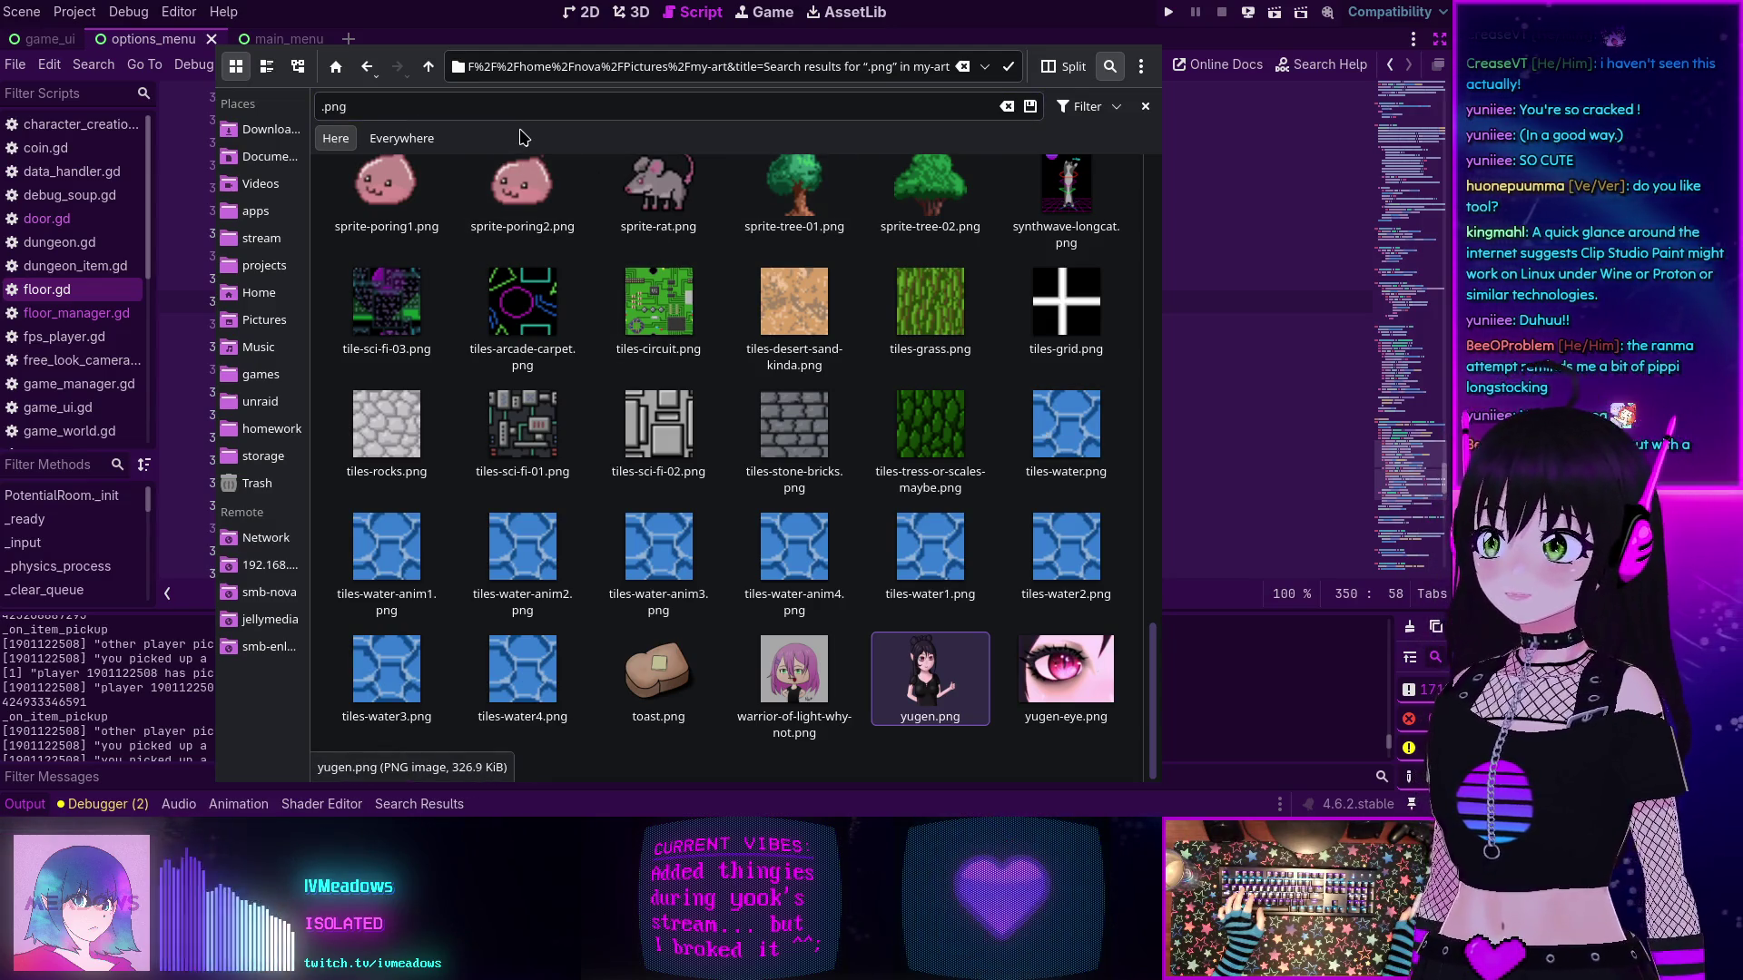
key(Escape)
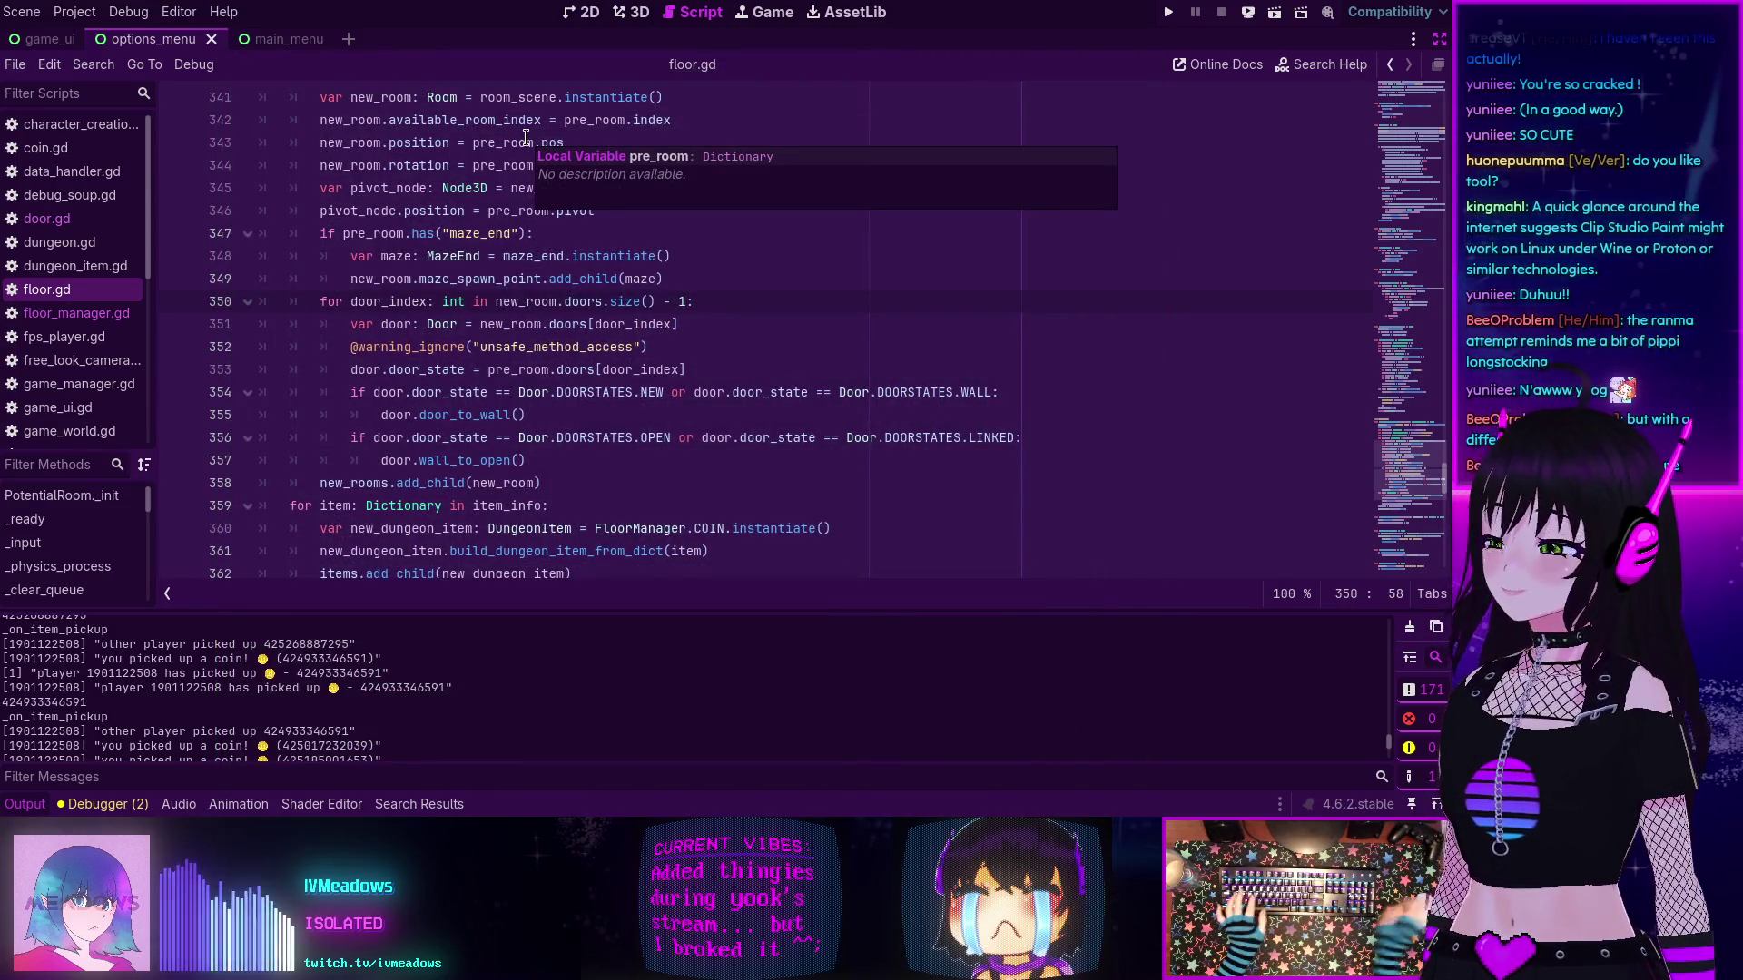
- Bring Dolphin's saved .png search of Pictures/my-art in front of floor.gd
mouse_move(664, 323)
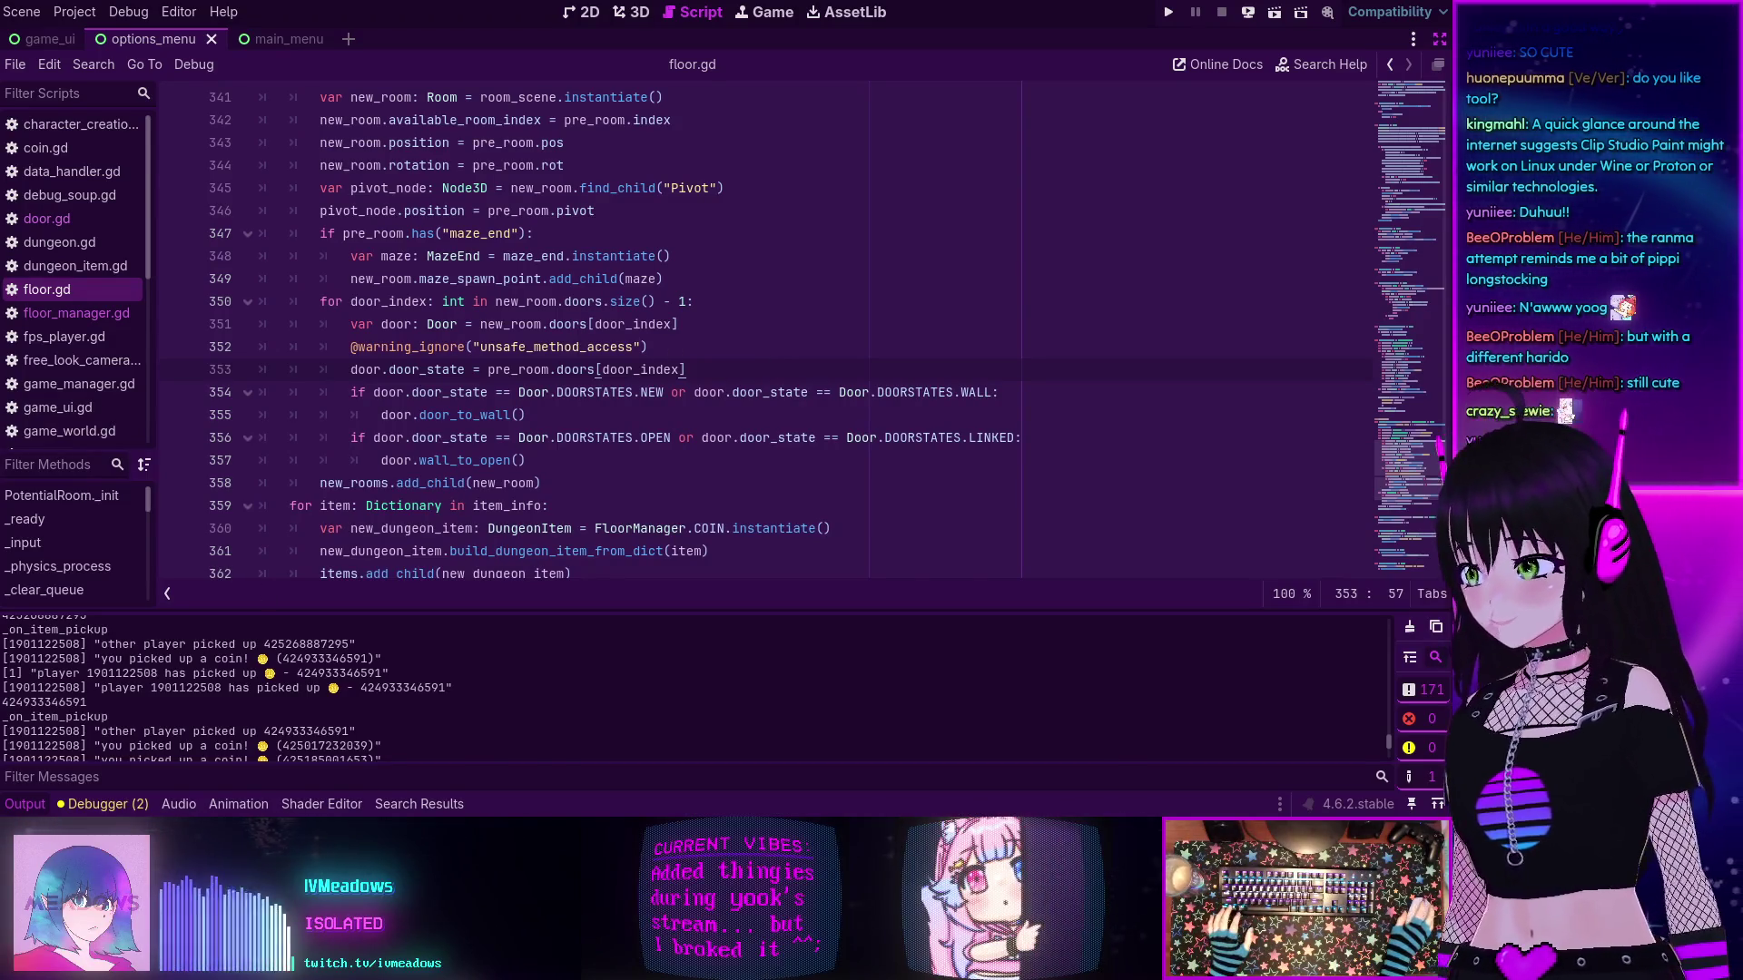
key(alt+Tab)
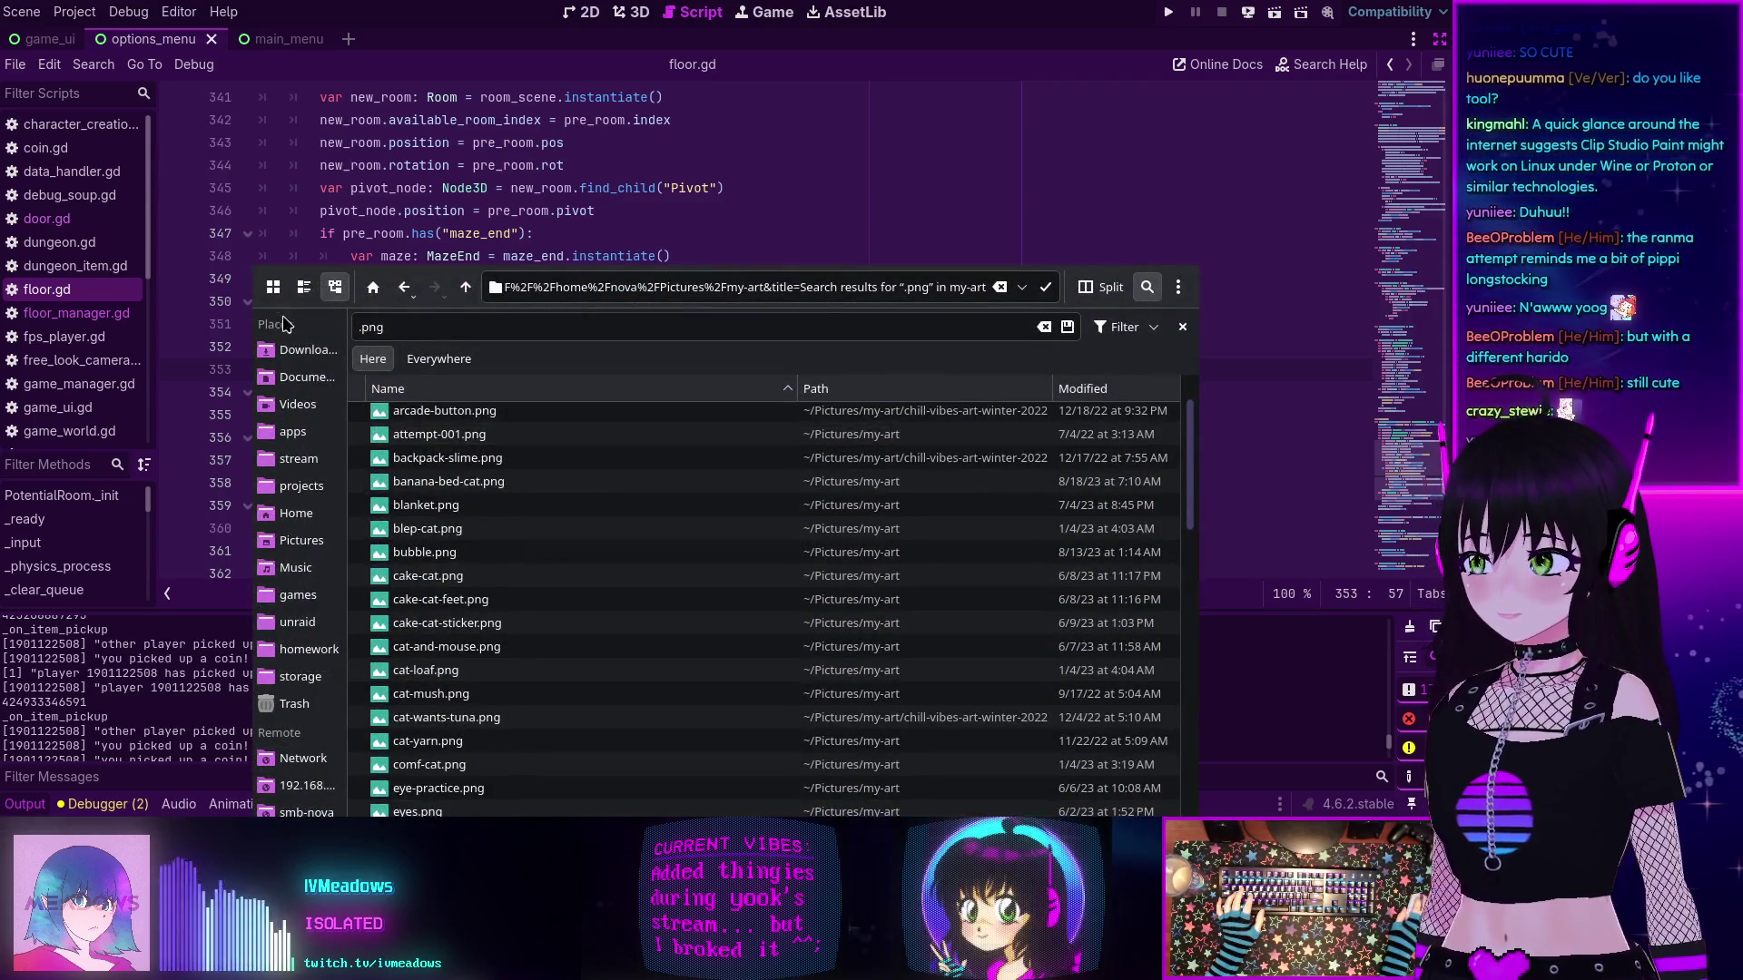
- Show the .png search results as an Icons grid and scroll through them
click(272, 287)
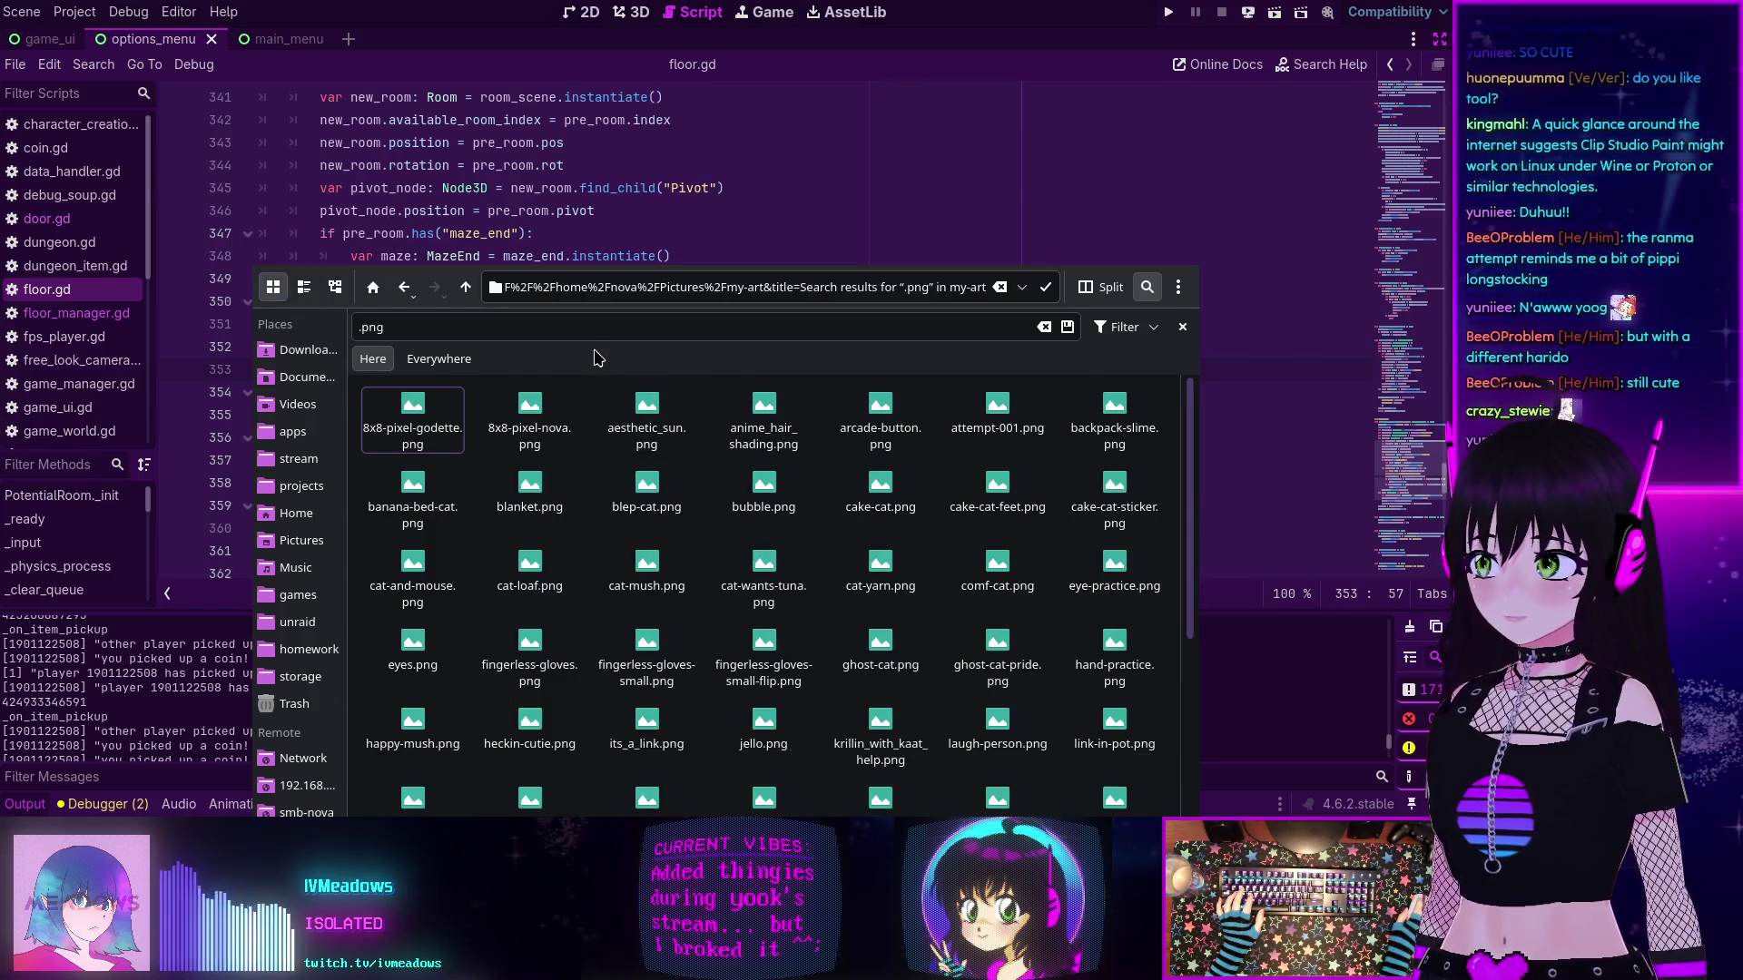
scroll(736, 463, down, 3)
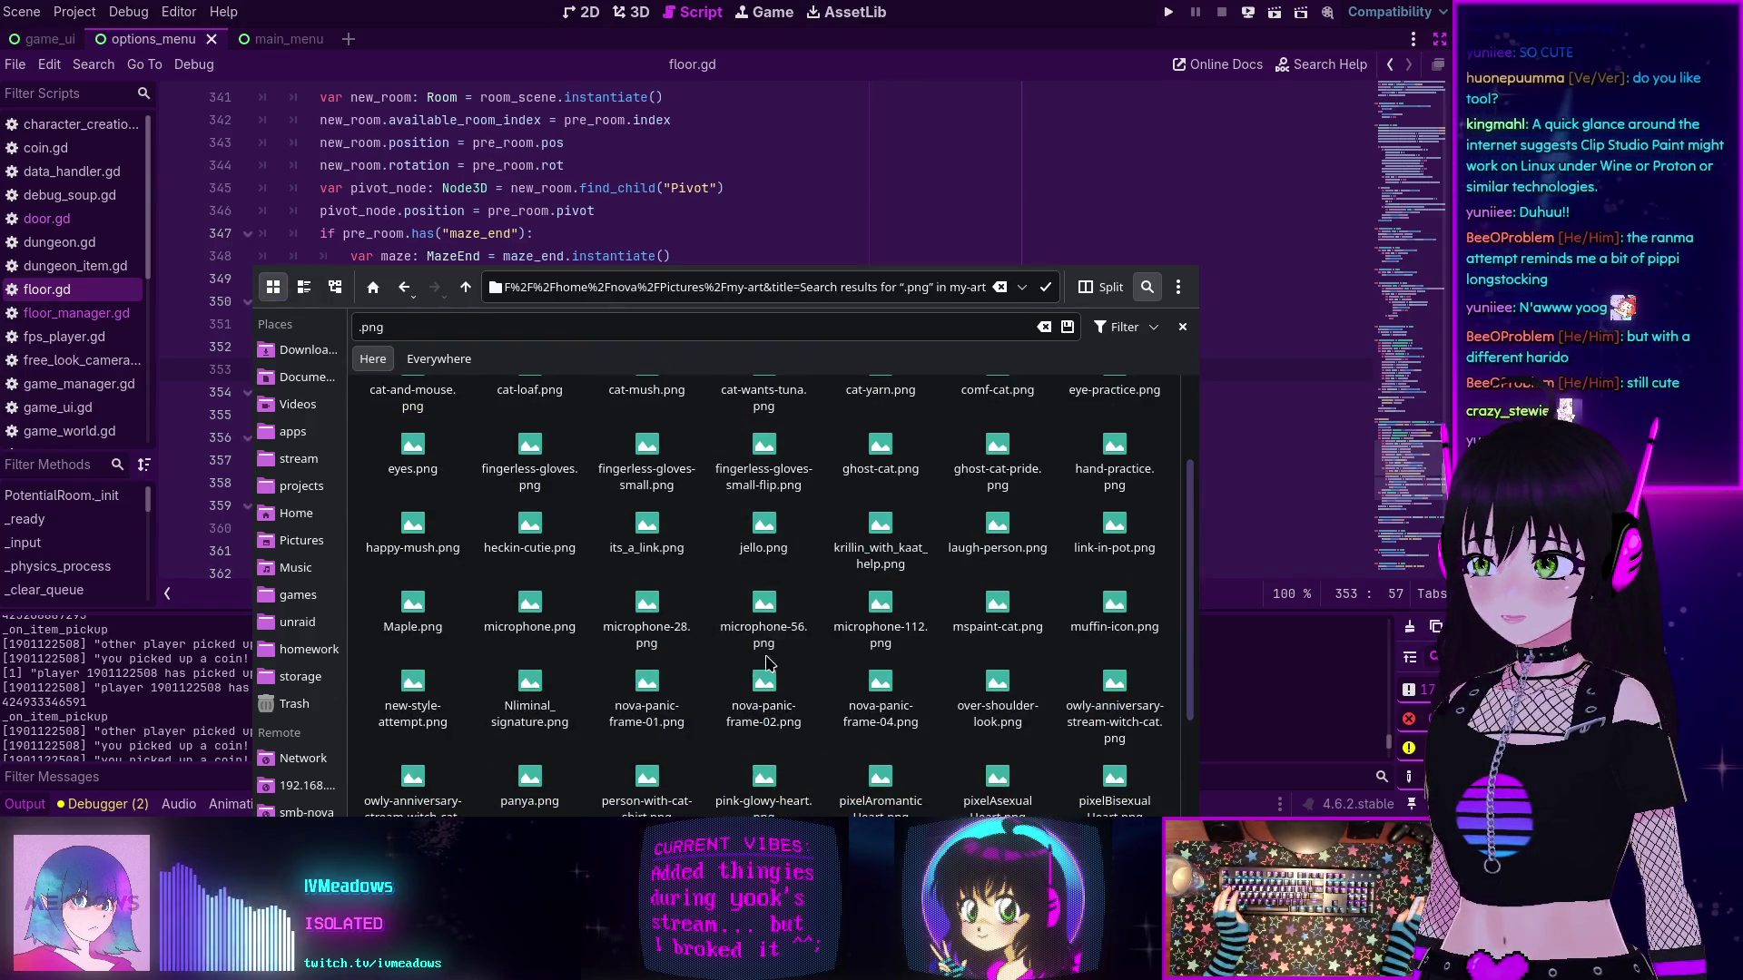
drag(765, 659, 653, 418)
scroll(527, 306, up, 1)
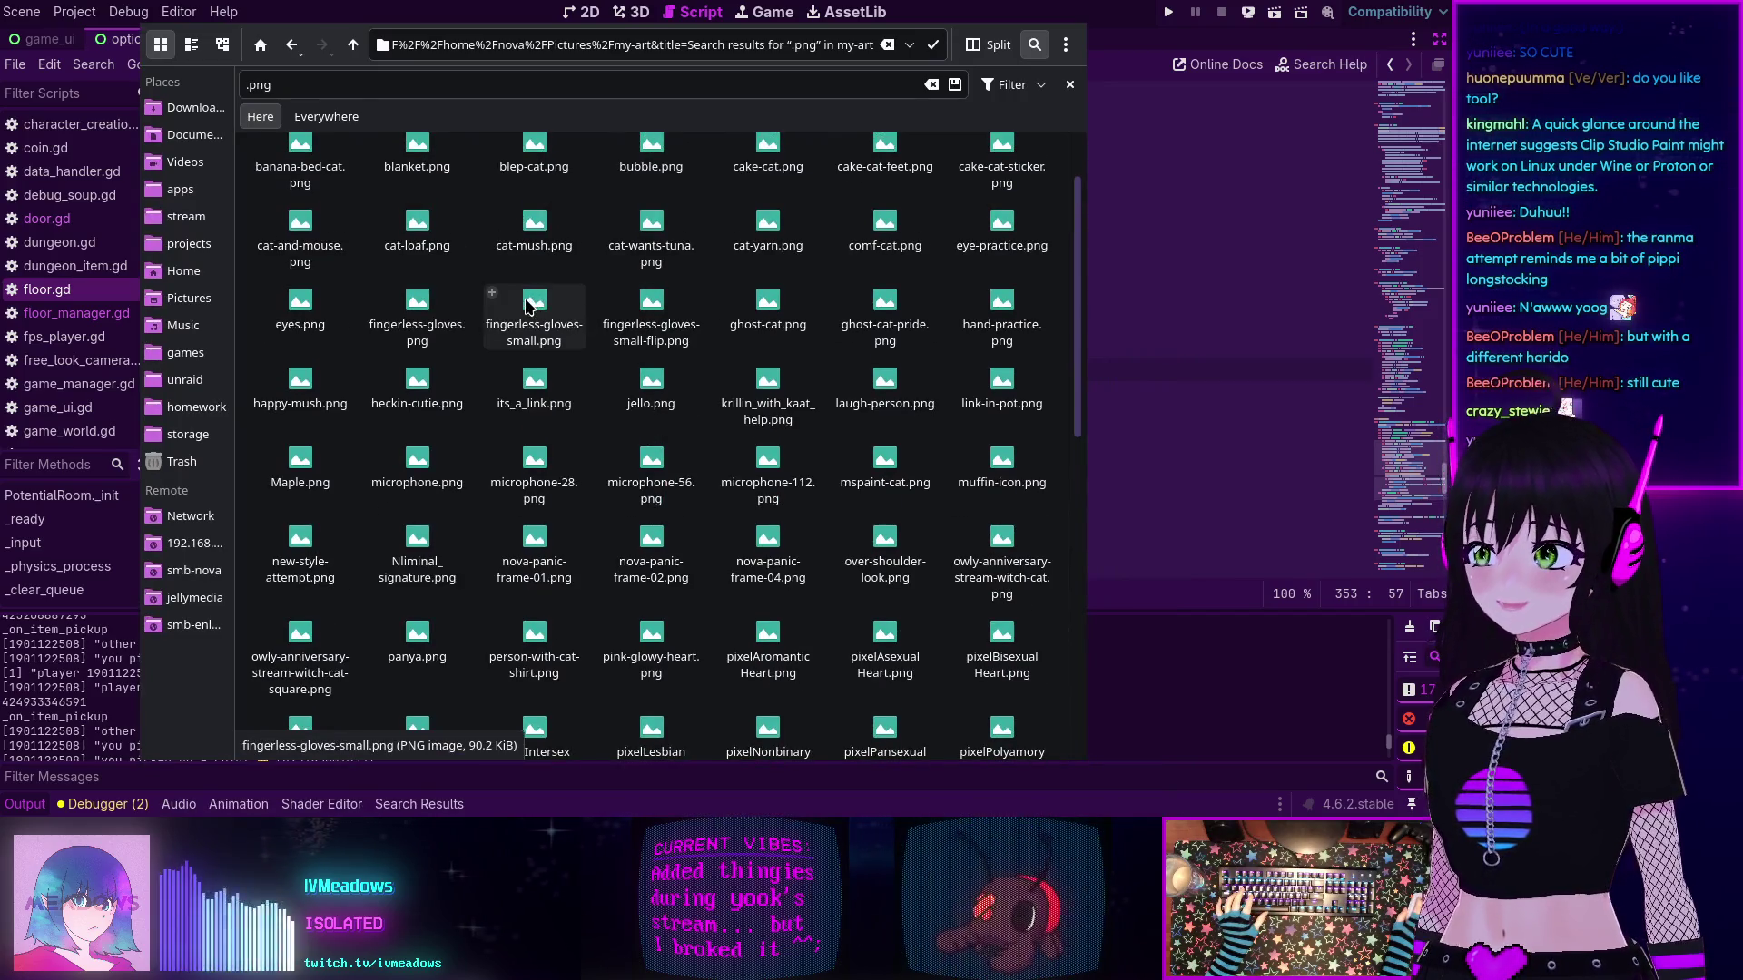
- Preview fingerless-gloves.png in Aseprite, then quit without saving
double_click(413, 304)
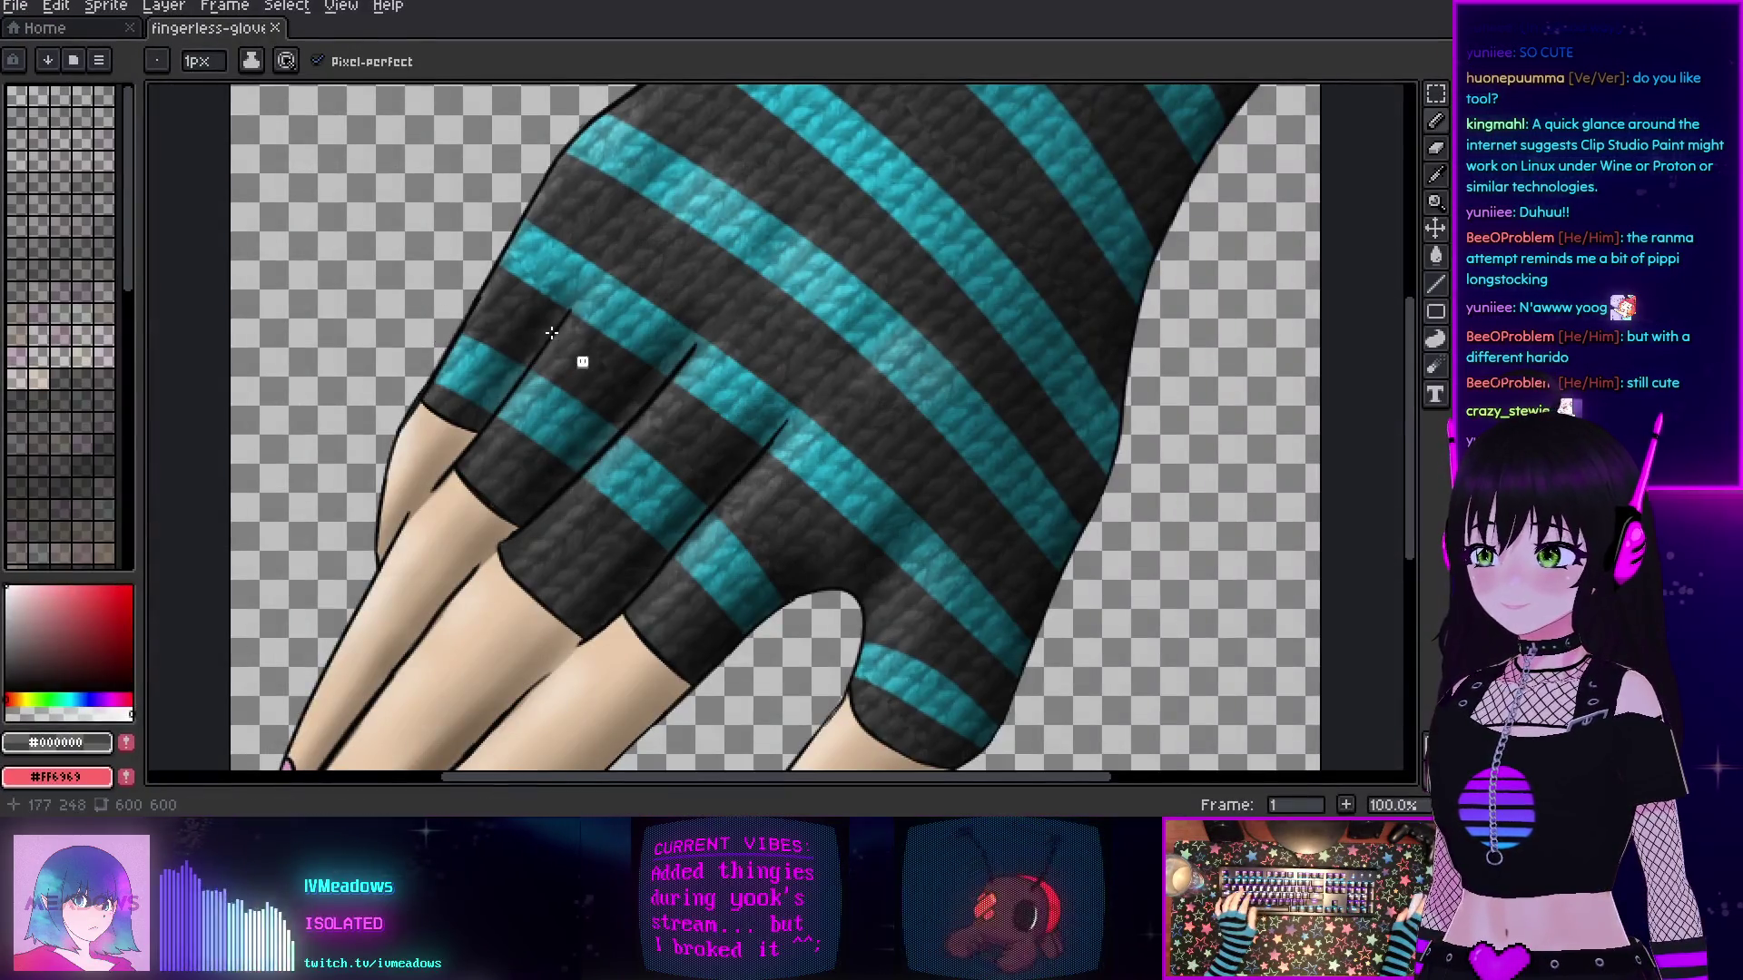
scroll(552, 333, down, 1)
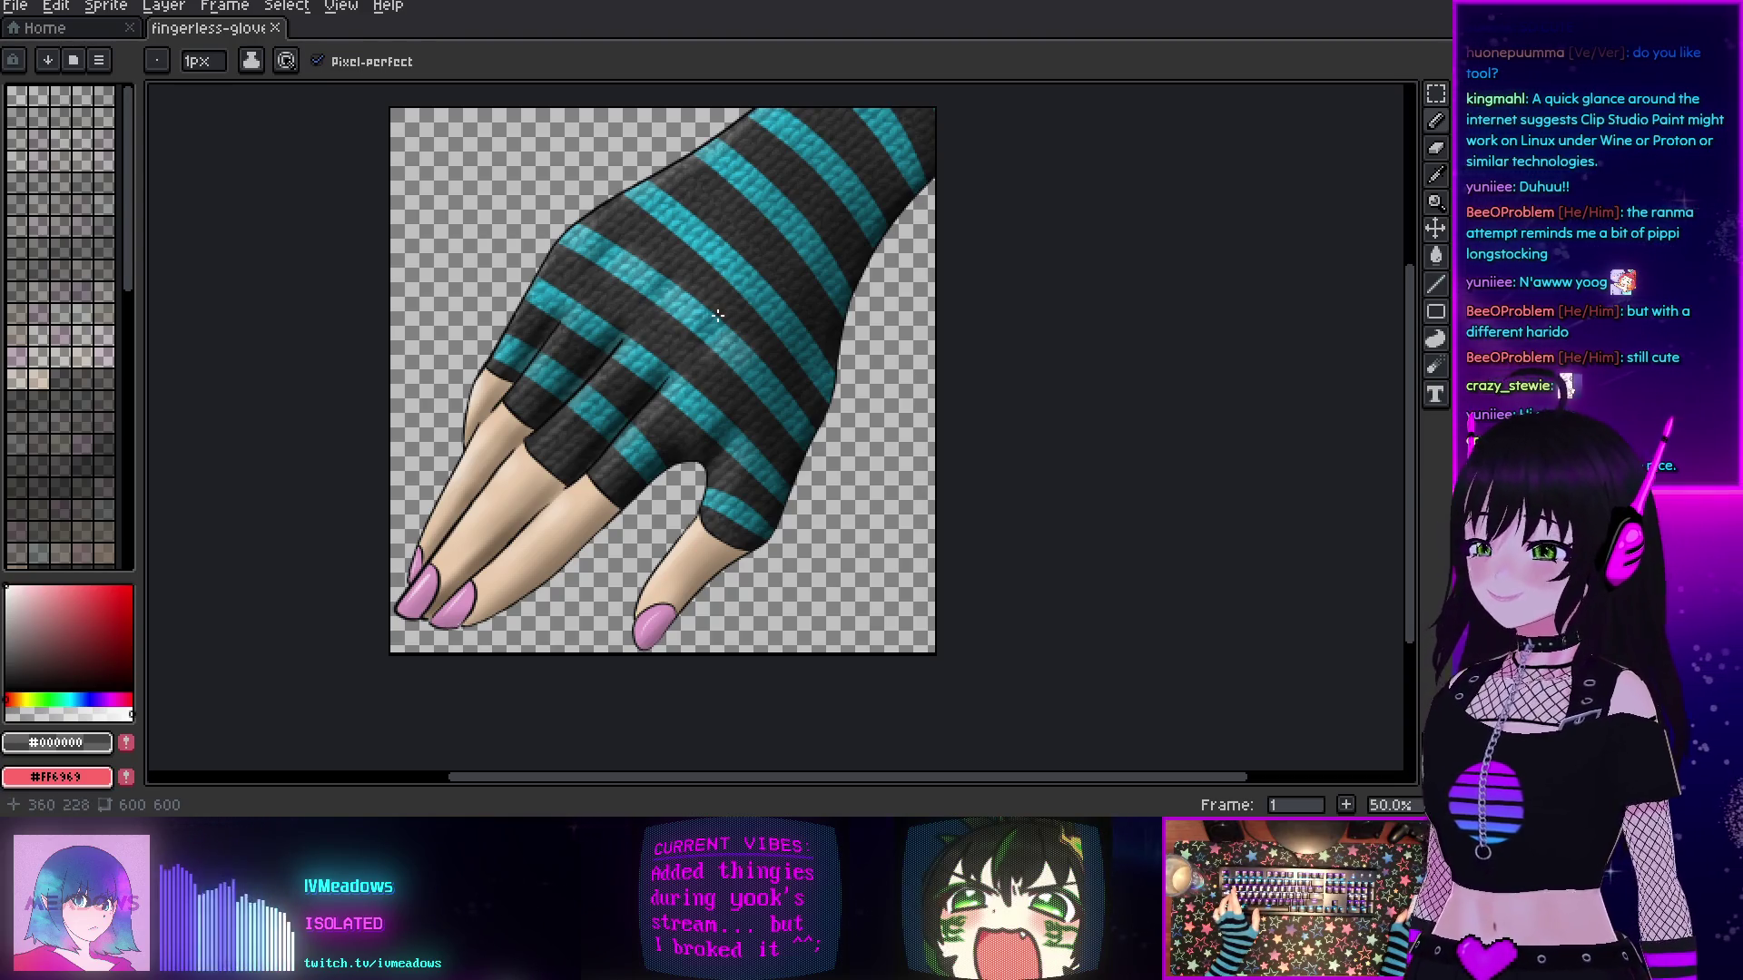
key(ctrl+q)
click(725, 449)
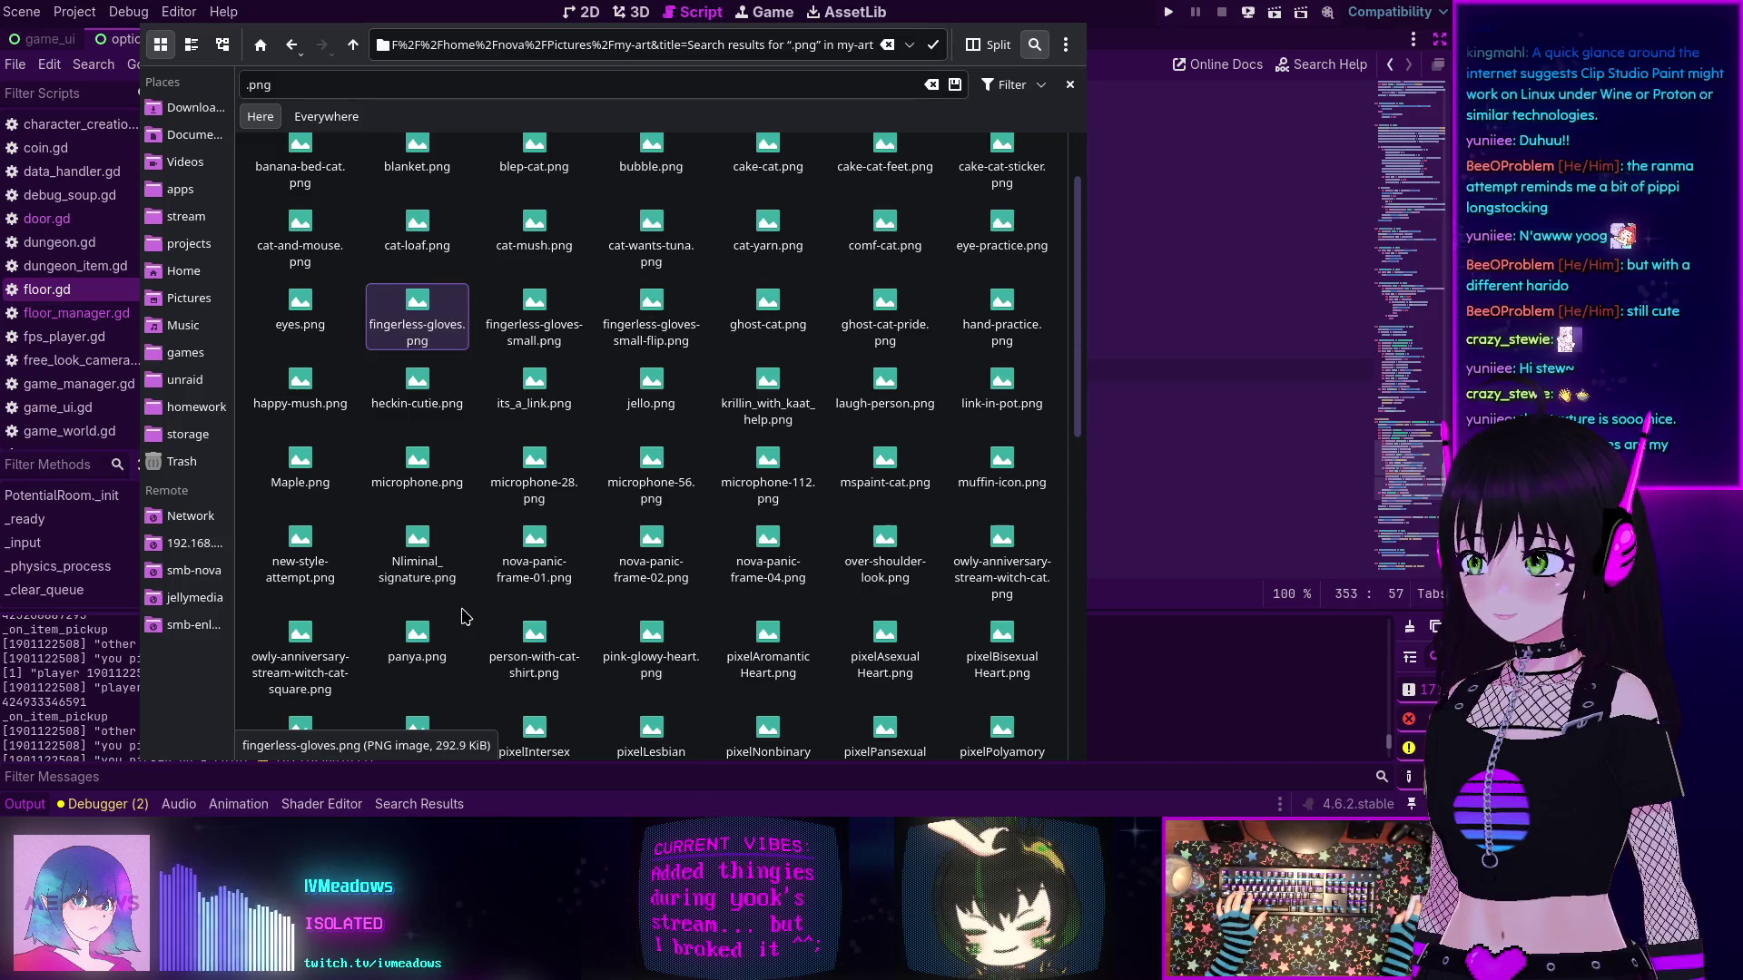
scroll(445, 612, down, 5)
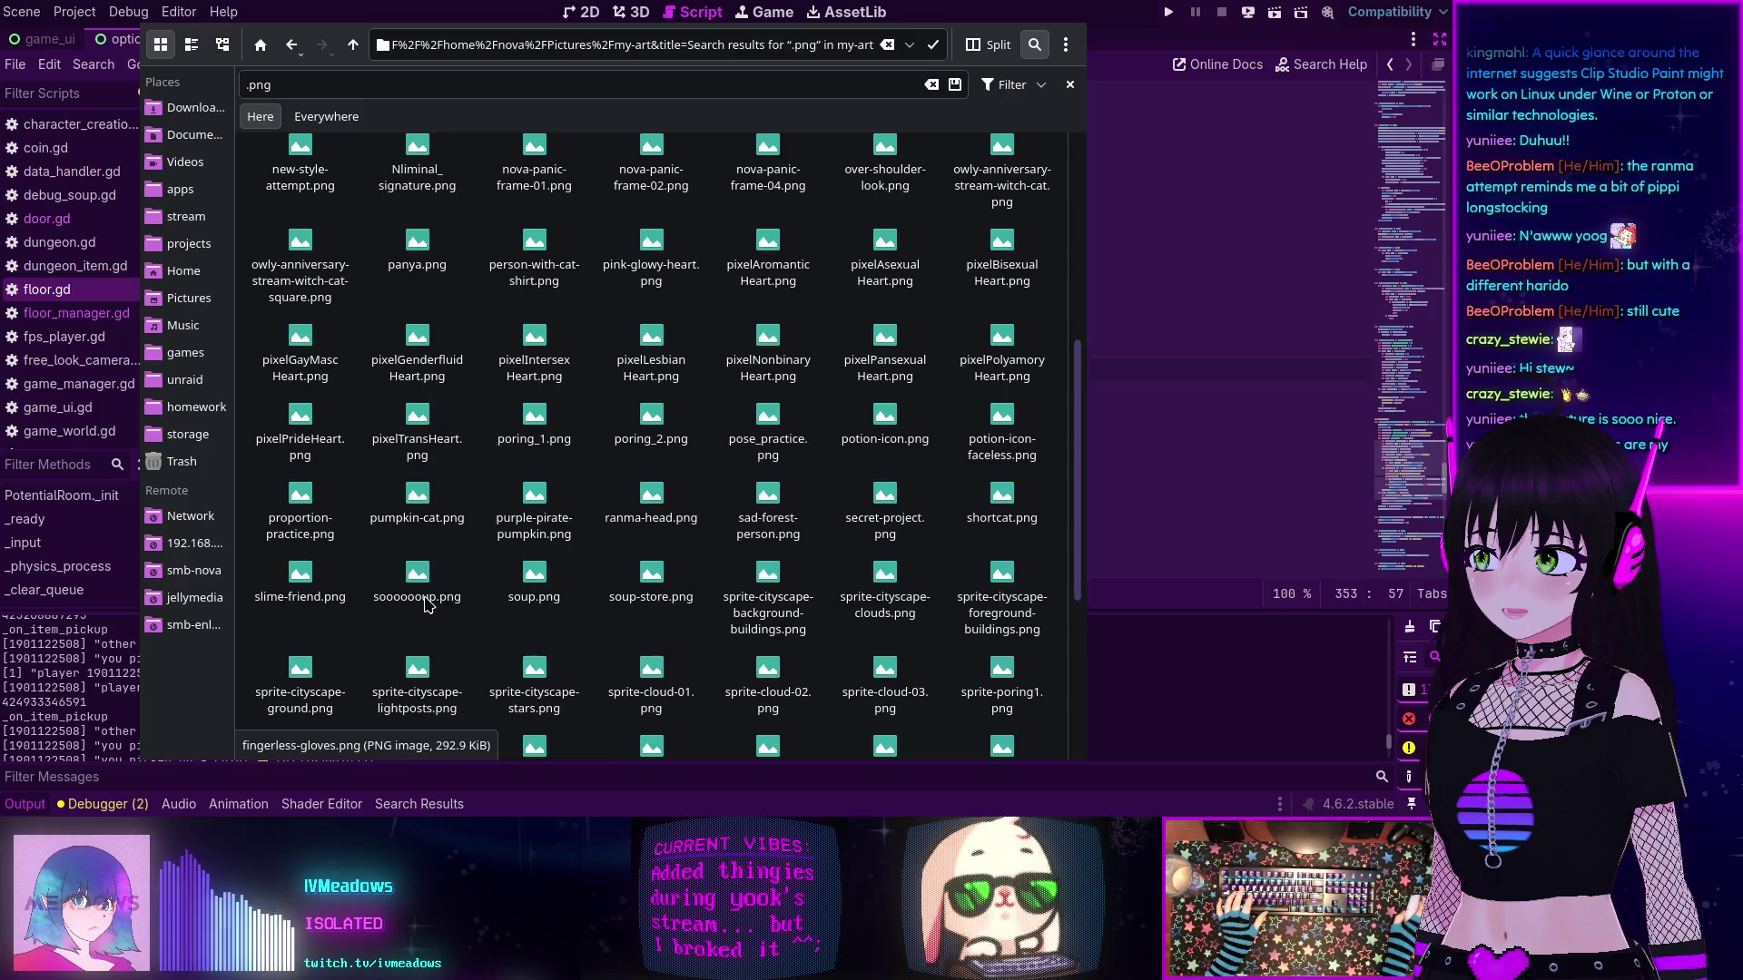
scroll(425, 605, down, 1)
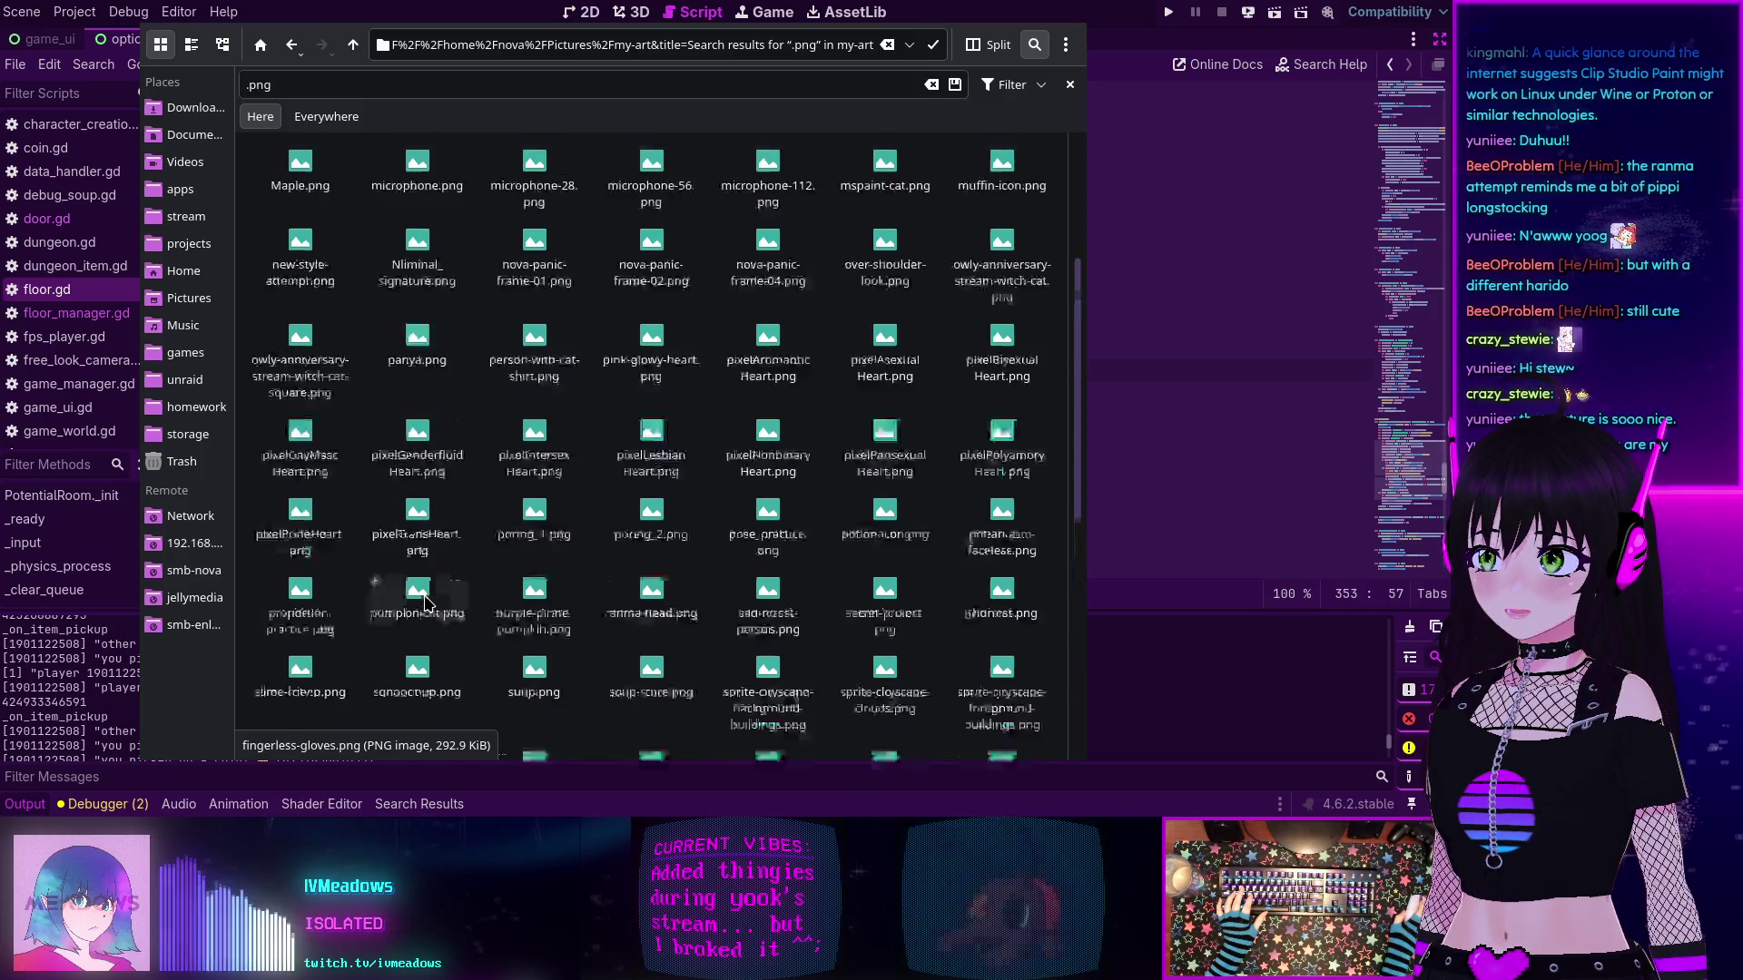
scroll(425, 605, up, 6)
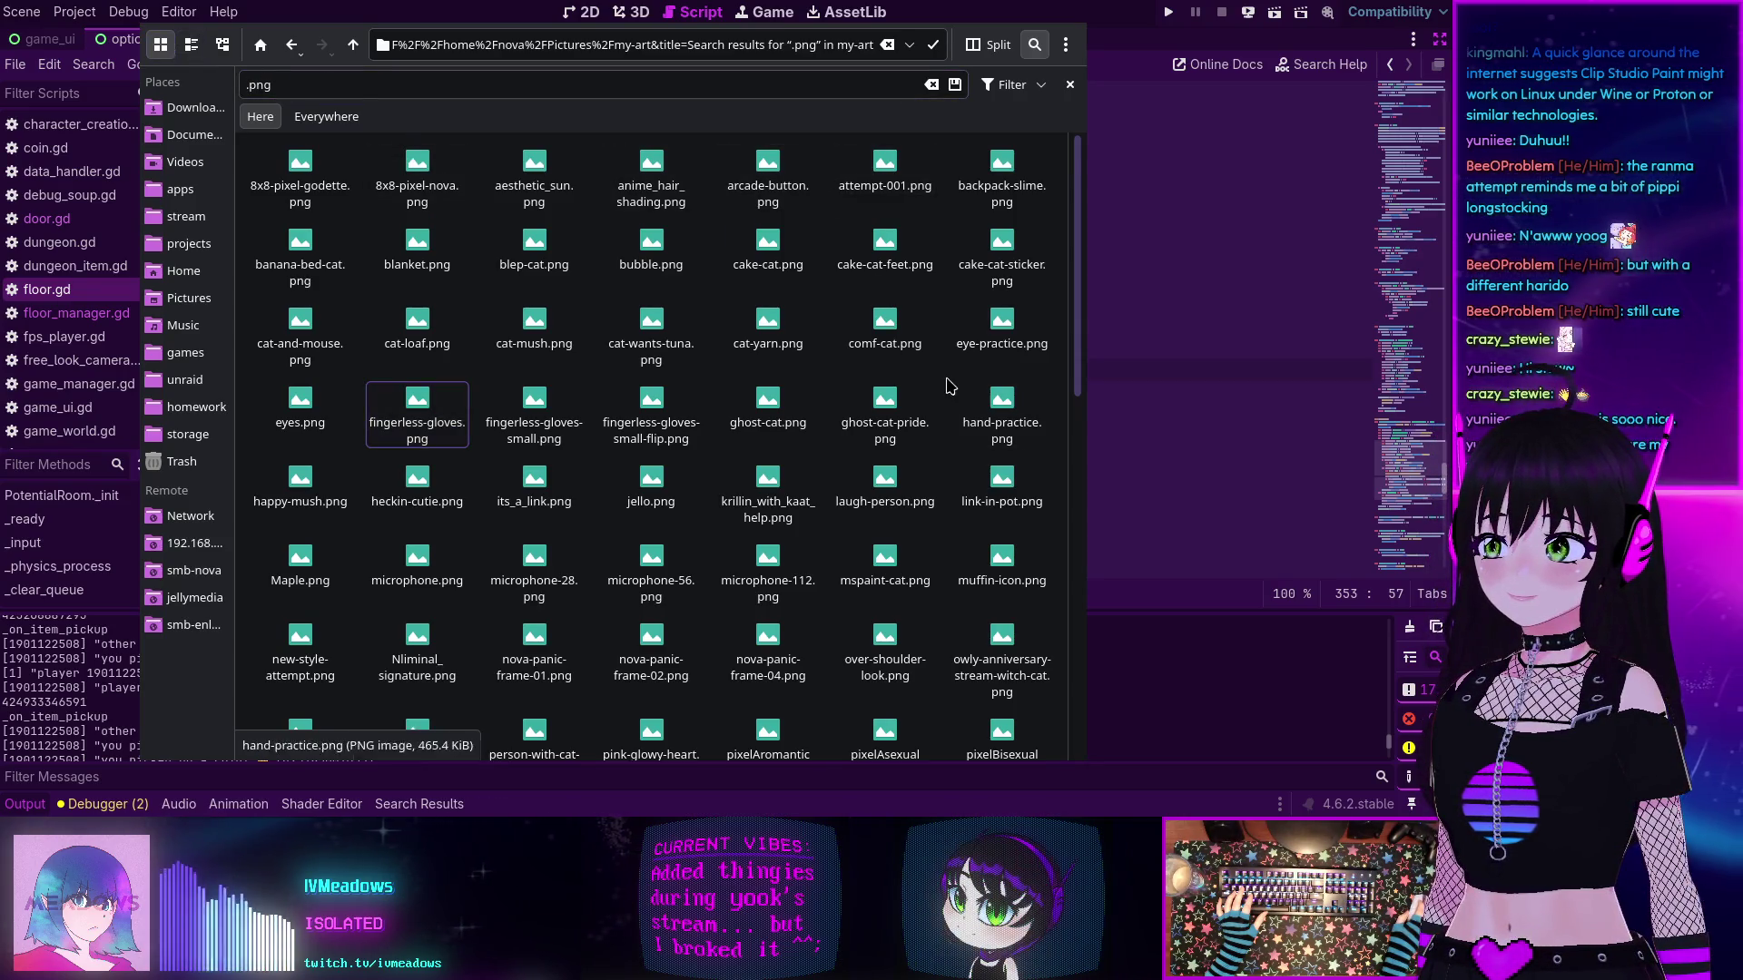
right_click(830, 258)
key(Escape)
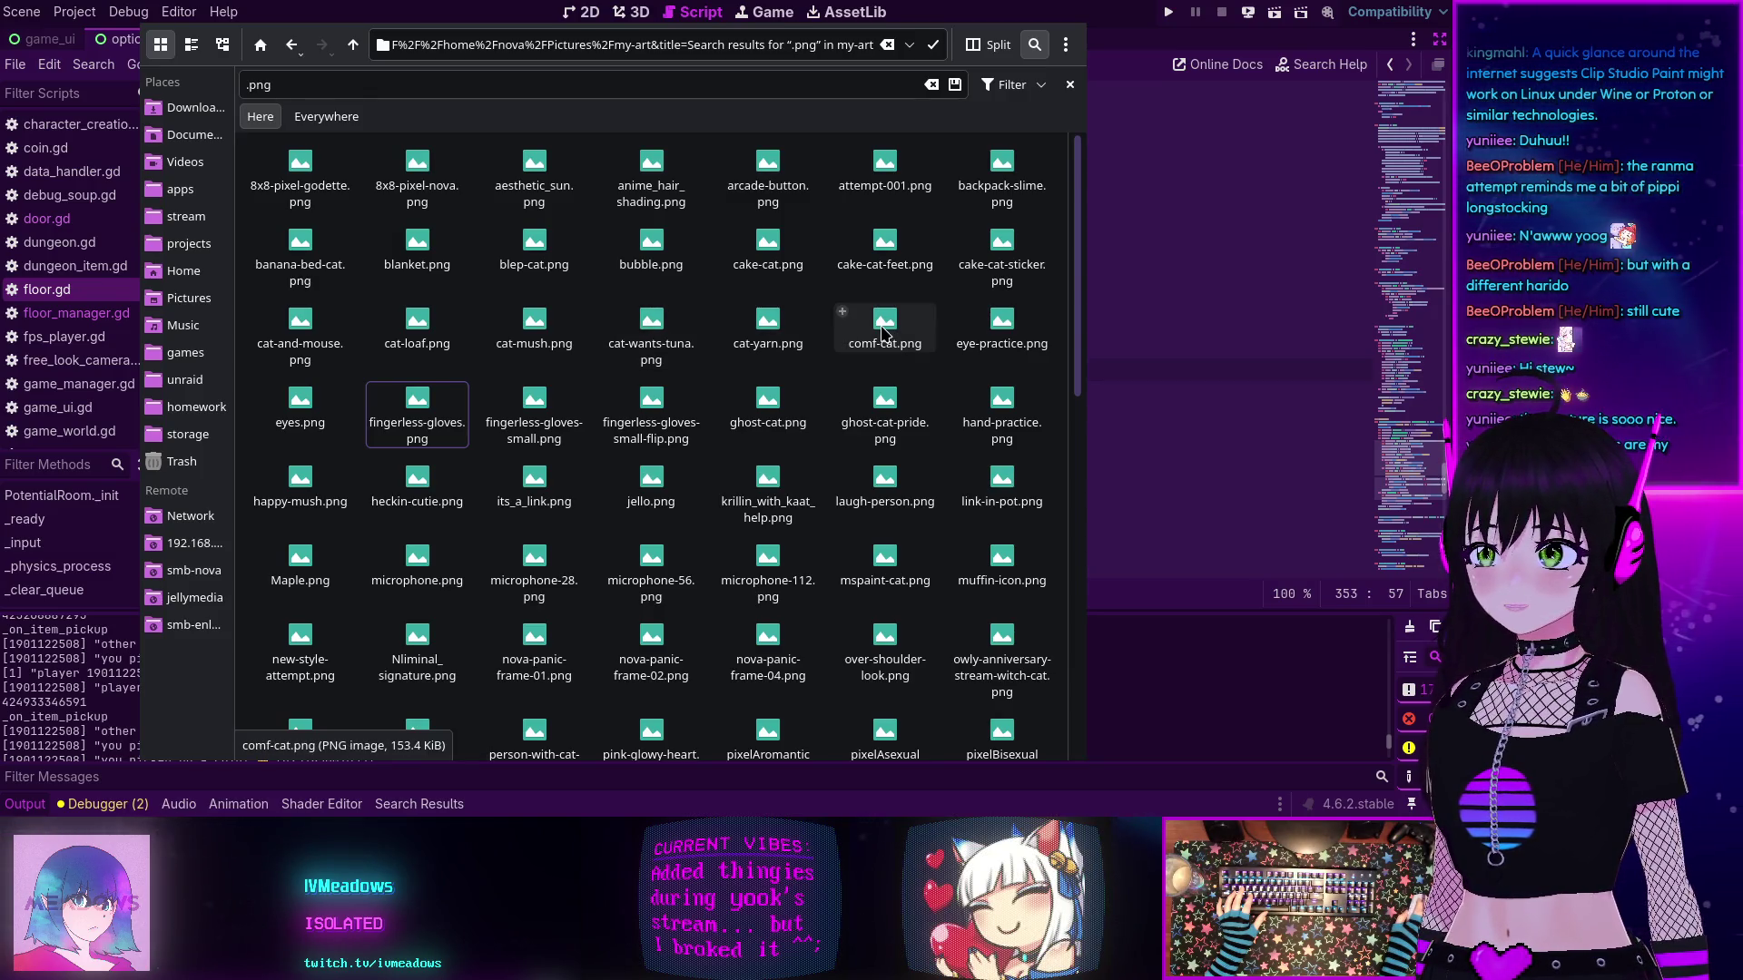
double_click(302, 329)
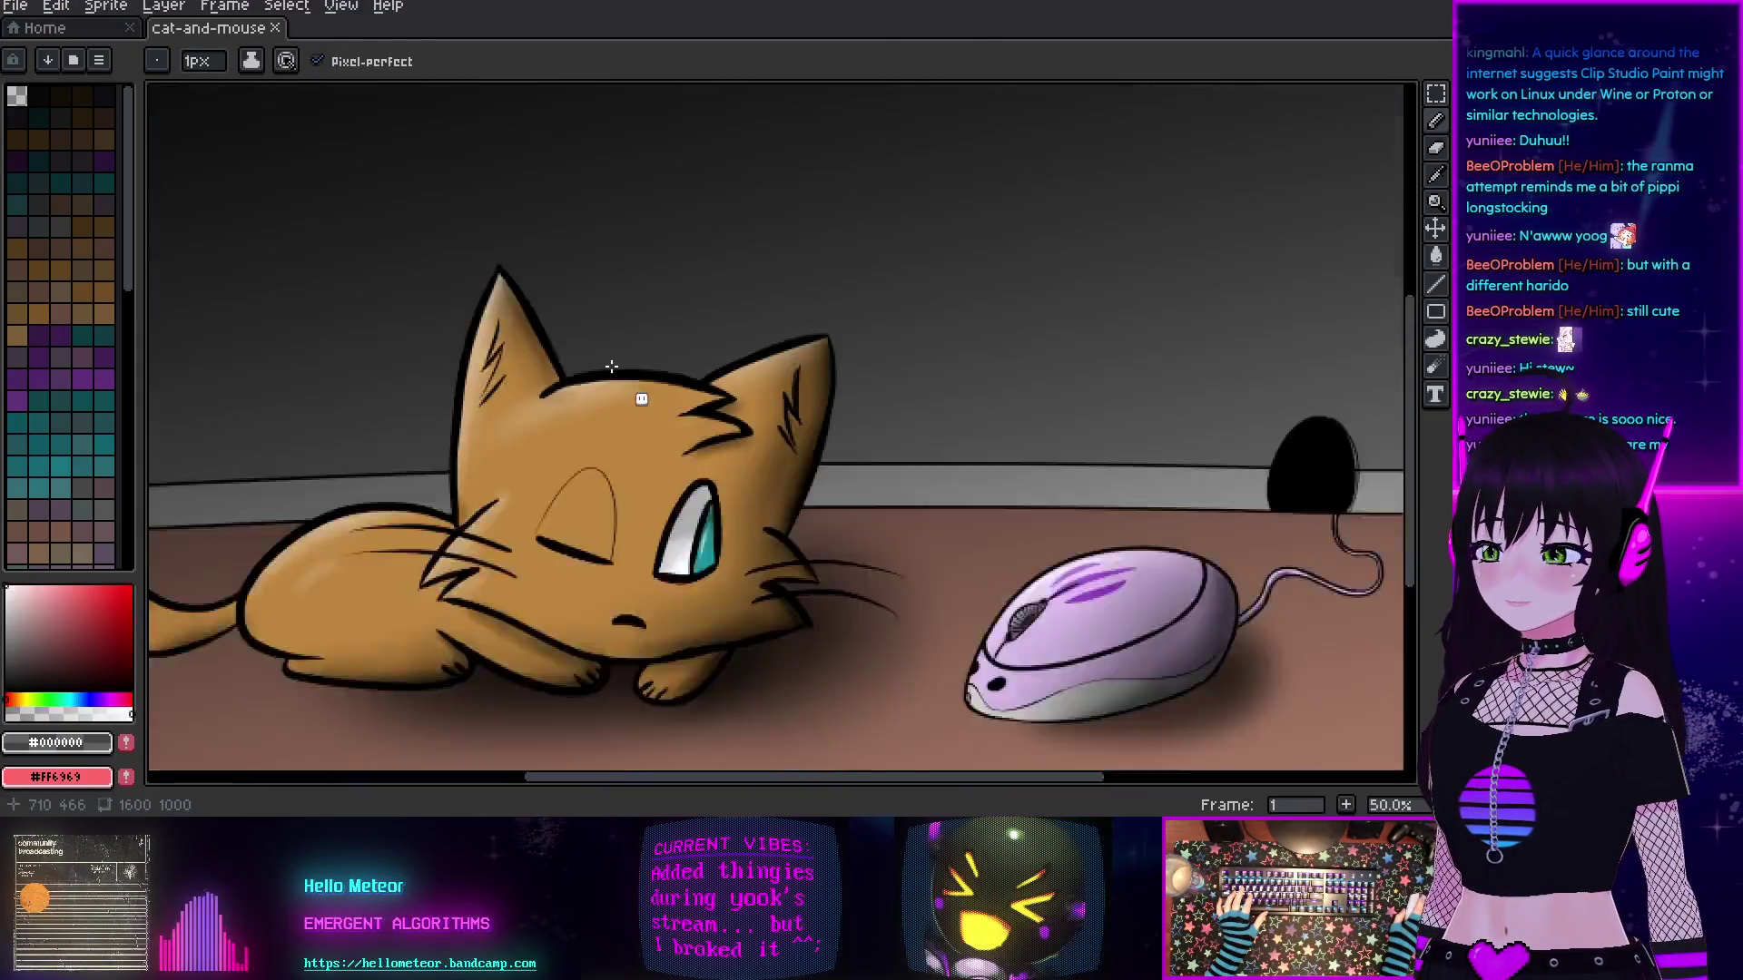
scroll(610, 365, down, 1)
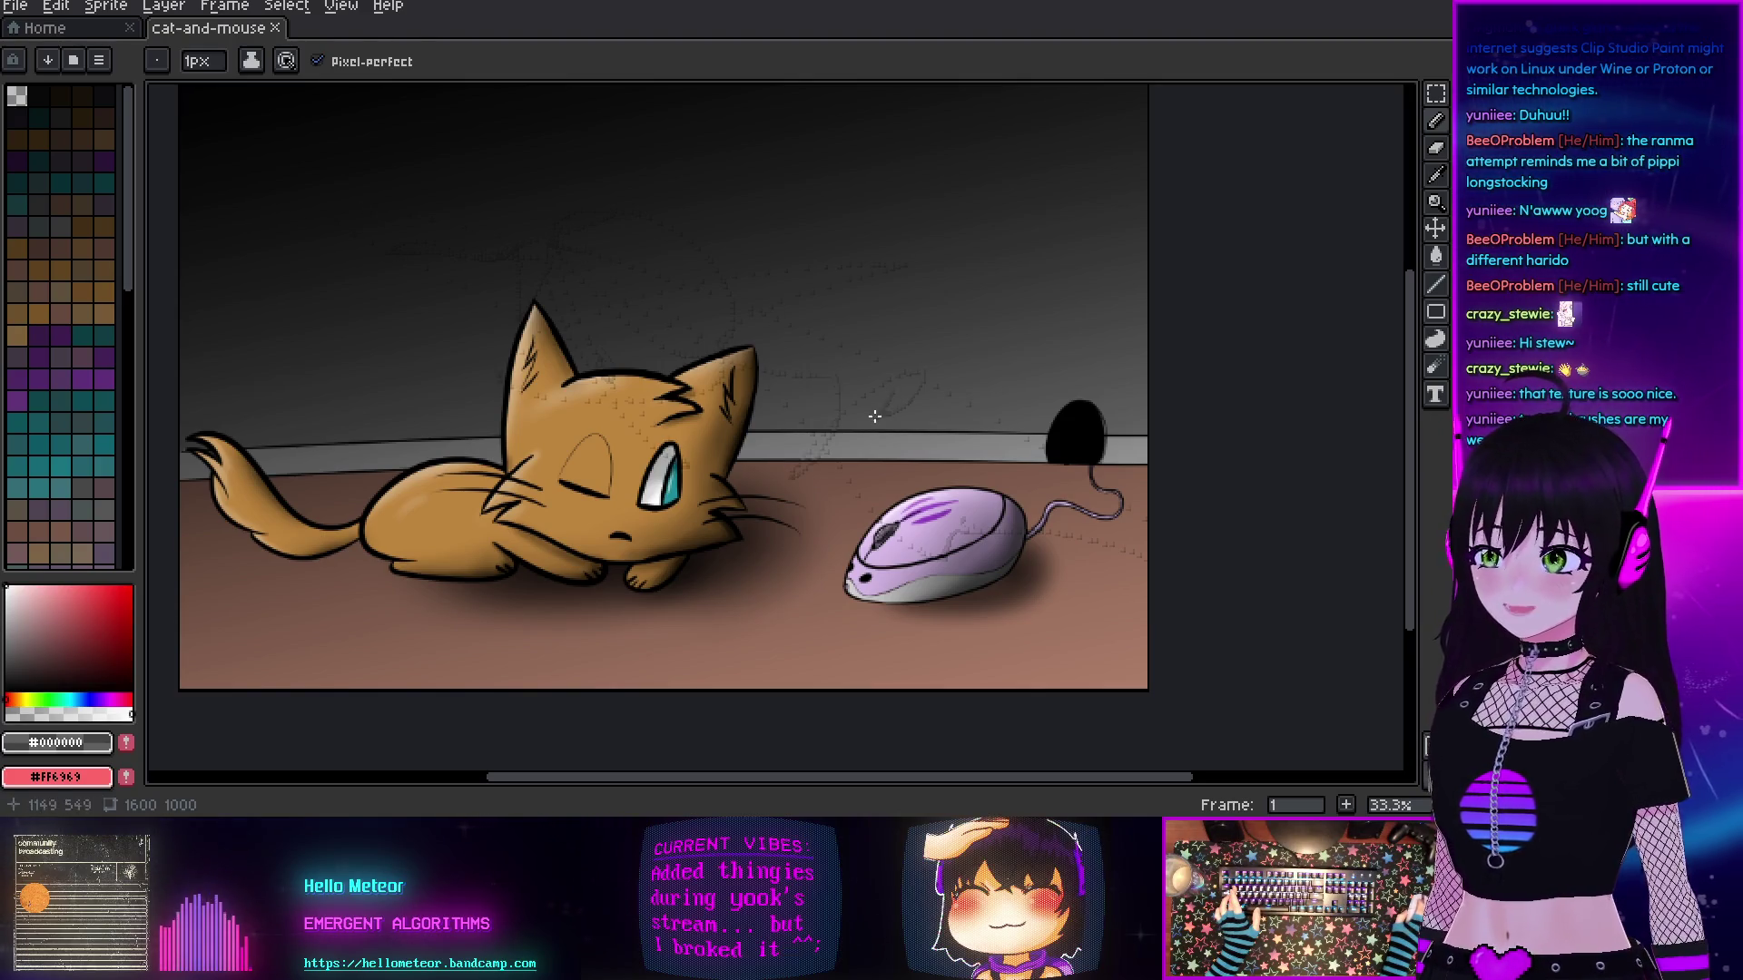
mouse_move(946, 336)
mouse_down()
mouse_move(972, 308)
mouse_move(894, 309)
mouse_up()
scroll(955, 309, up, 3)
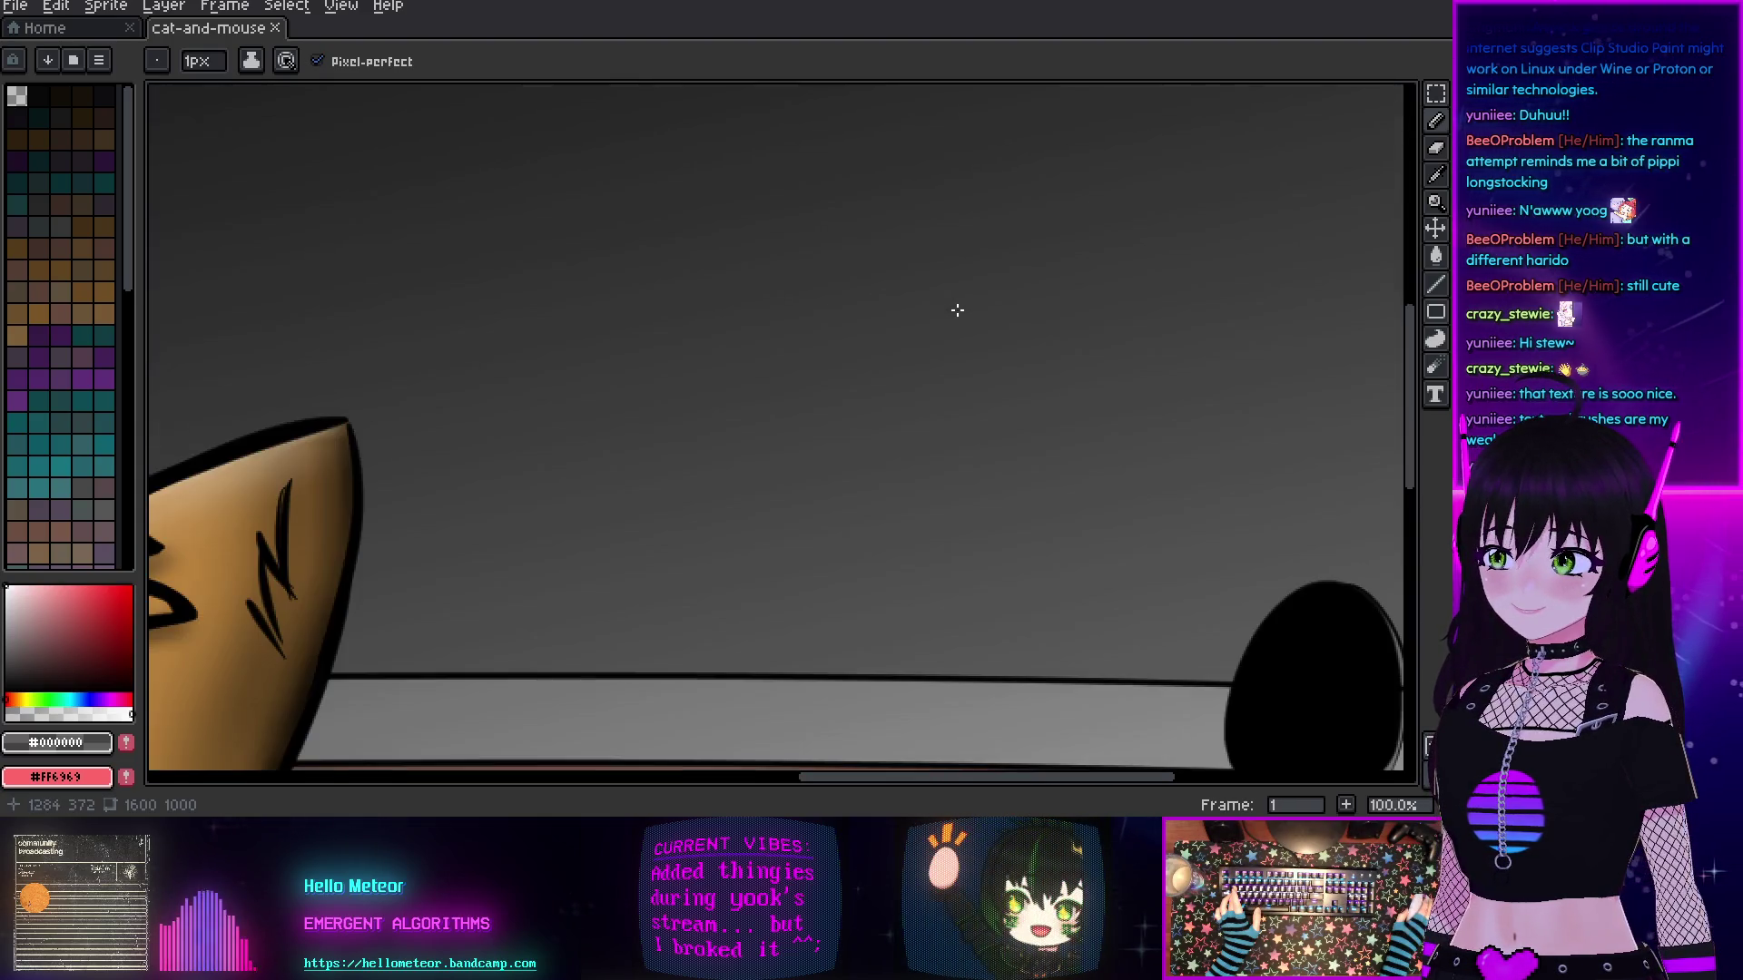
scroll(958, 307, down, 3)
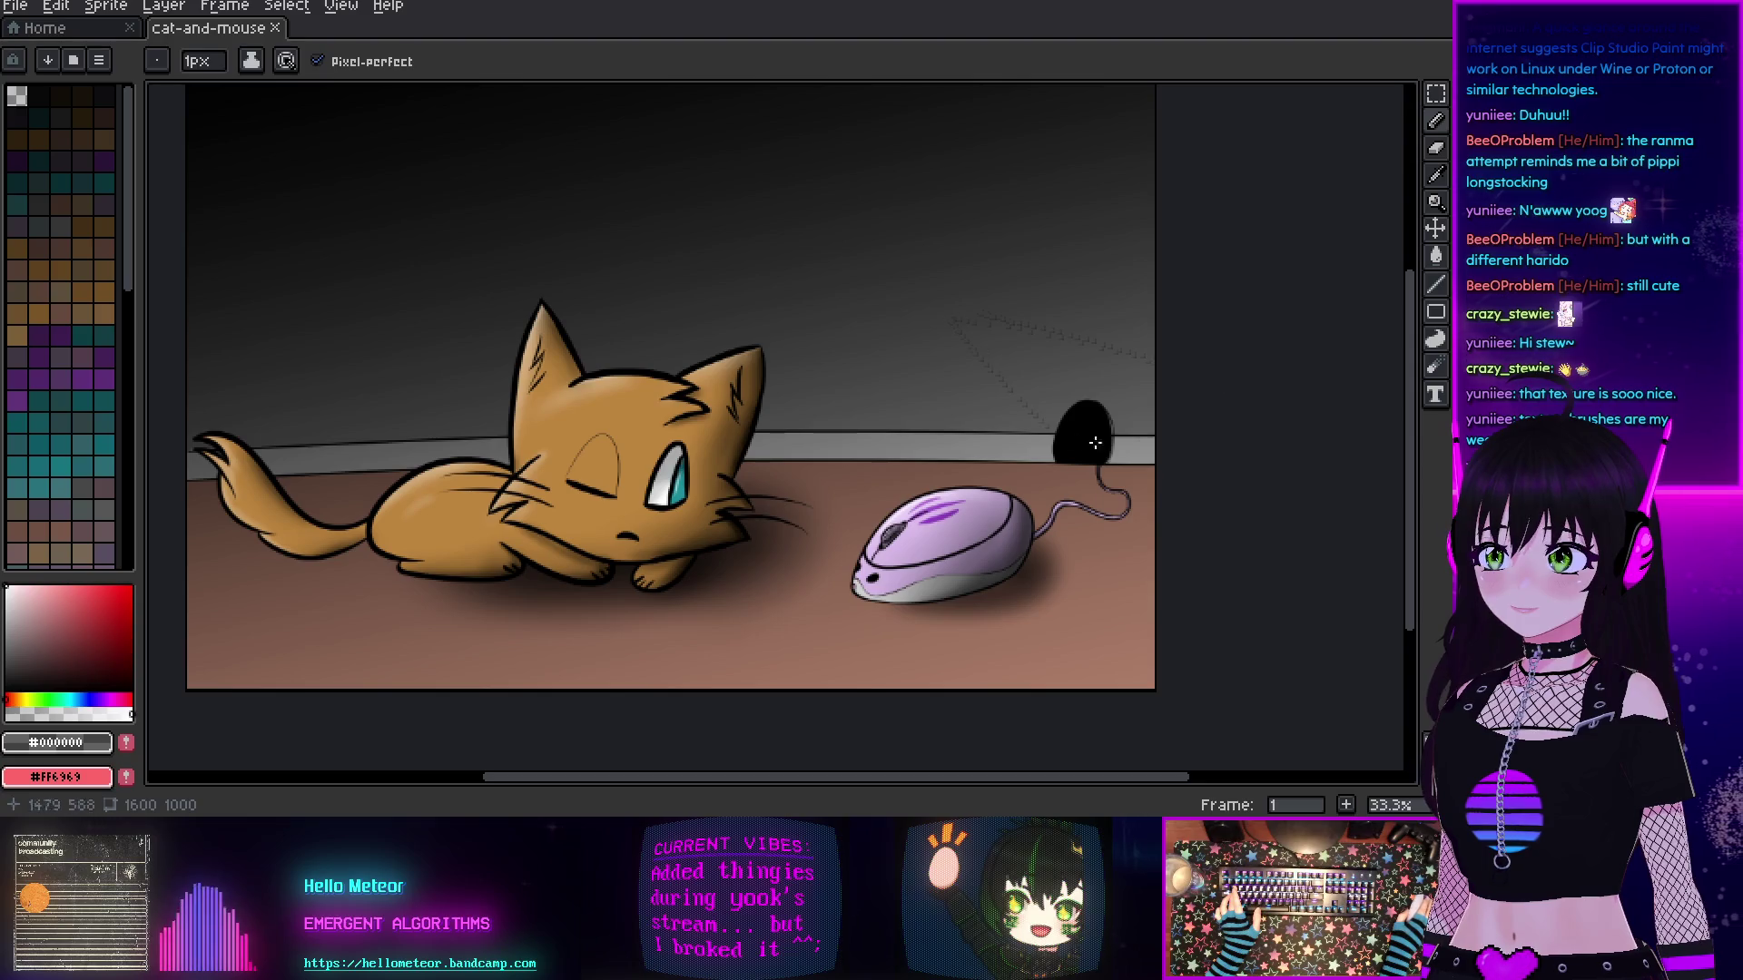
scroll(1311, 403, up, 2)
scroll(1311, 402, down, 2)
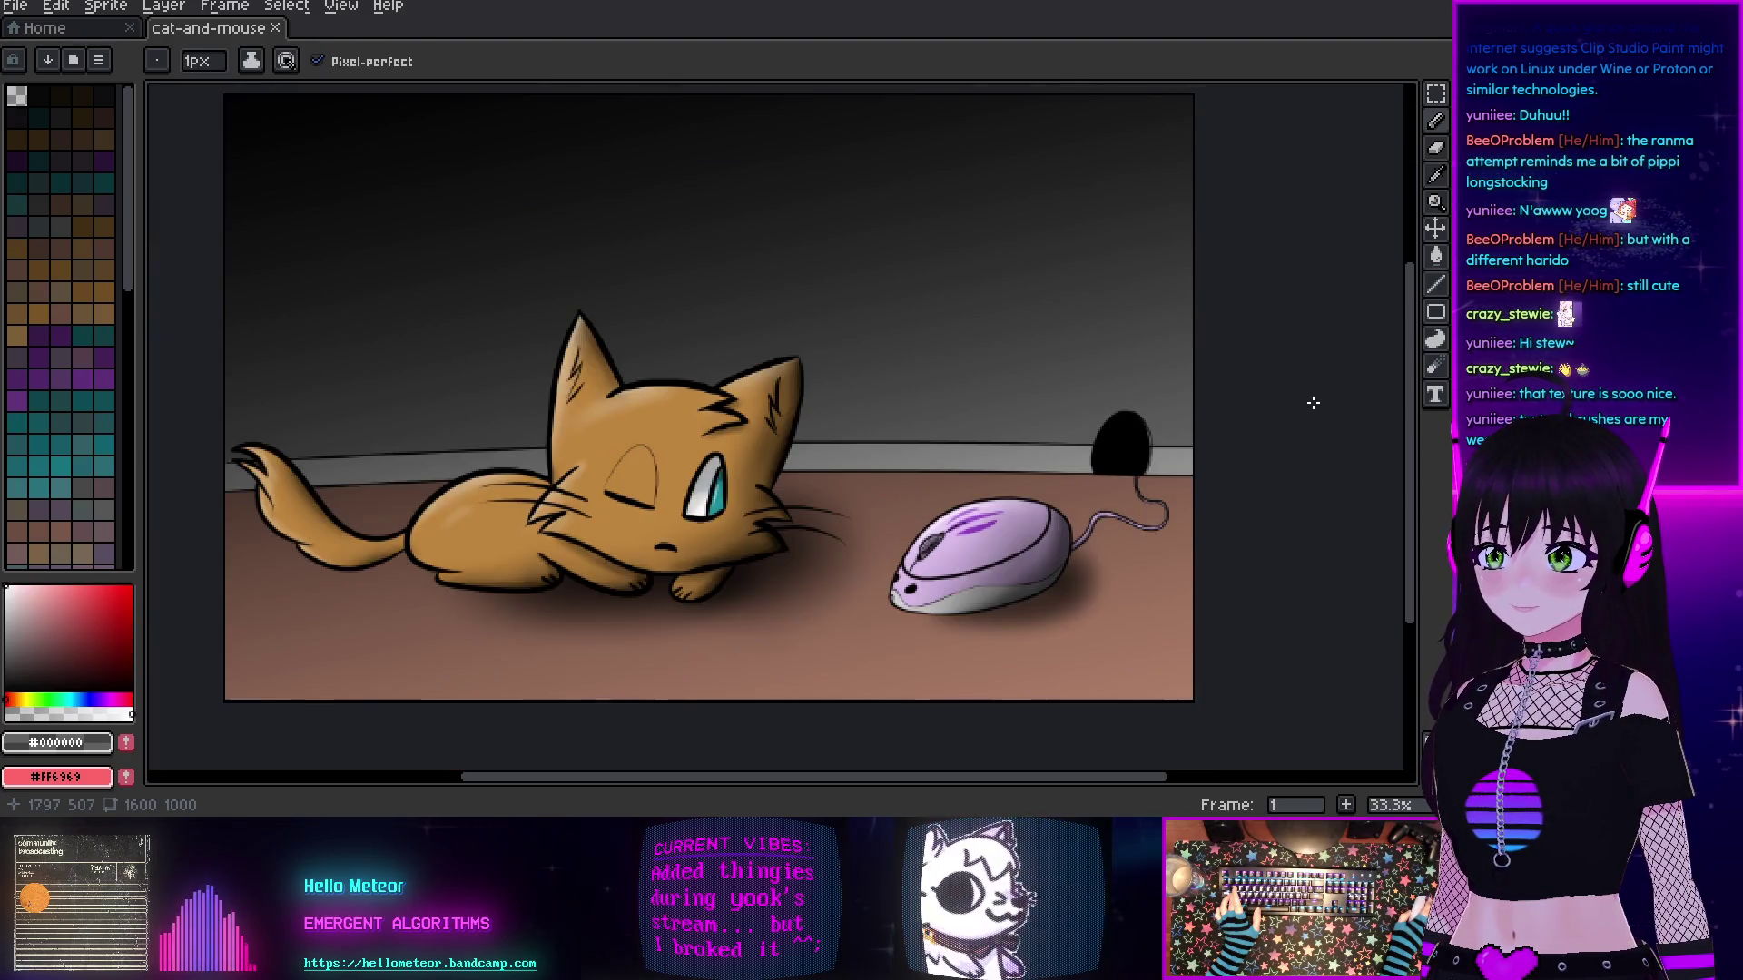
scroll(1314, 402, up, 2)
scroll(1313, 402, down, 2)
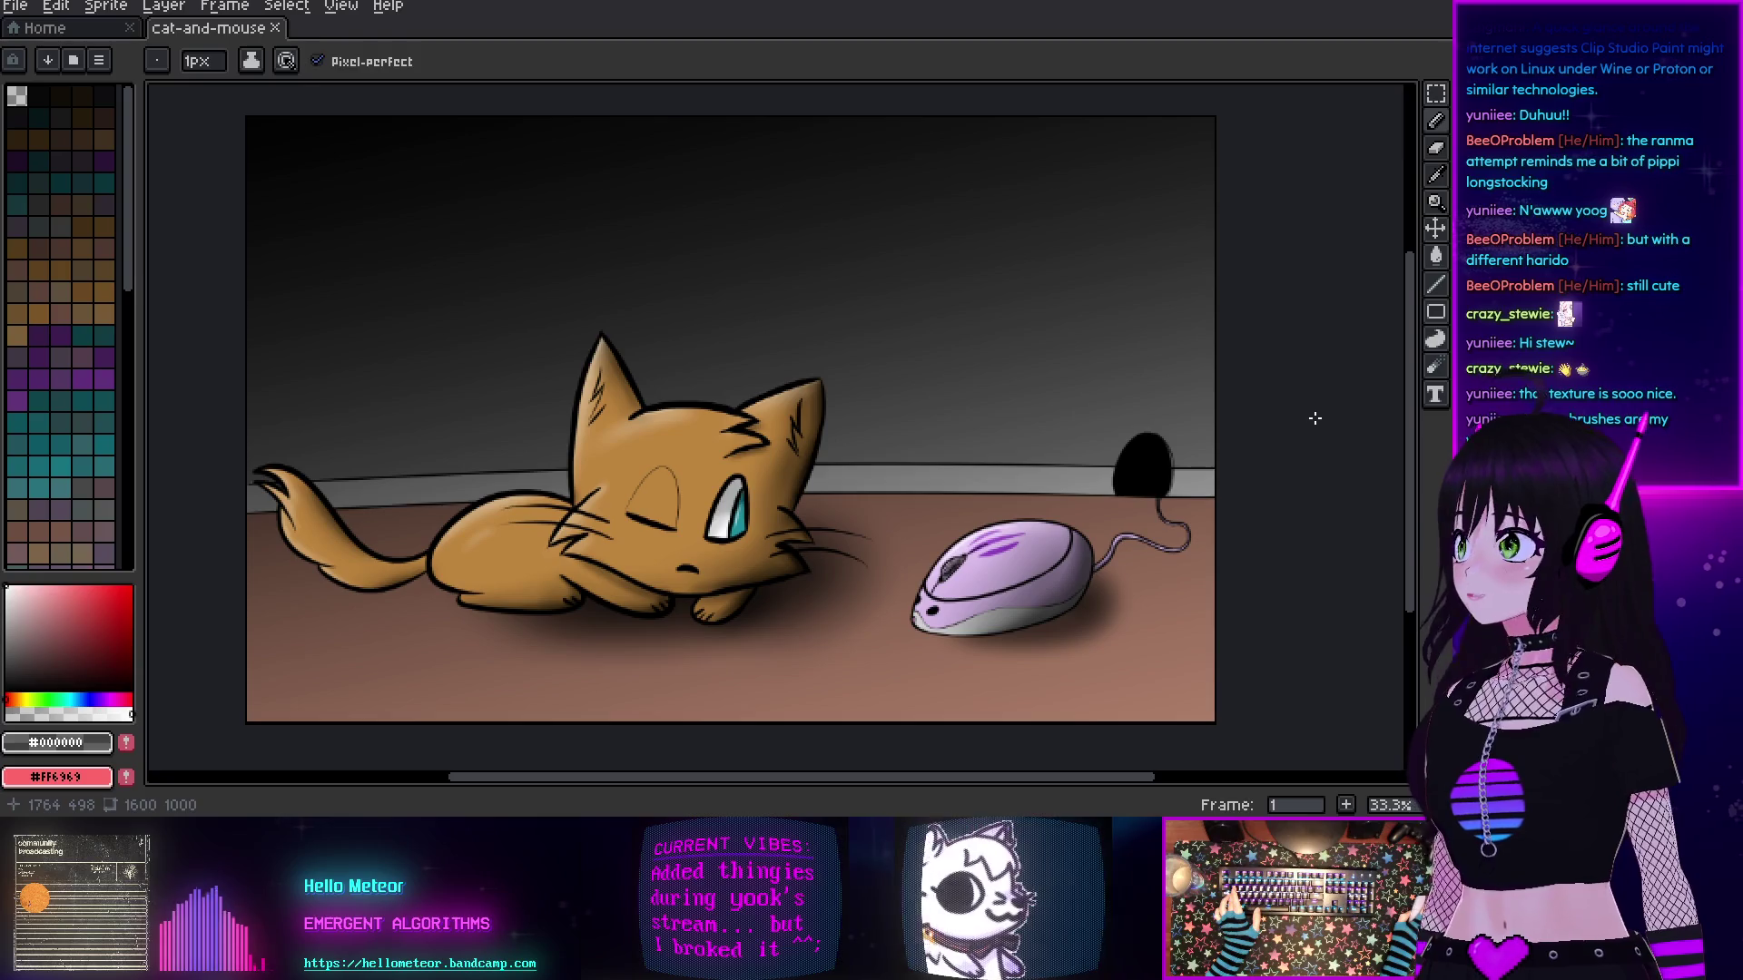
key(alt+Tab)
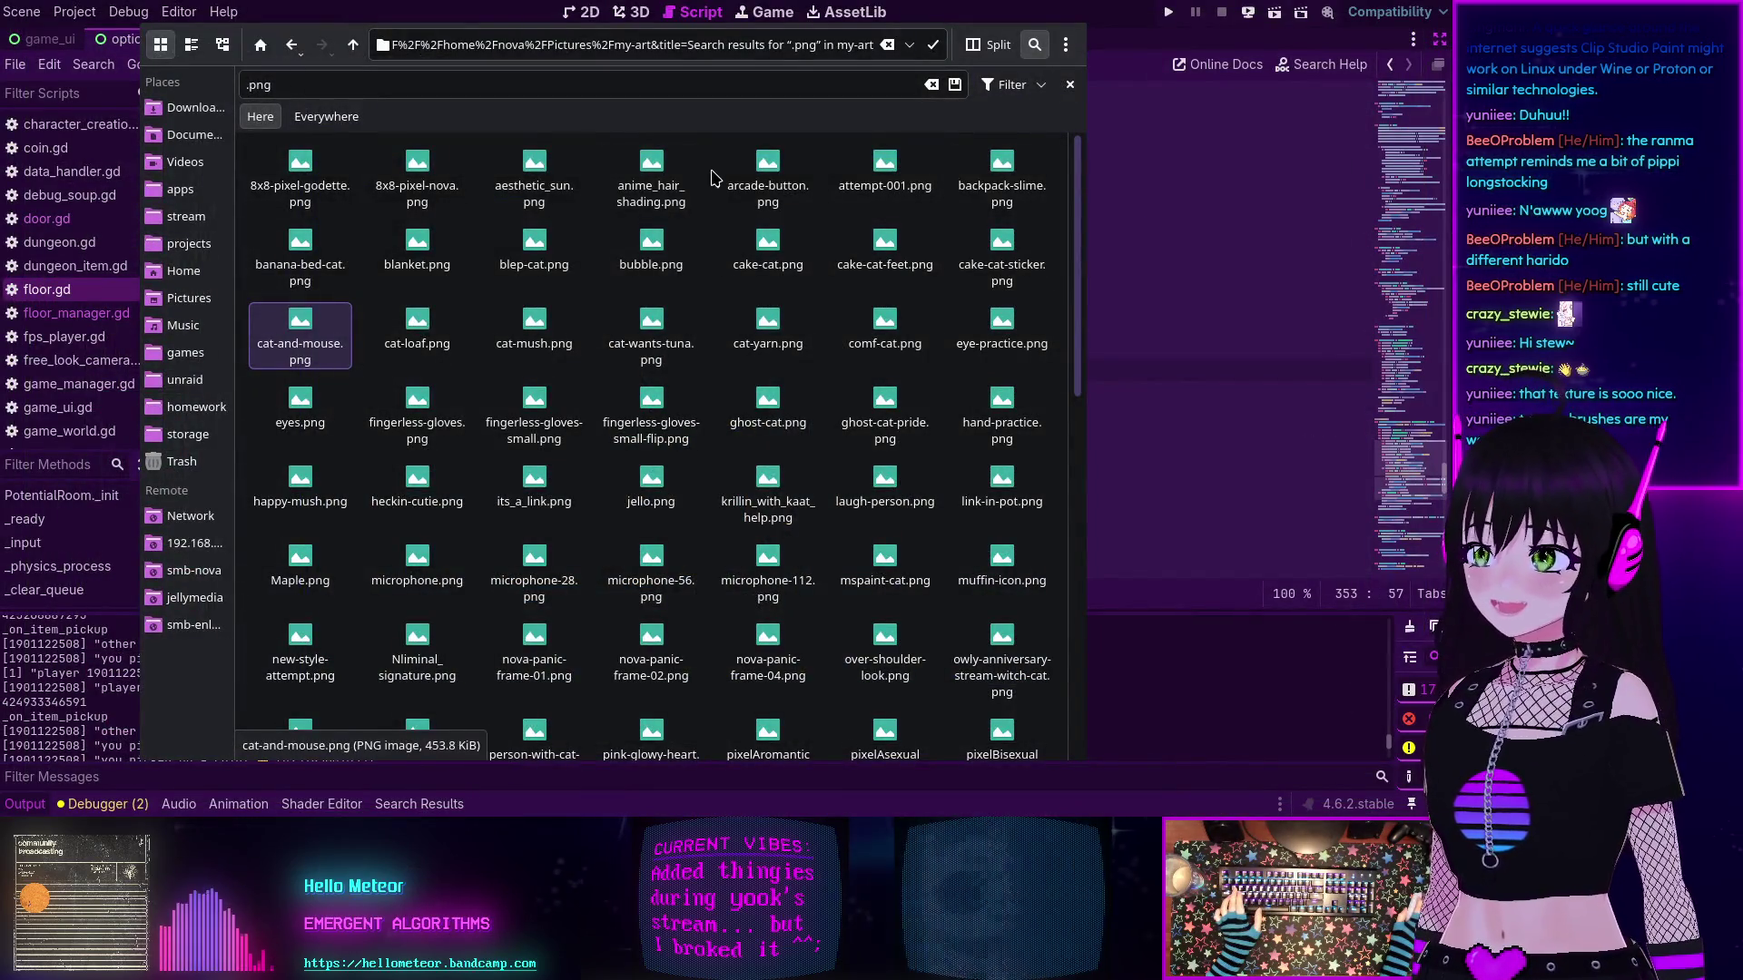
key(alt+Tab)
- Collapse the Output panel and scroll floor.gd to the door-state restore code in _build_floor_from_bytes
mouse_move(476, 438)
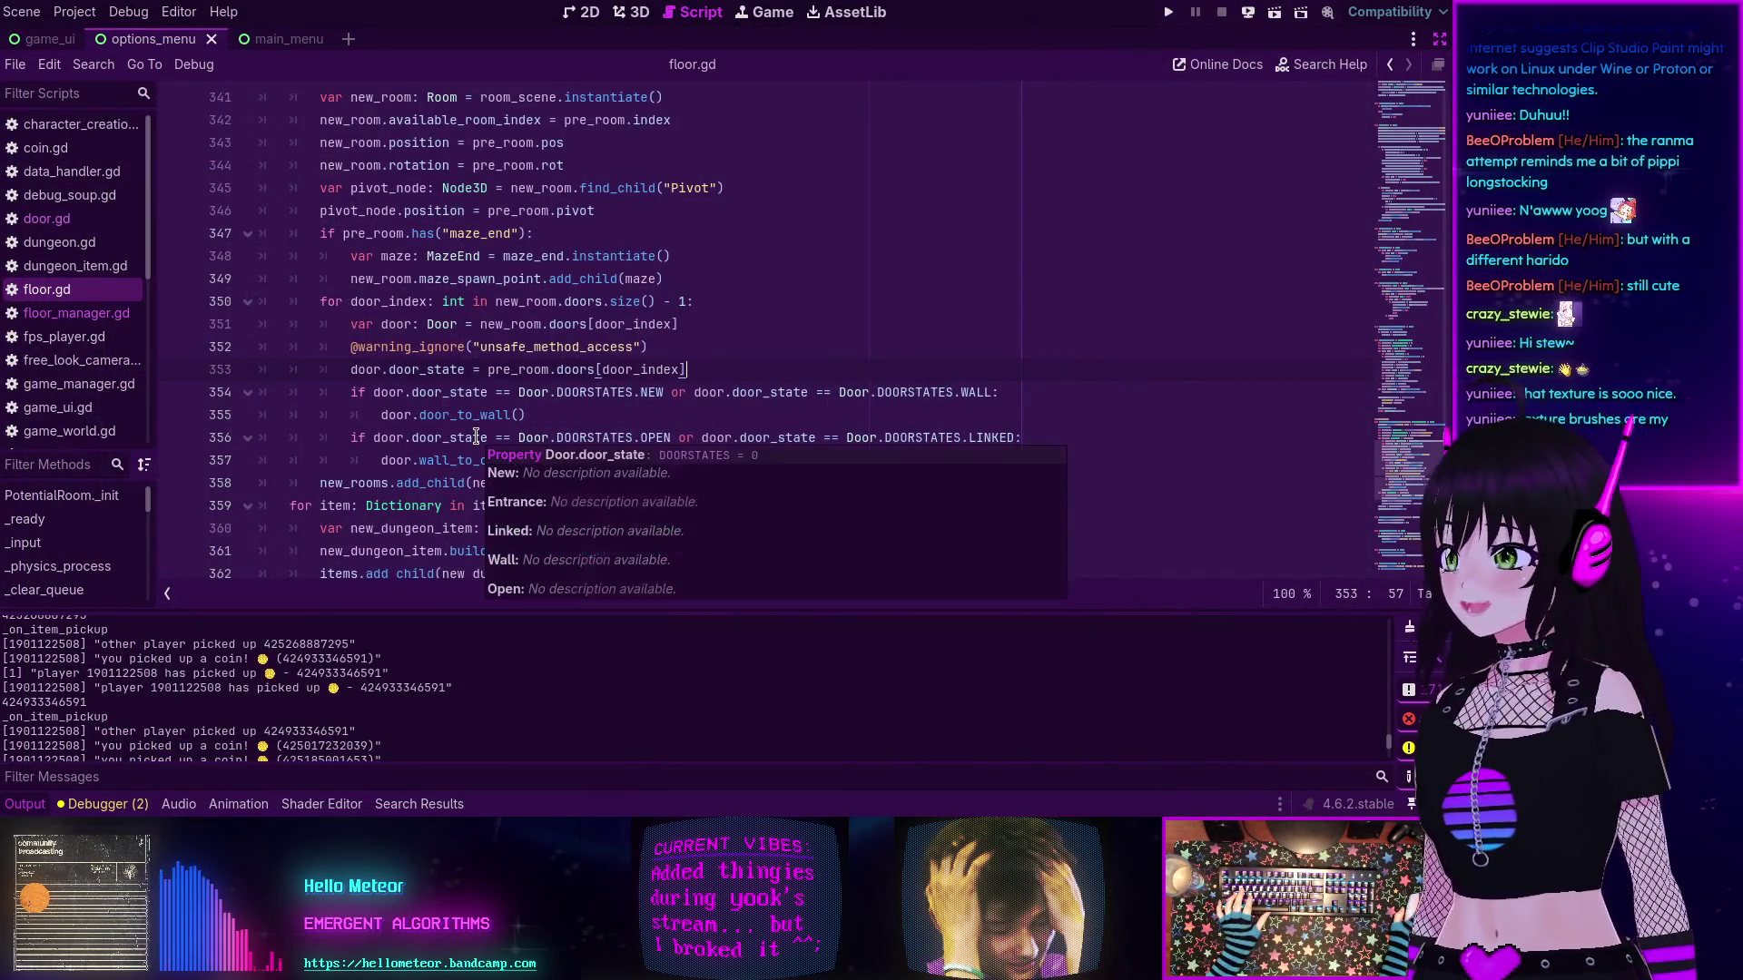
mouse_move(385, 396)
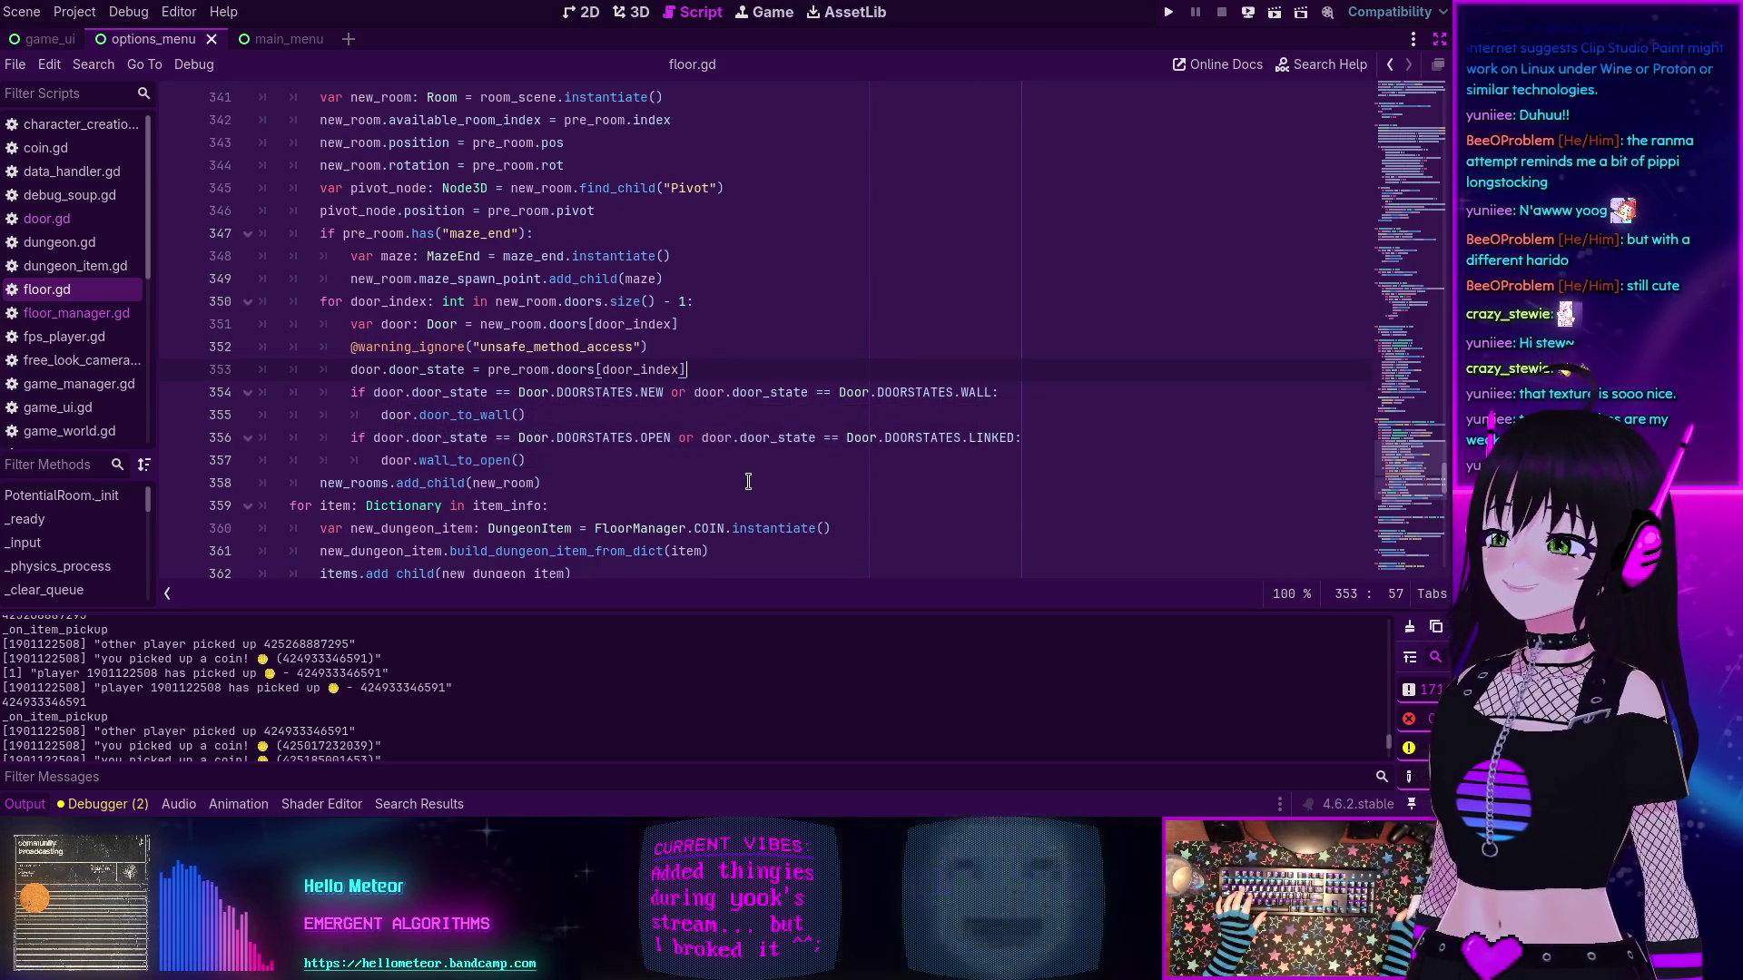
click(25, 805)
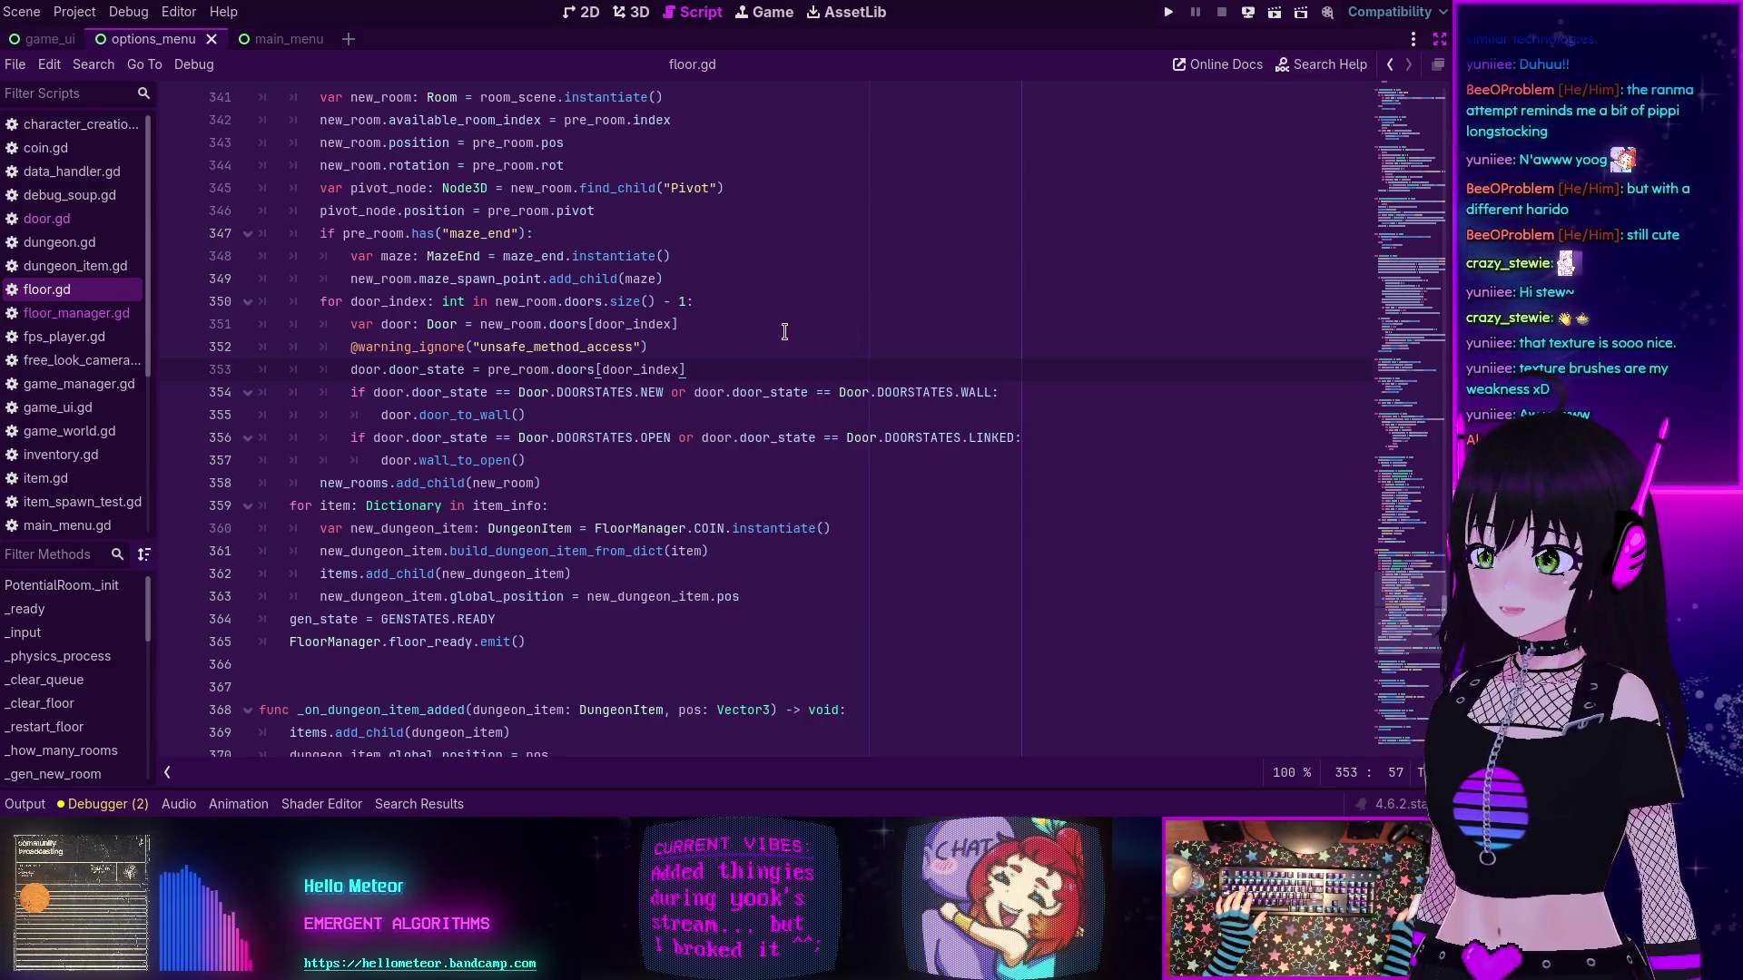
scroll(773, 329, down, 5)
scroll(771, 330, up, 9)
scroll(771, 329, up, 3)
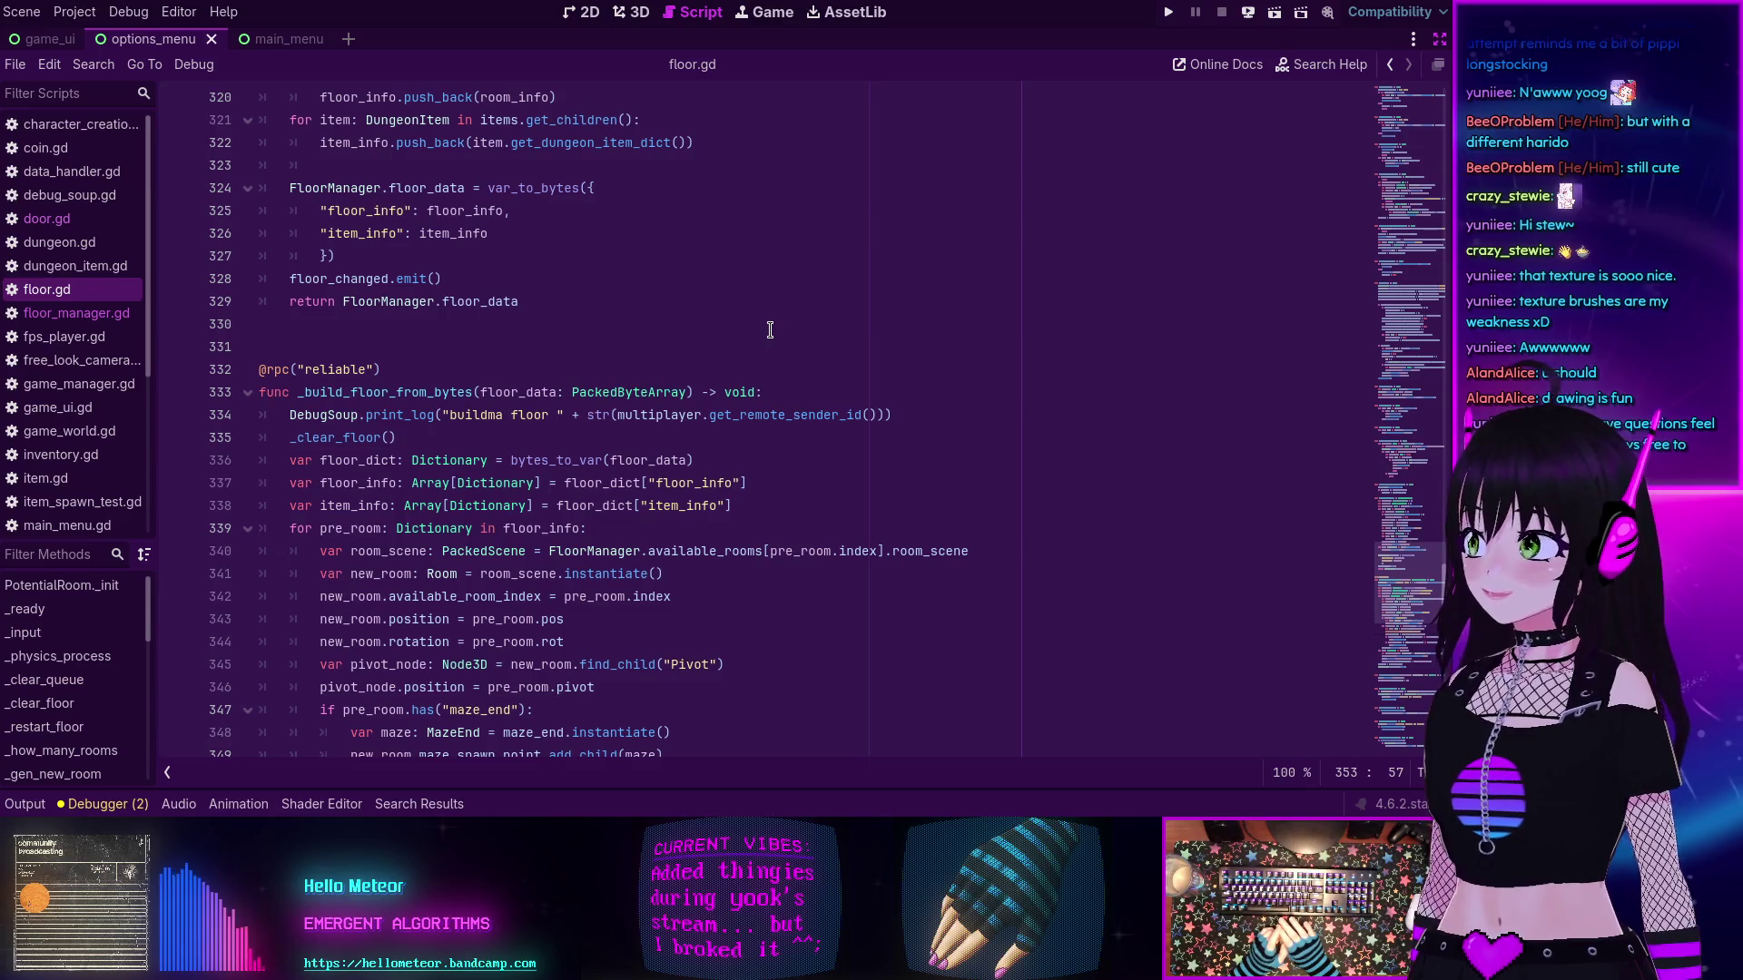
scroll(762, 302, up, 1)
scroll(762, 303, up, 10)
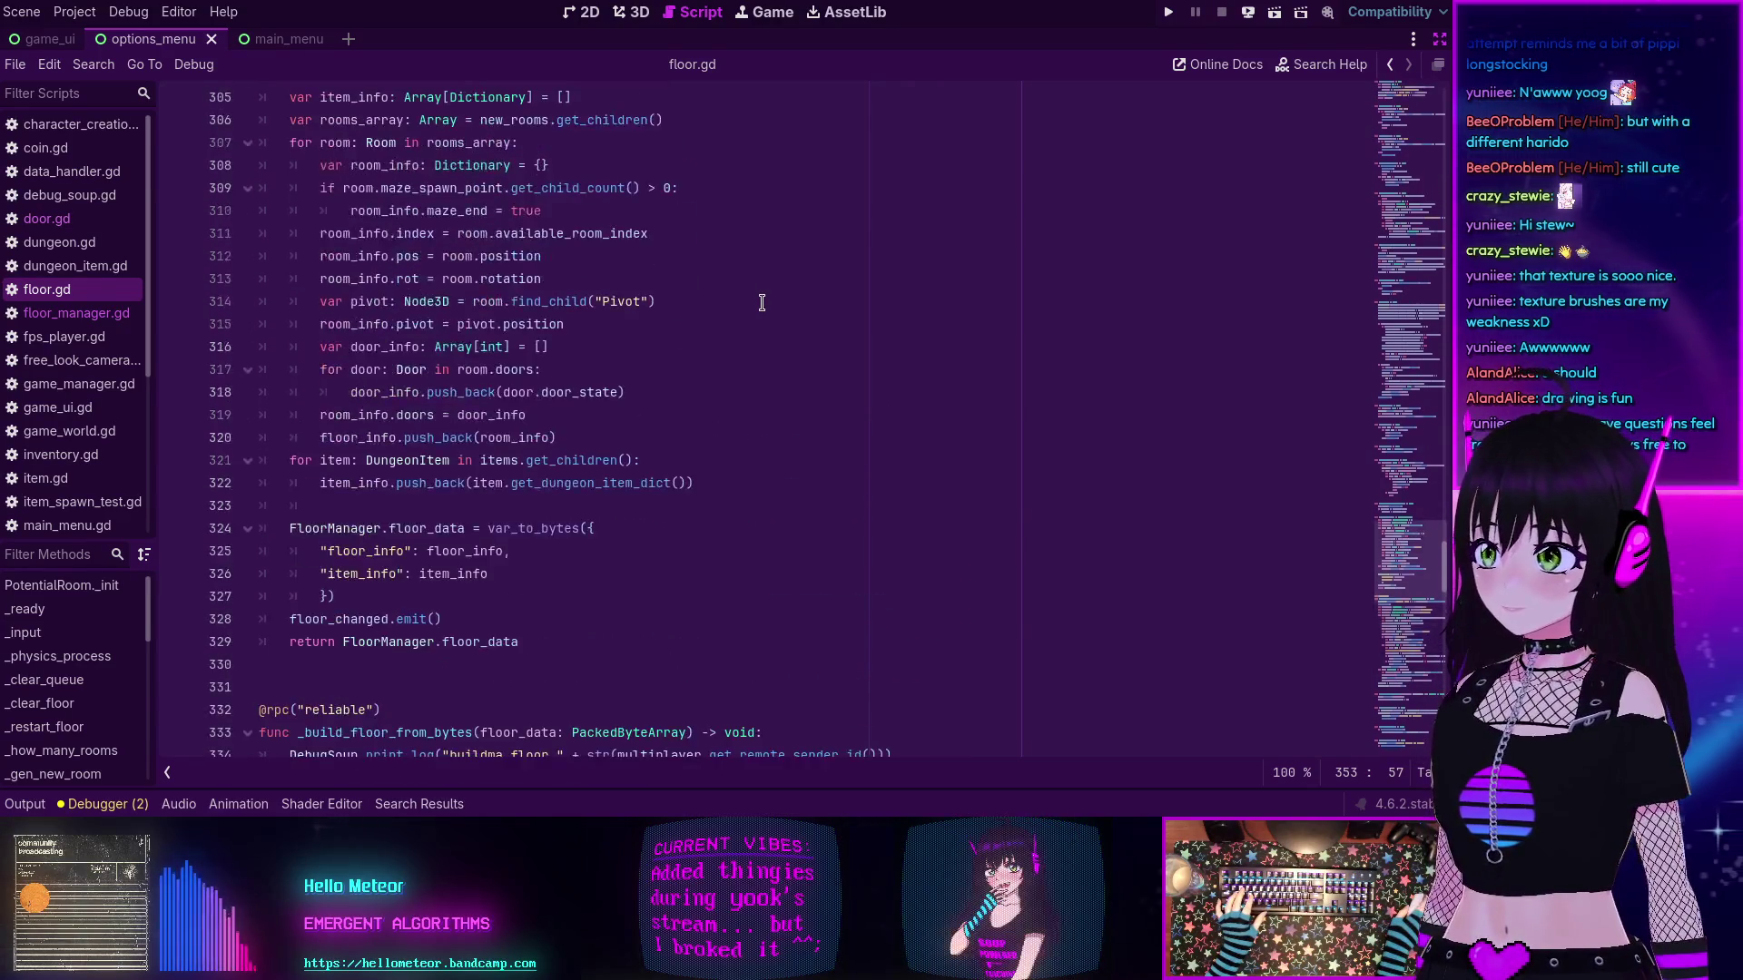
mouse_move(1398, 542)
mouse_down()
mouse_move(1393, 361)
mouse_move(1394, 617)
mouse_up()
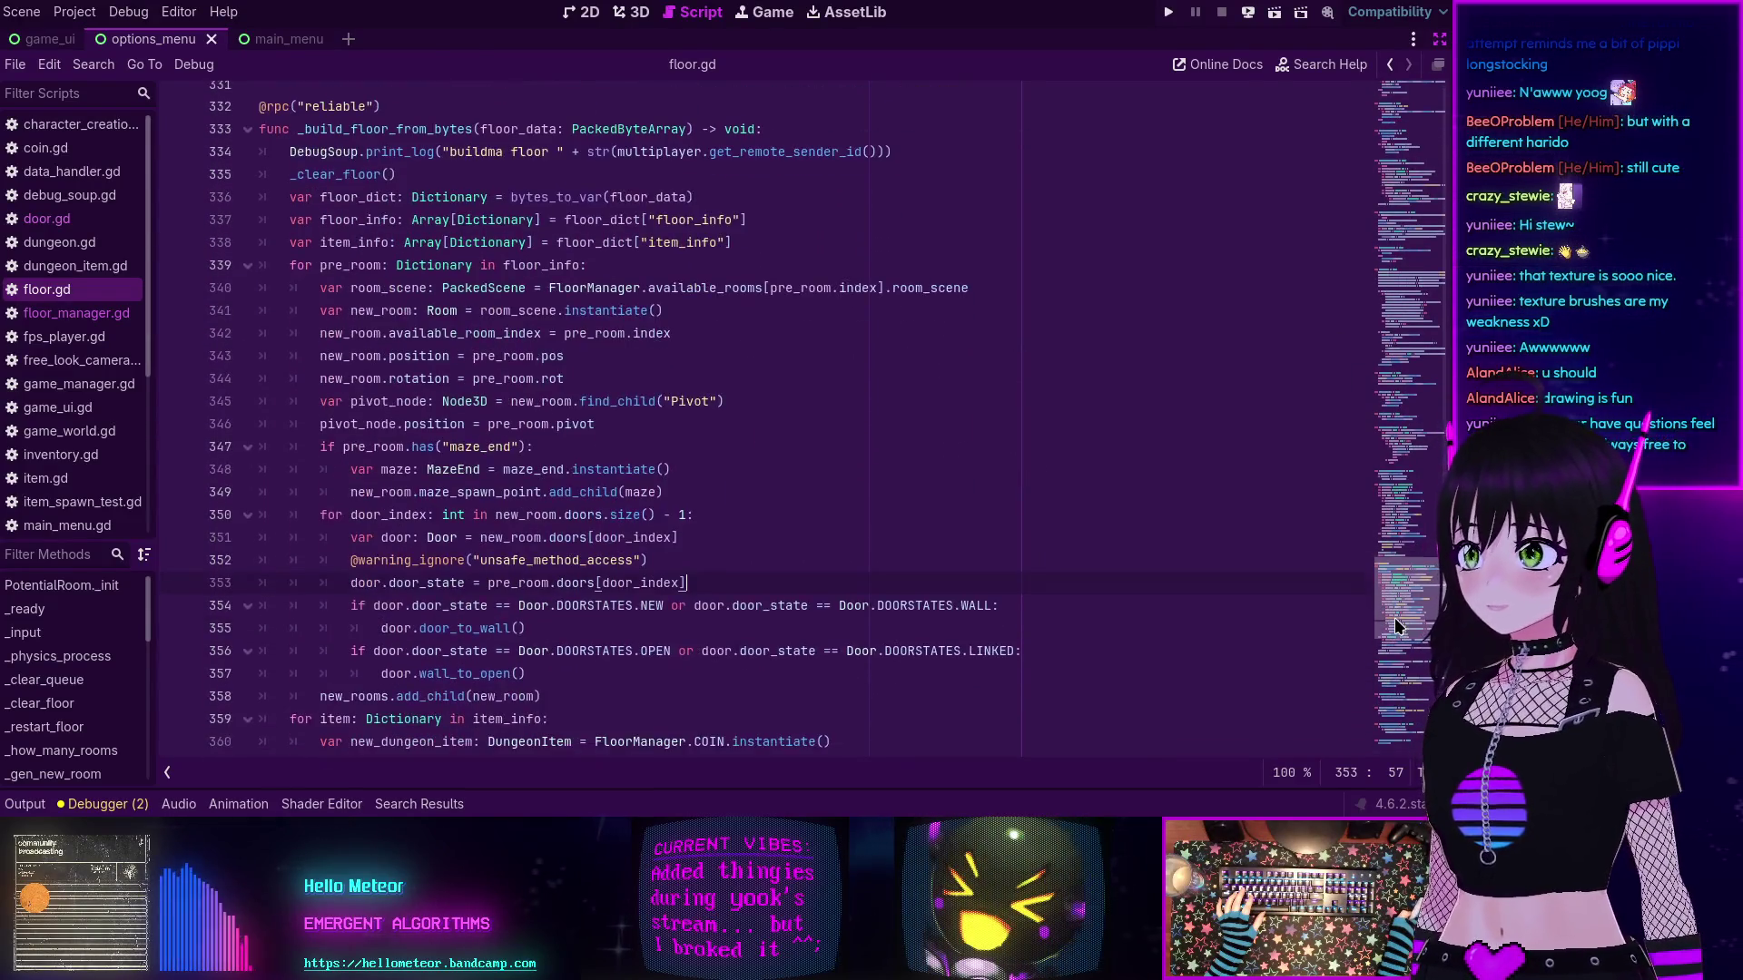
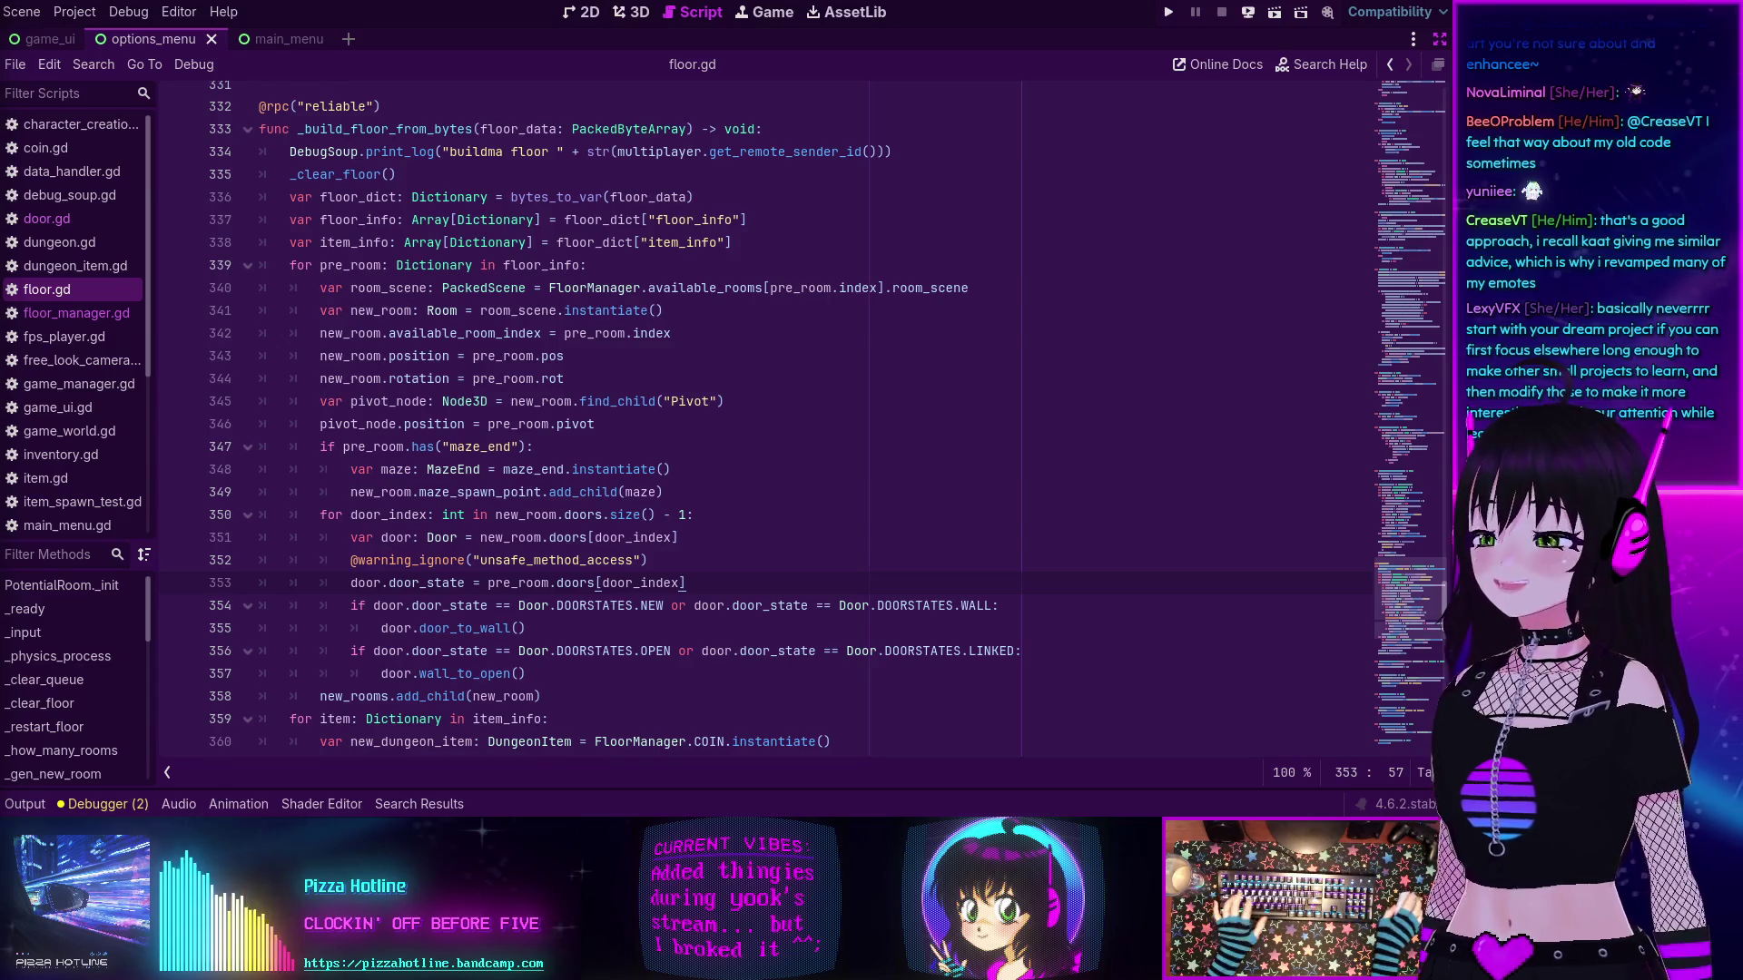
- Review the room-placement loop in floor.gd: door loop at line 350, line 349, and room position line 343
scroll(785, 440, down, 1)
click(785, 440)
scroll(783, 439, up, 1)
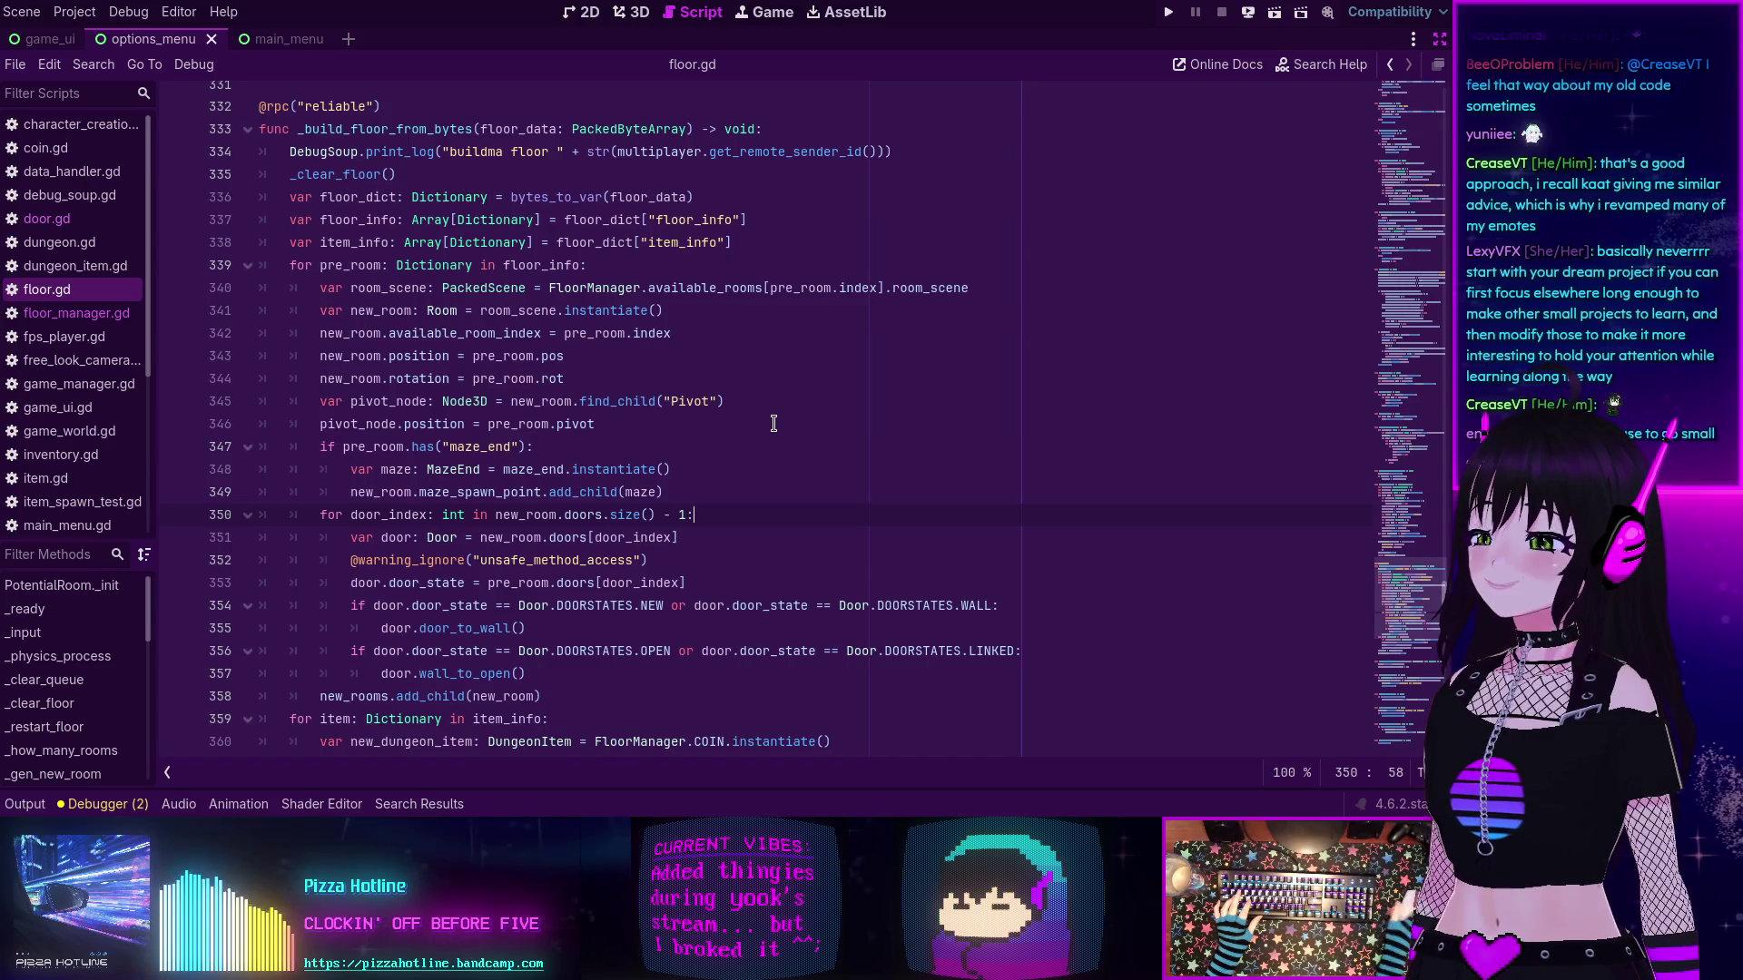
scroll(716, 517, down, 2)
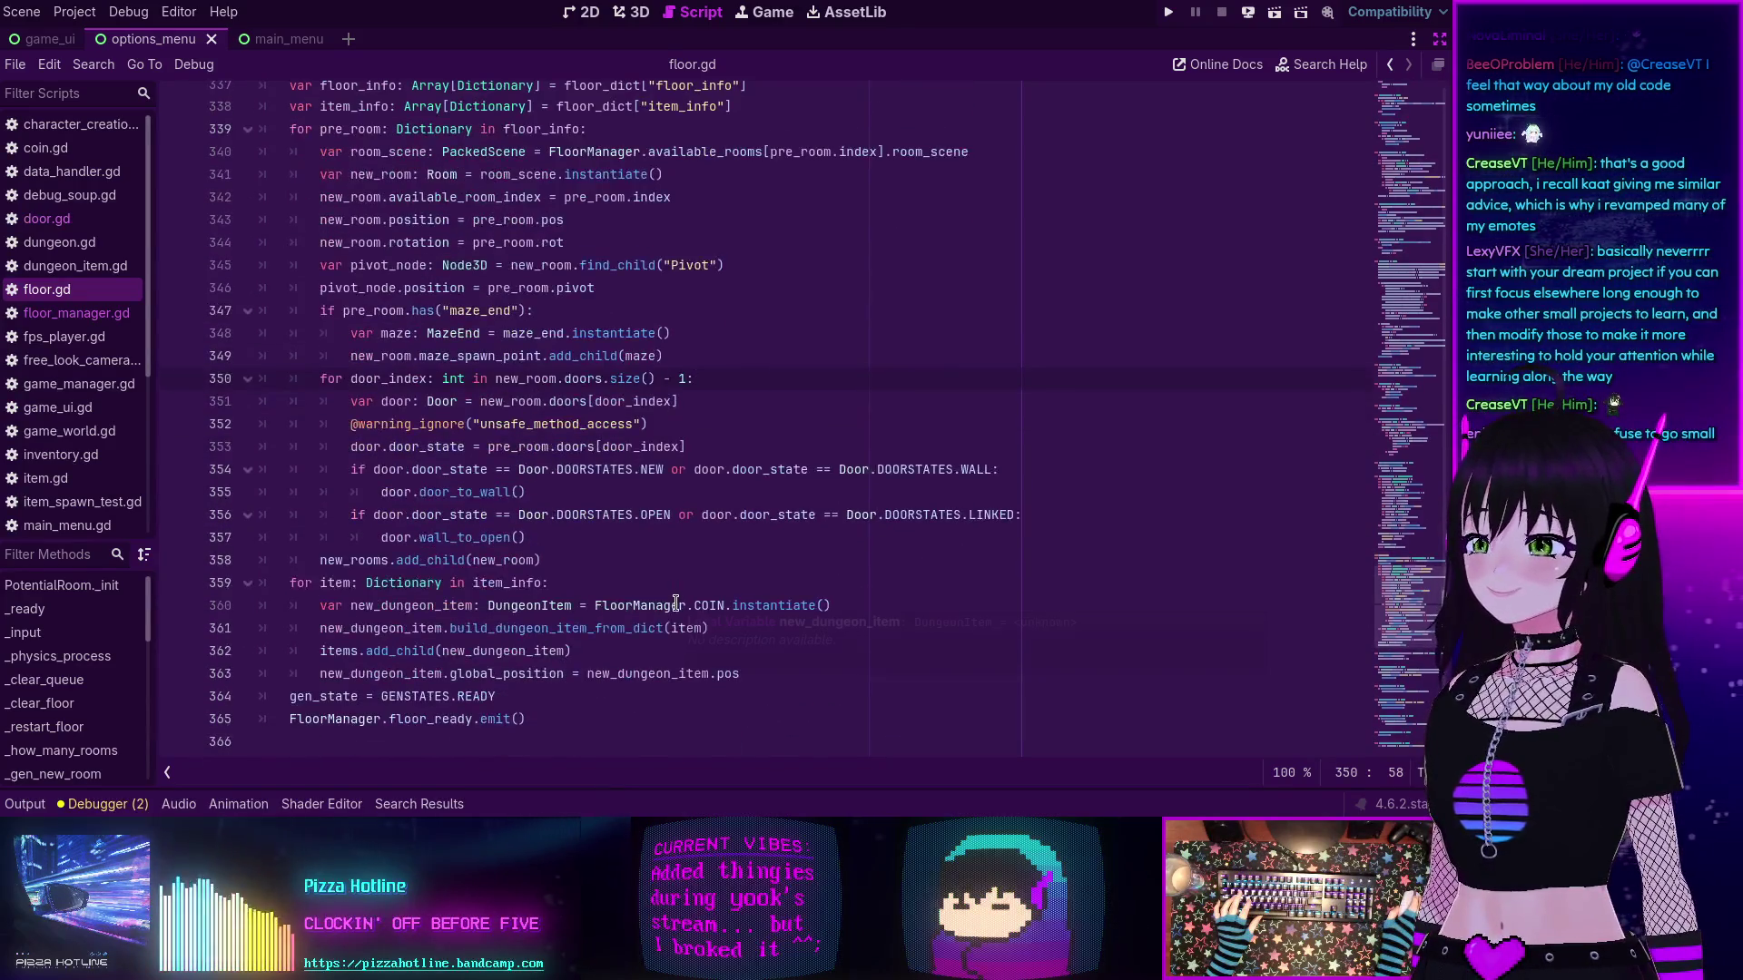
scroll(632, 515, up, 1)
click(710, 415)
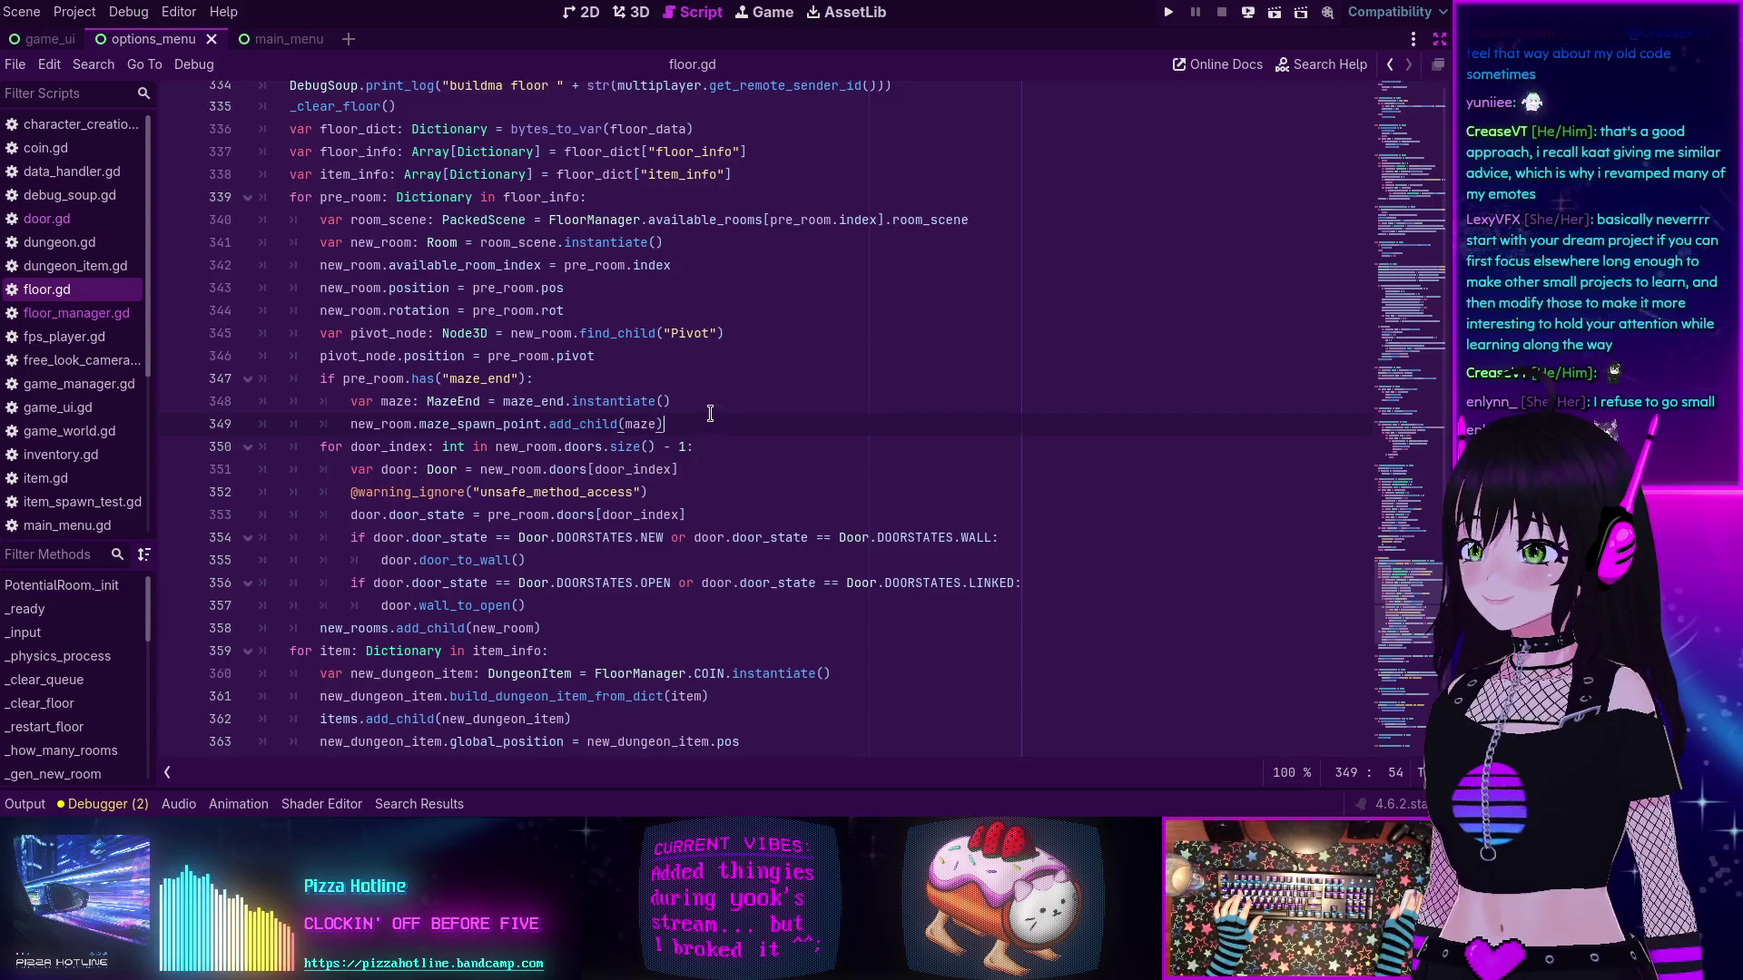
scroll(684, 430, up, 2)
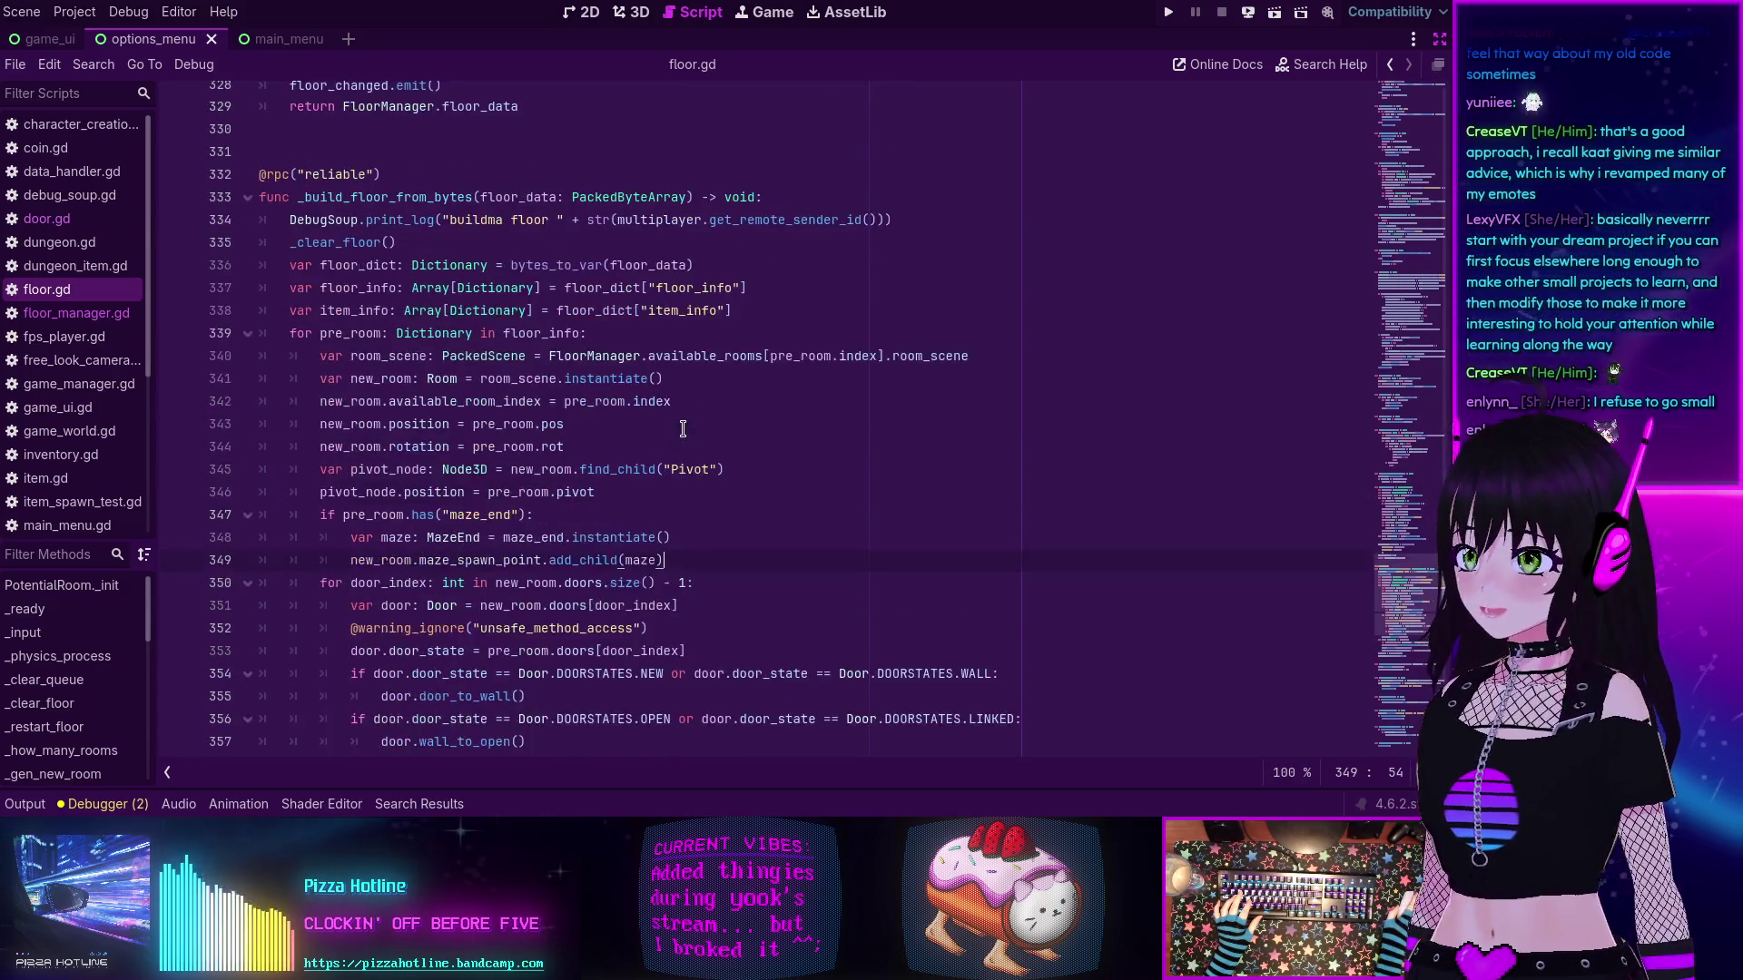
click(587, 418)
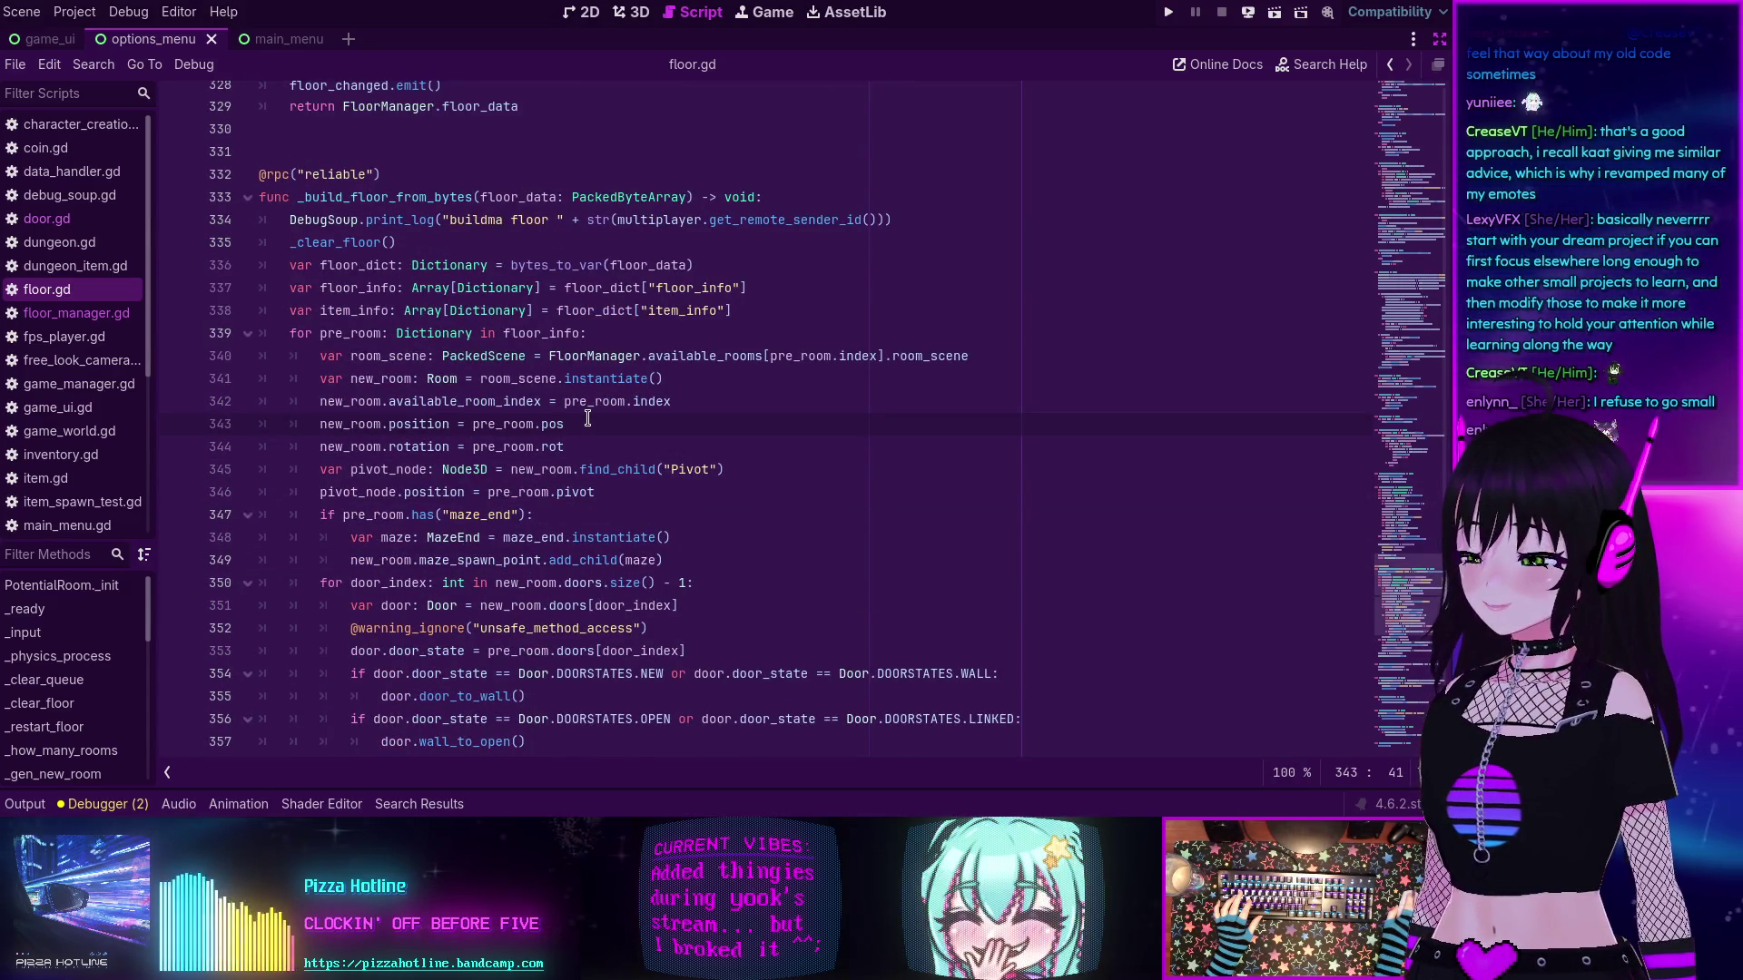
scroll(587, 418, down, 2)
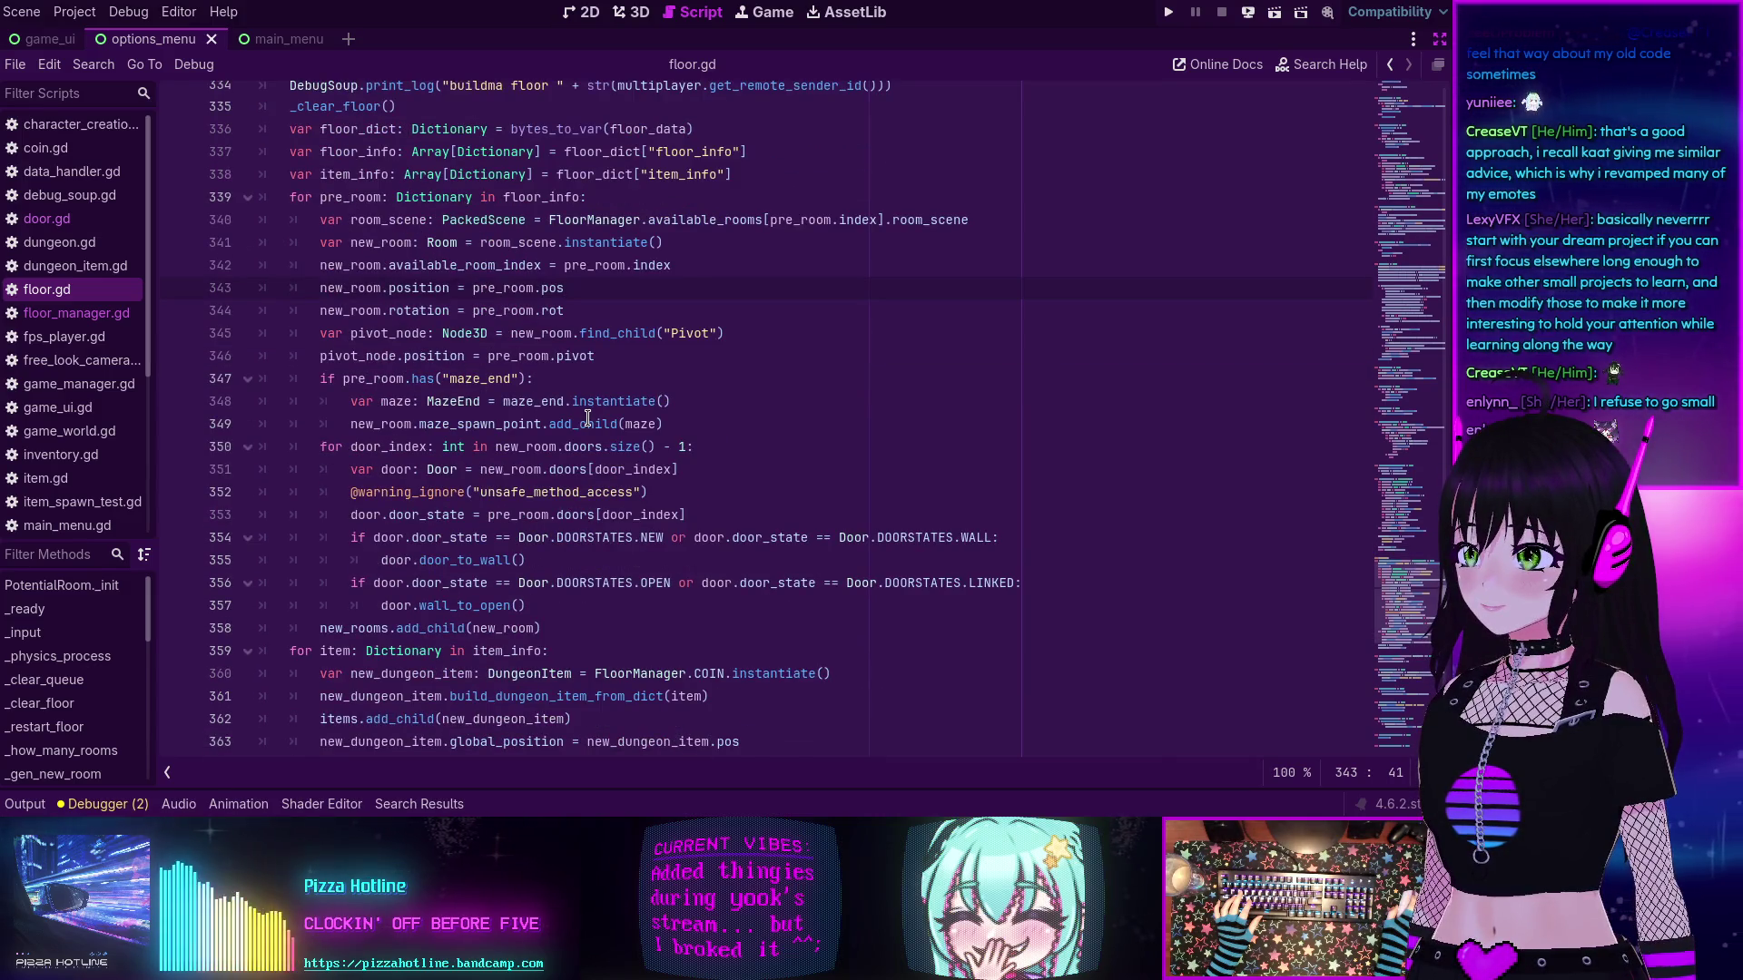
scroll(587, 417, up, 2)
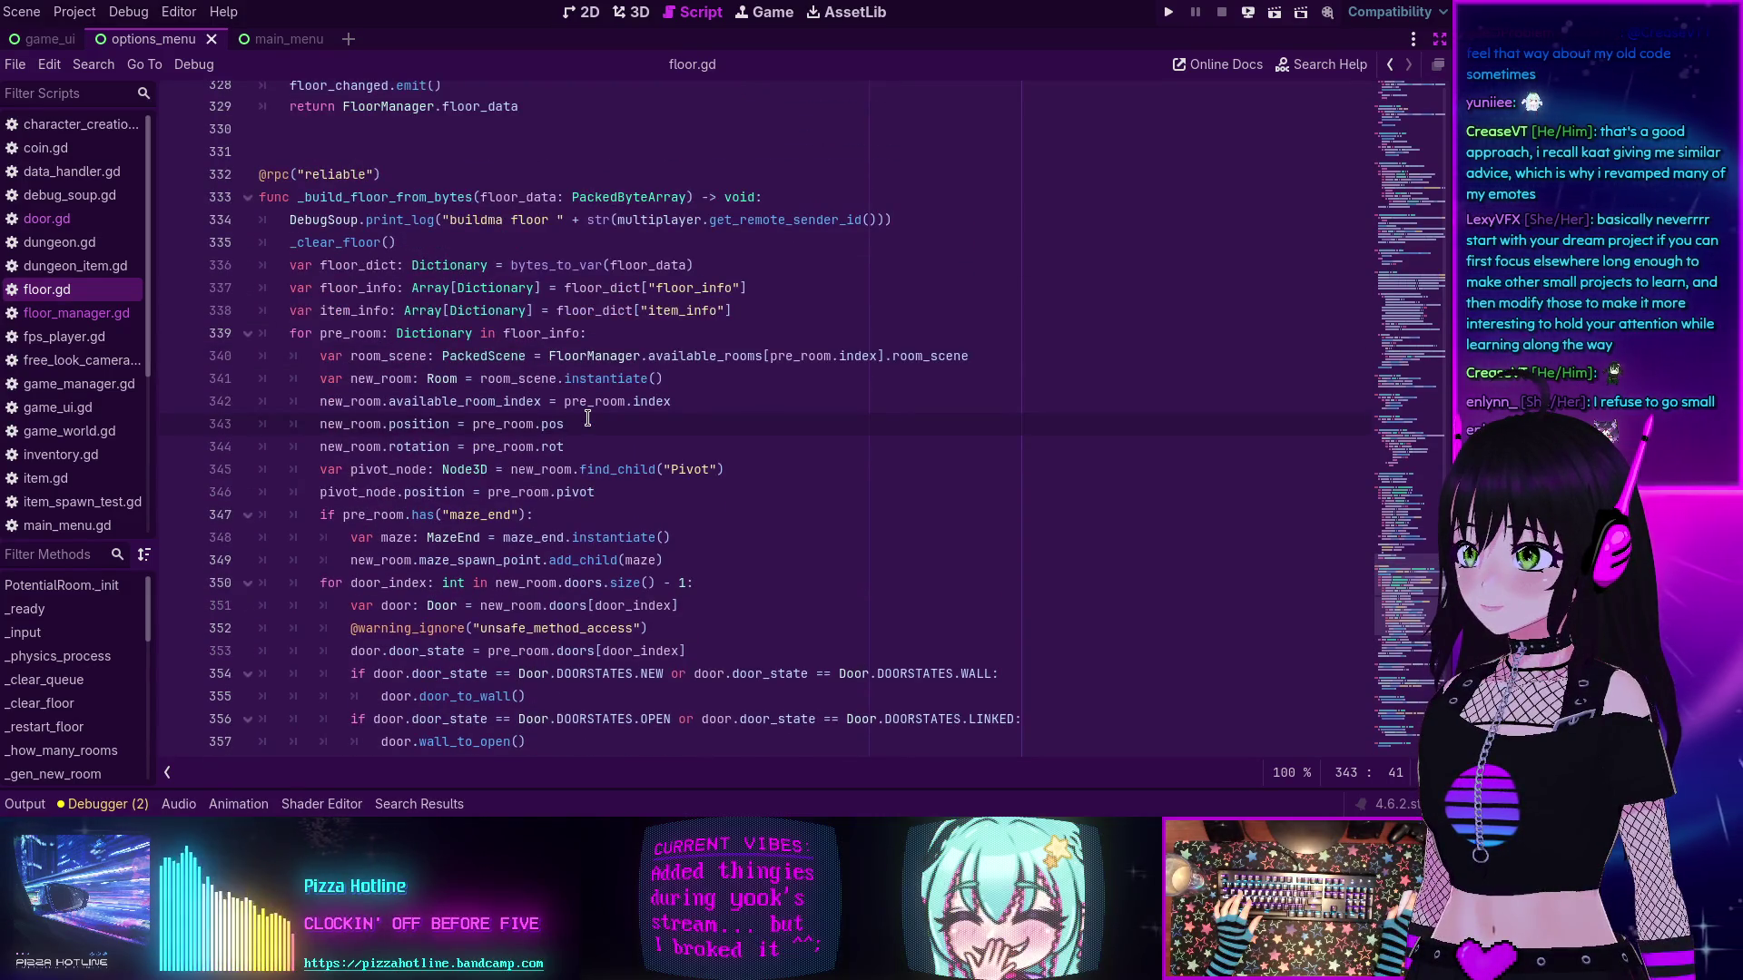
- Check the maze_end condition on line 347, the room rotation on line 344, and line 348
mouse_move(513, 382)
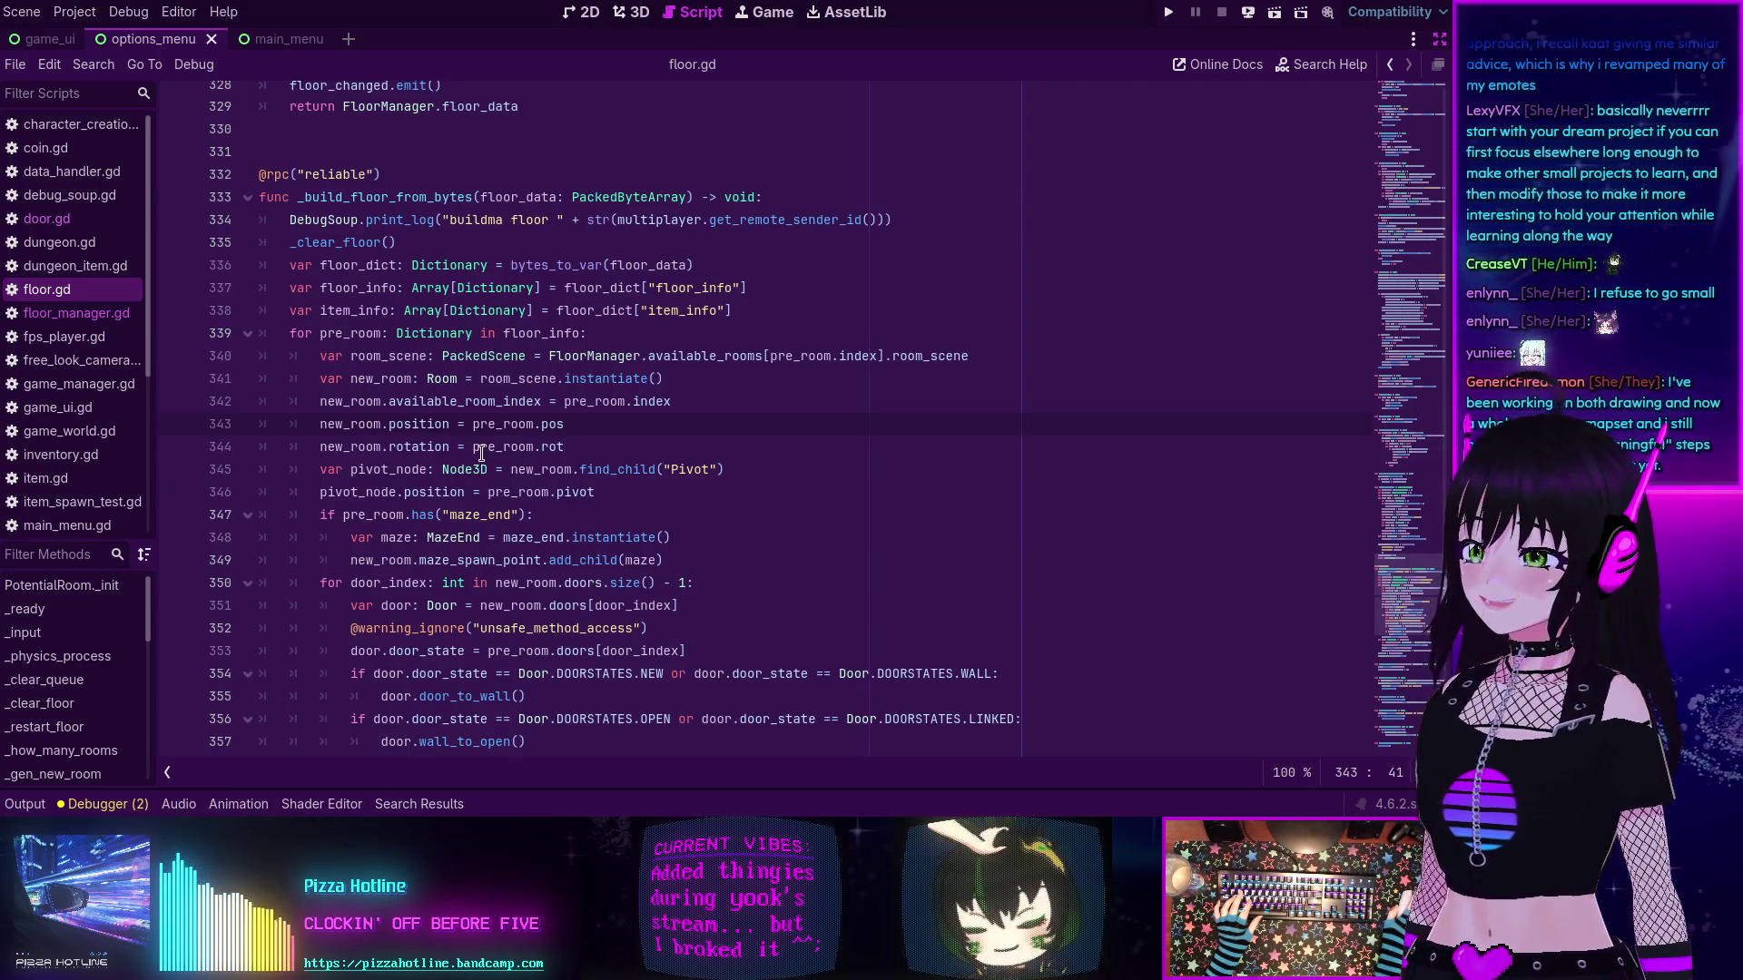
scroll(581, 454, down, 1)
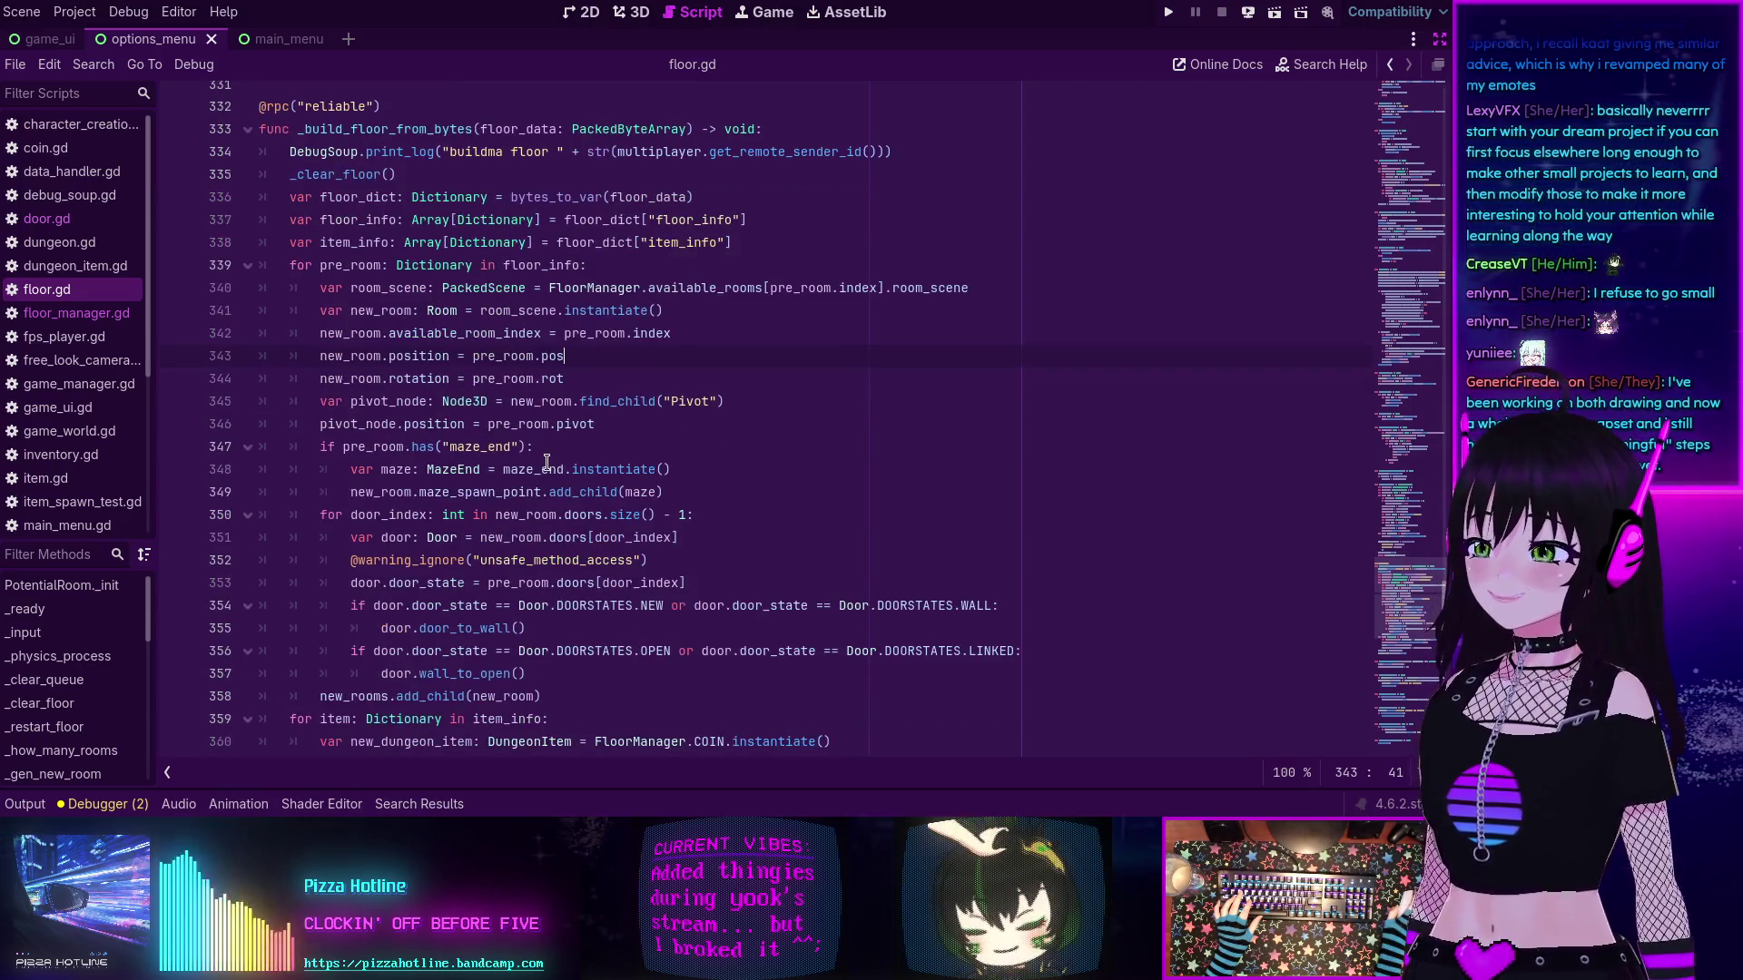
click(634, 447)
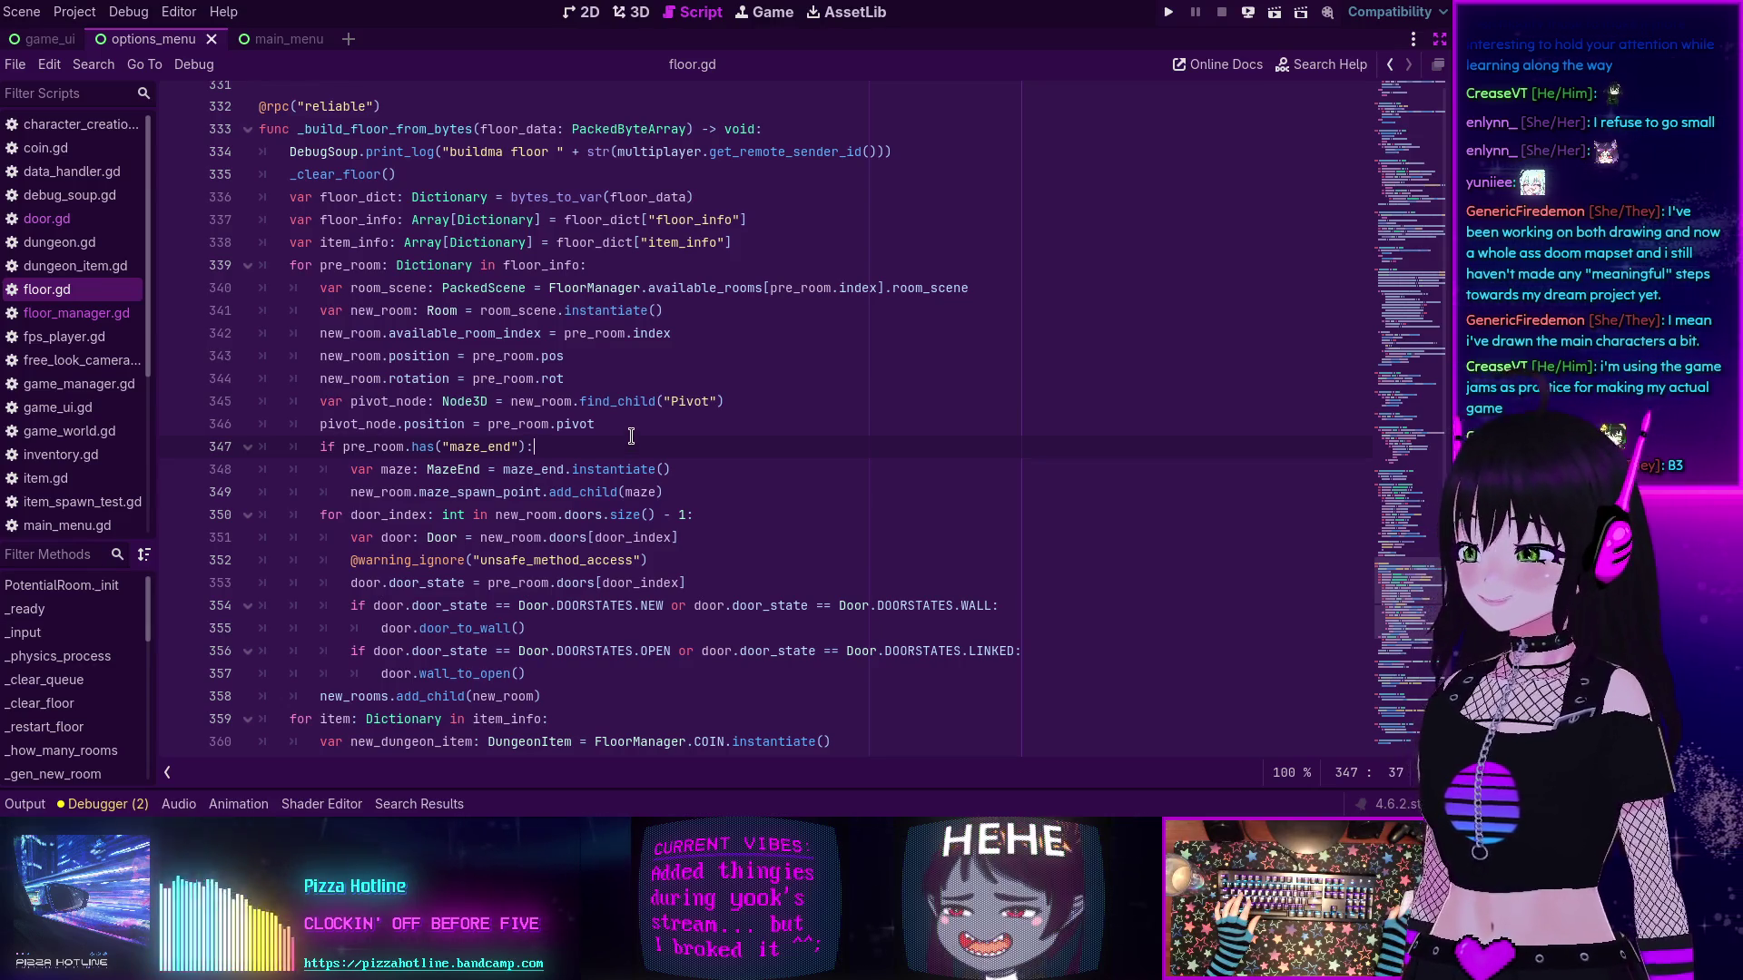
click(602, 368)
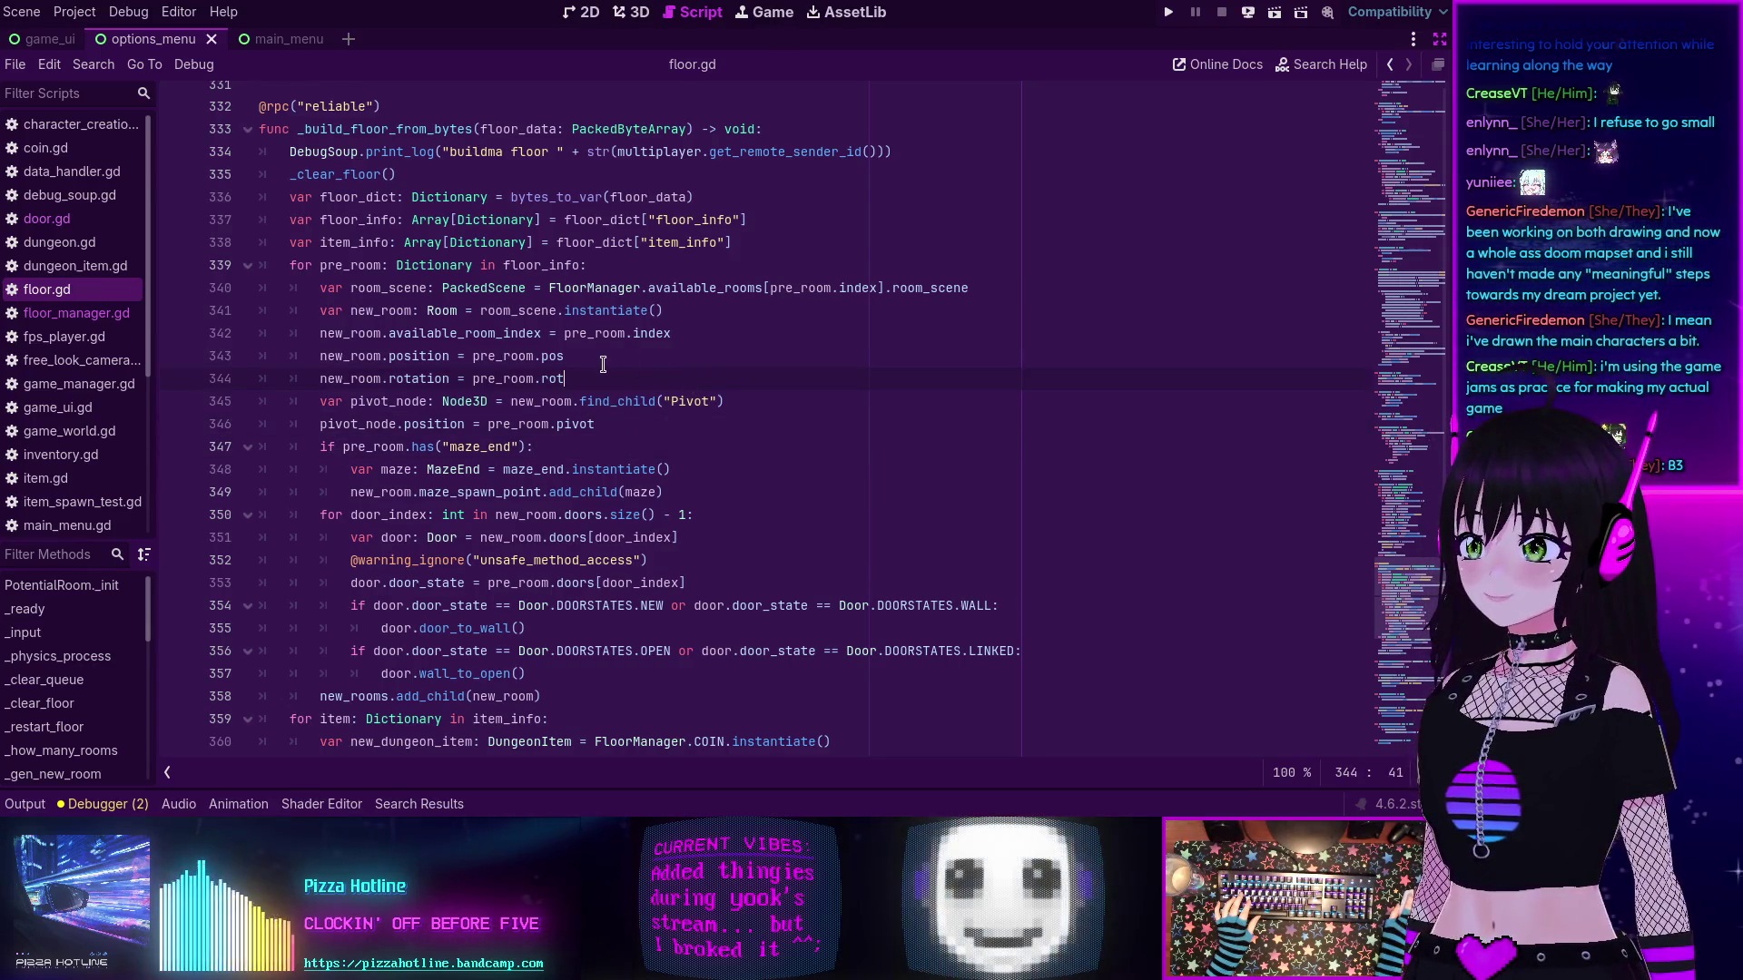
key(Up)
key(End)
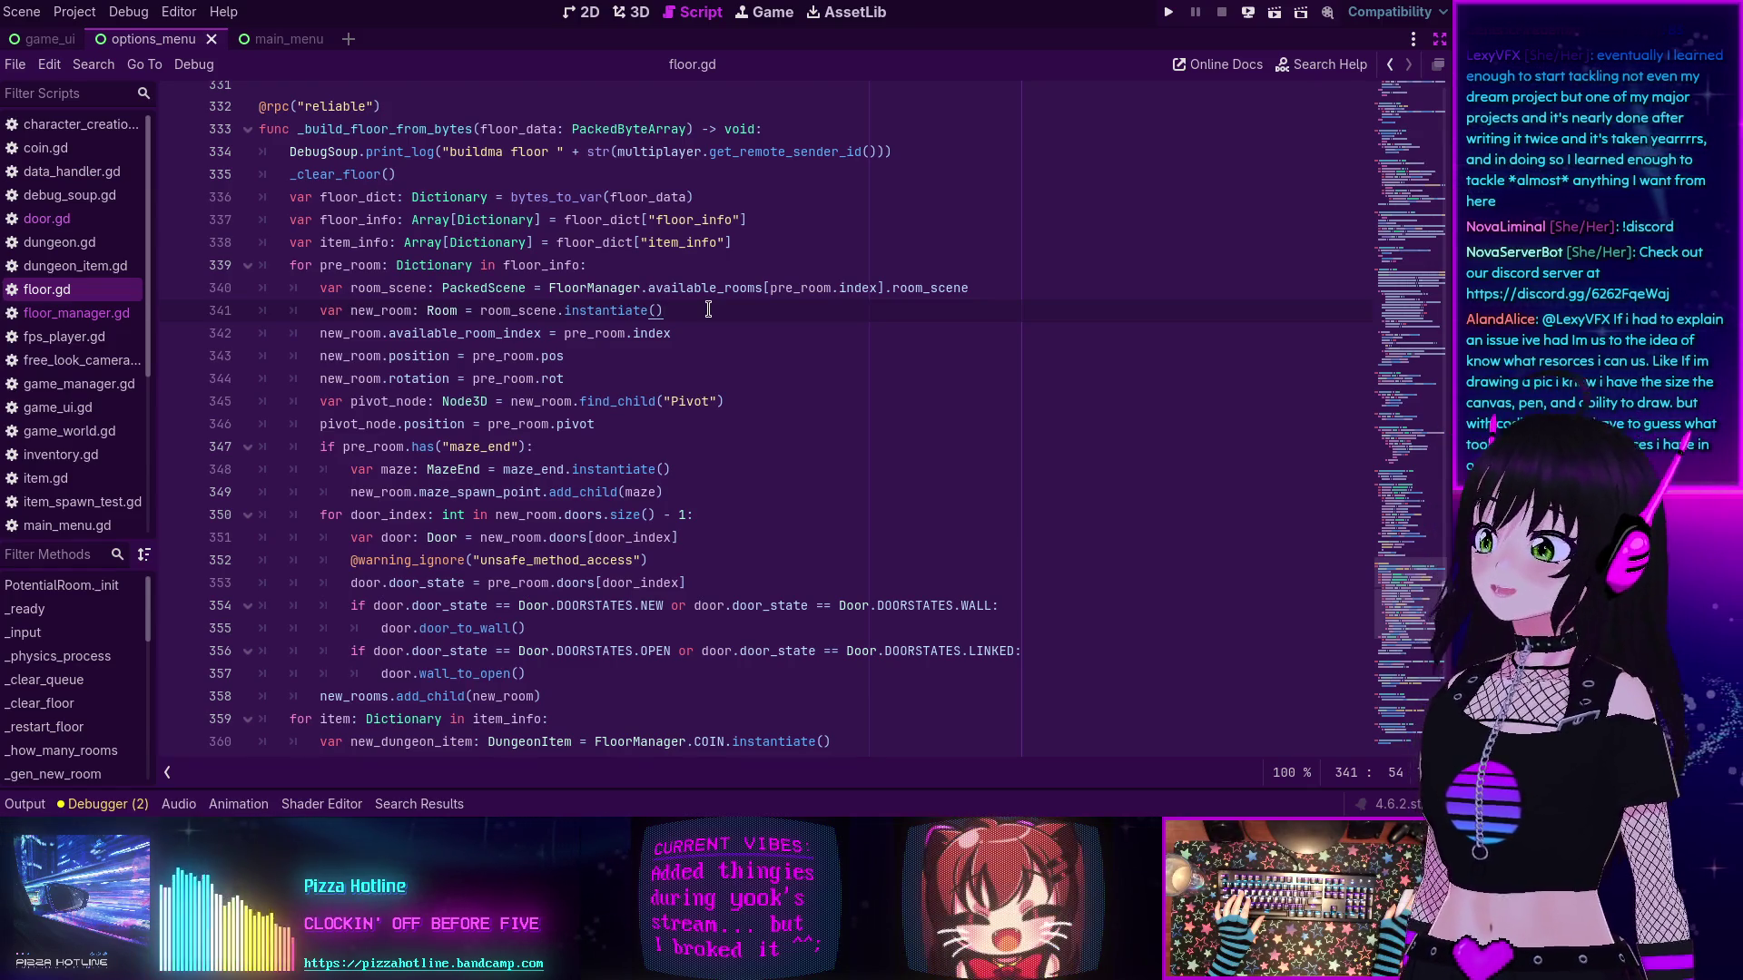
click(819, 472)
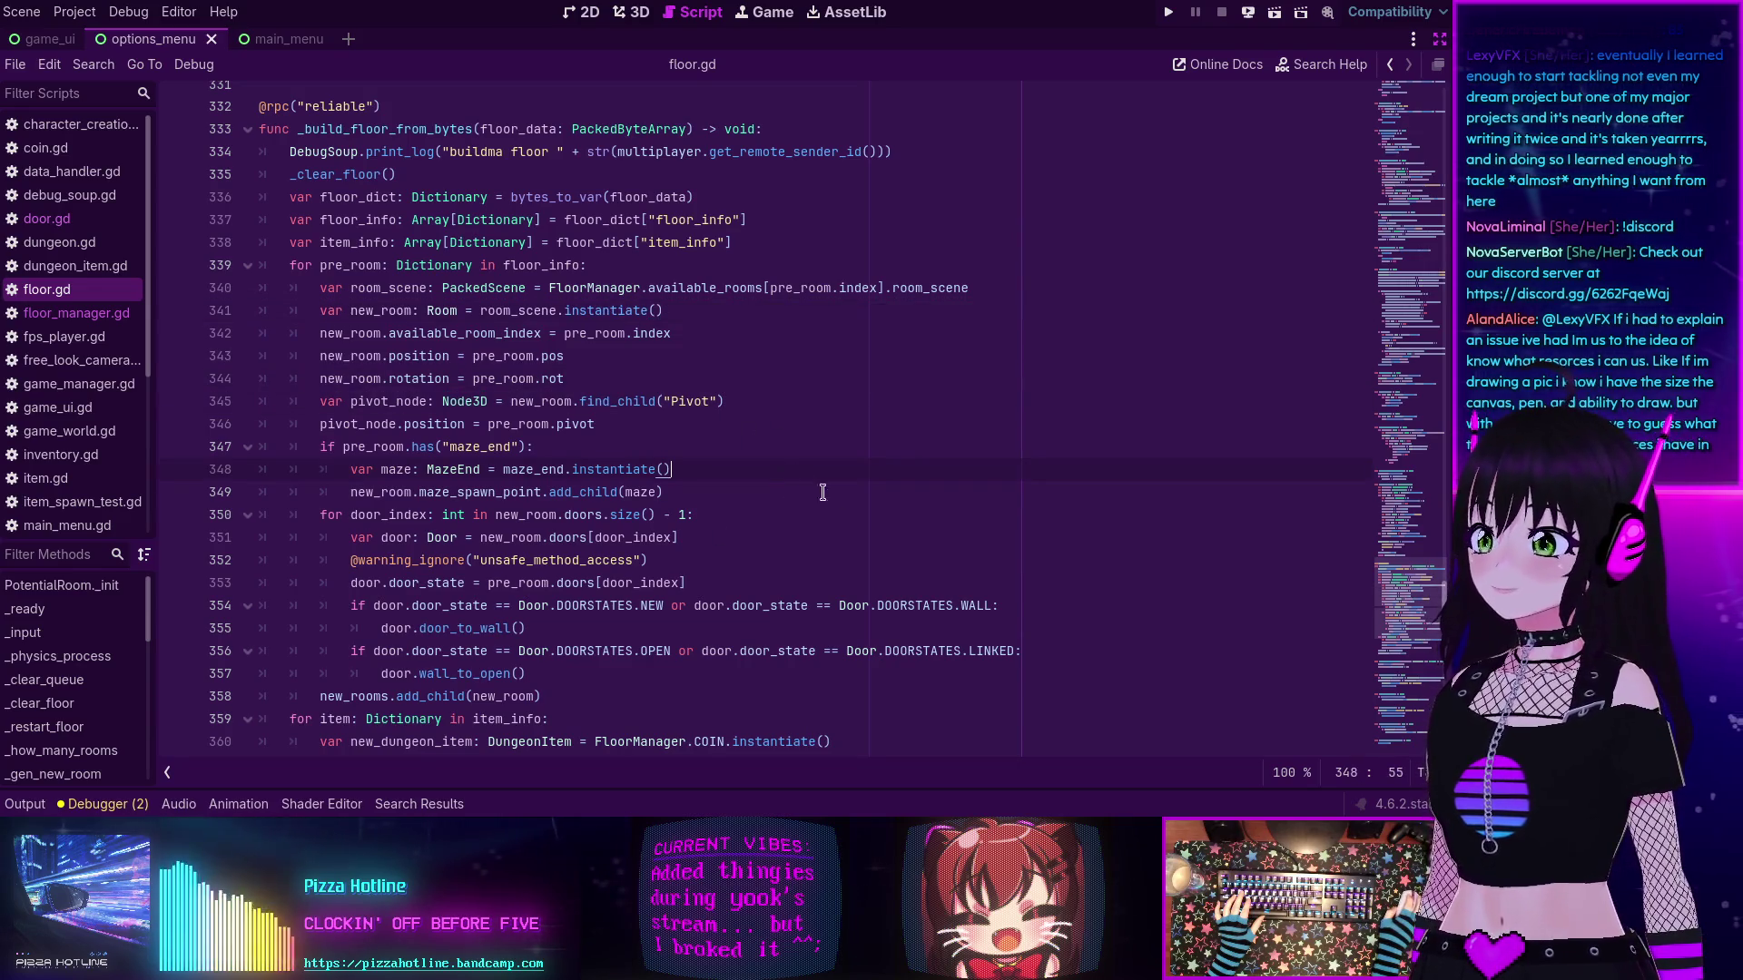
- Exit distraction-free mode to restore the side panels and keep reviewing the generation code
key(ctrl+shift+F11)
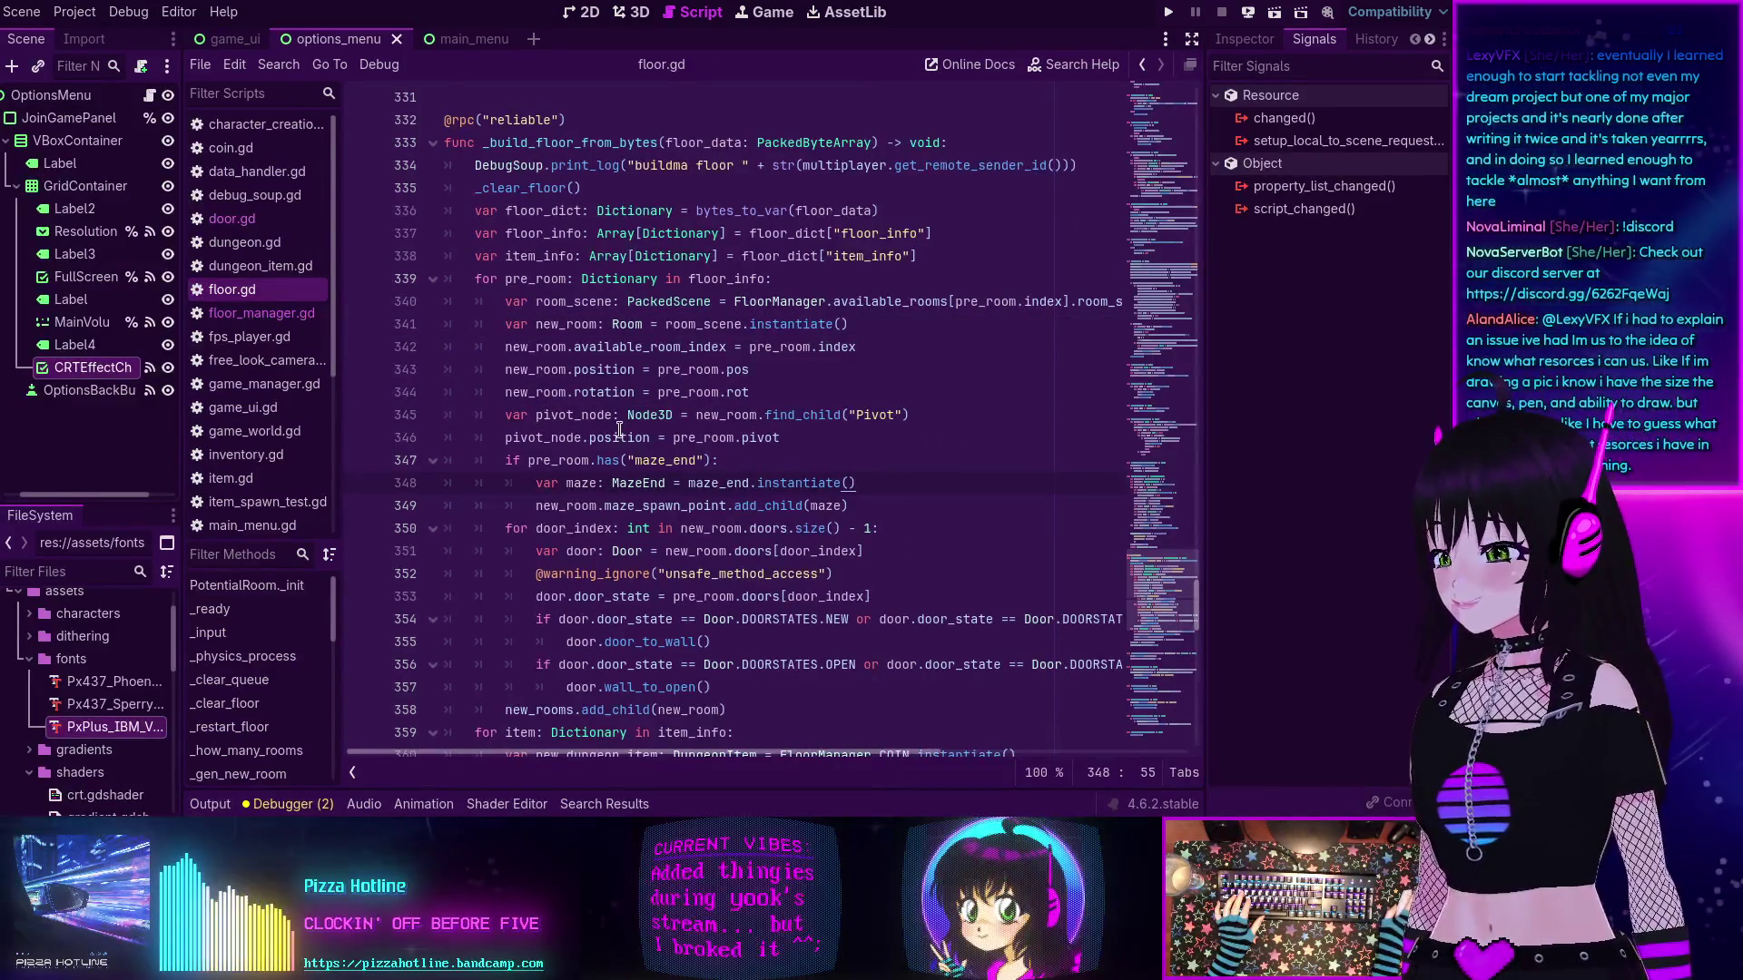
mouse_move(620, 431)
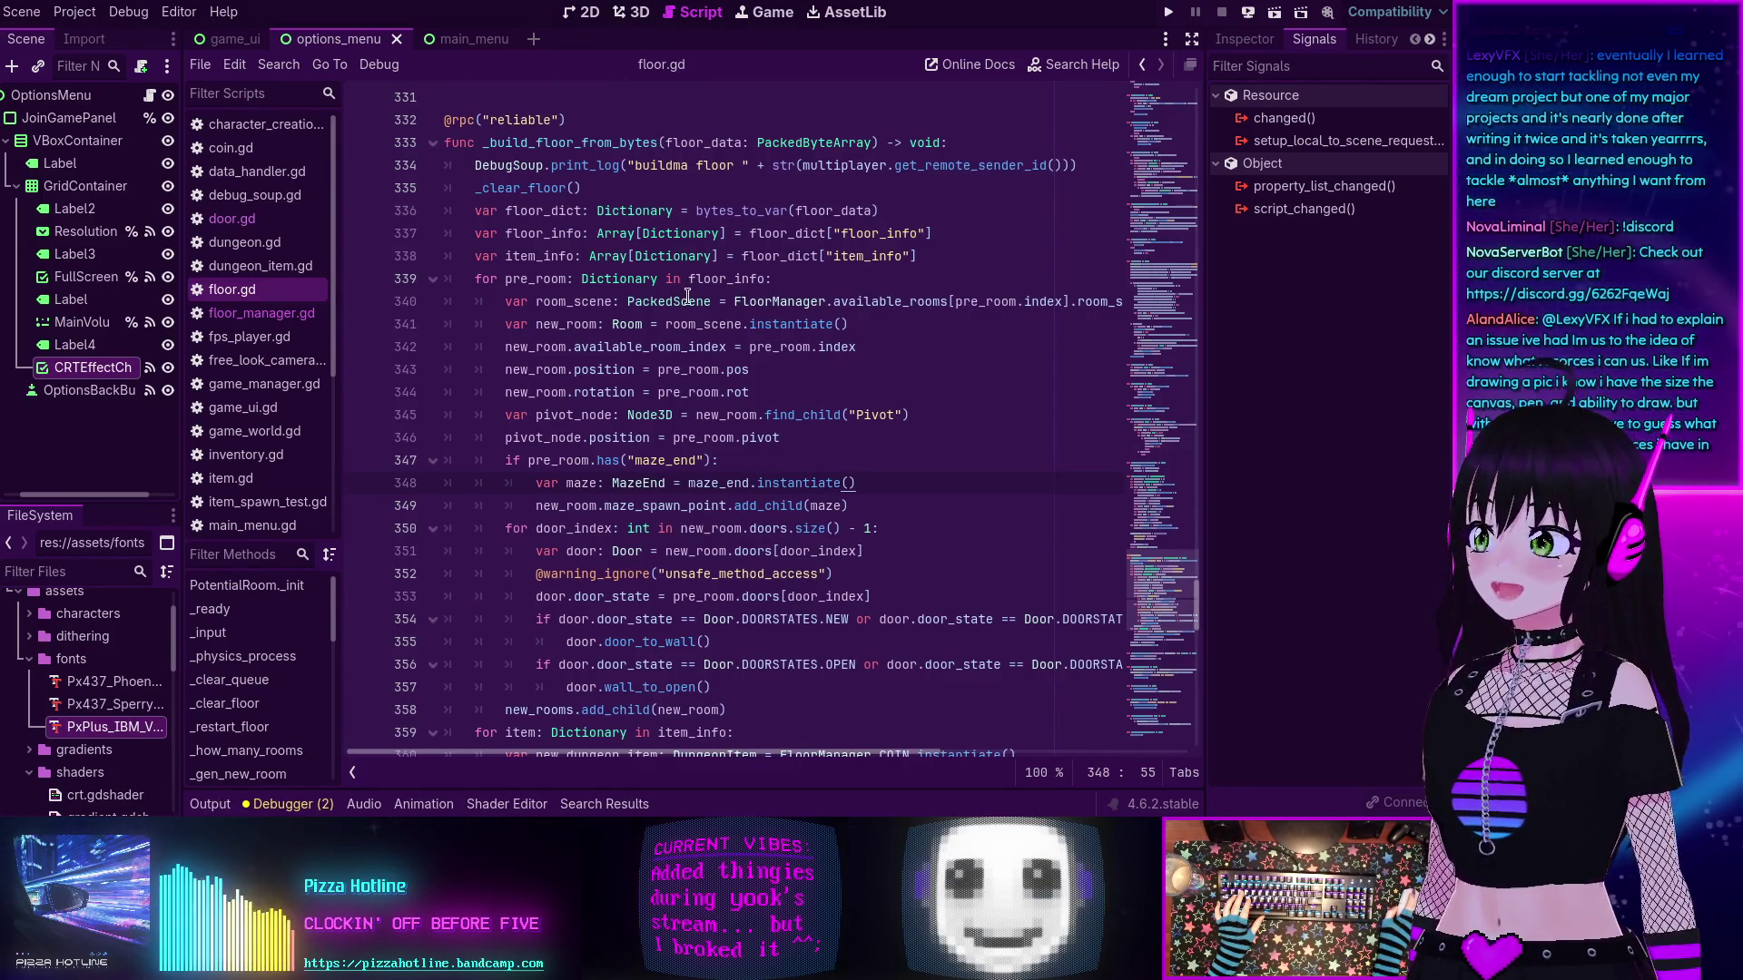
mouse_move(694, 301)
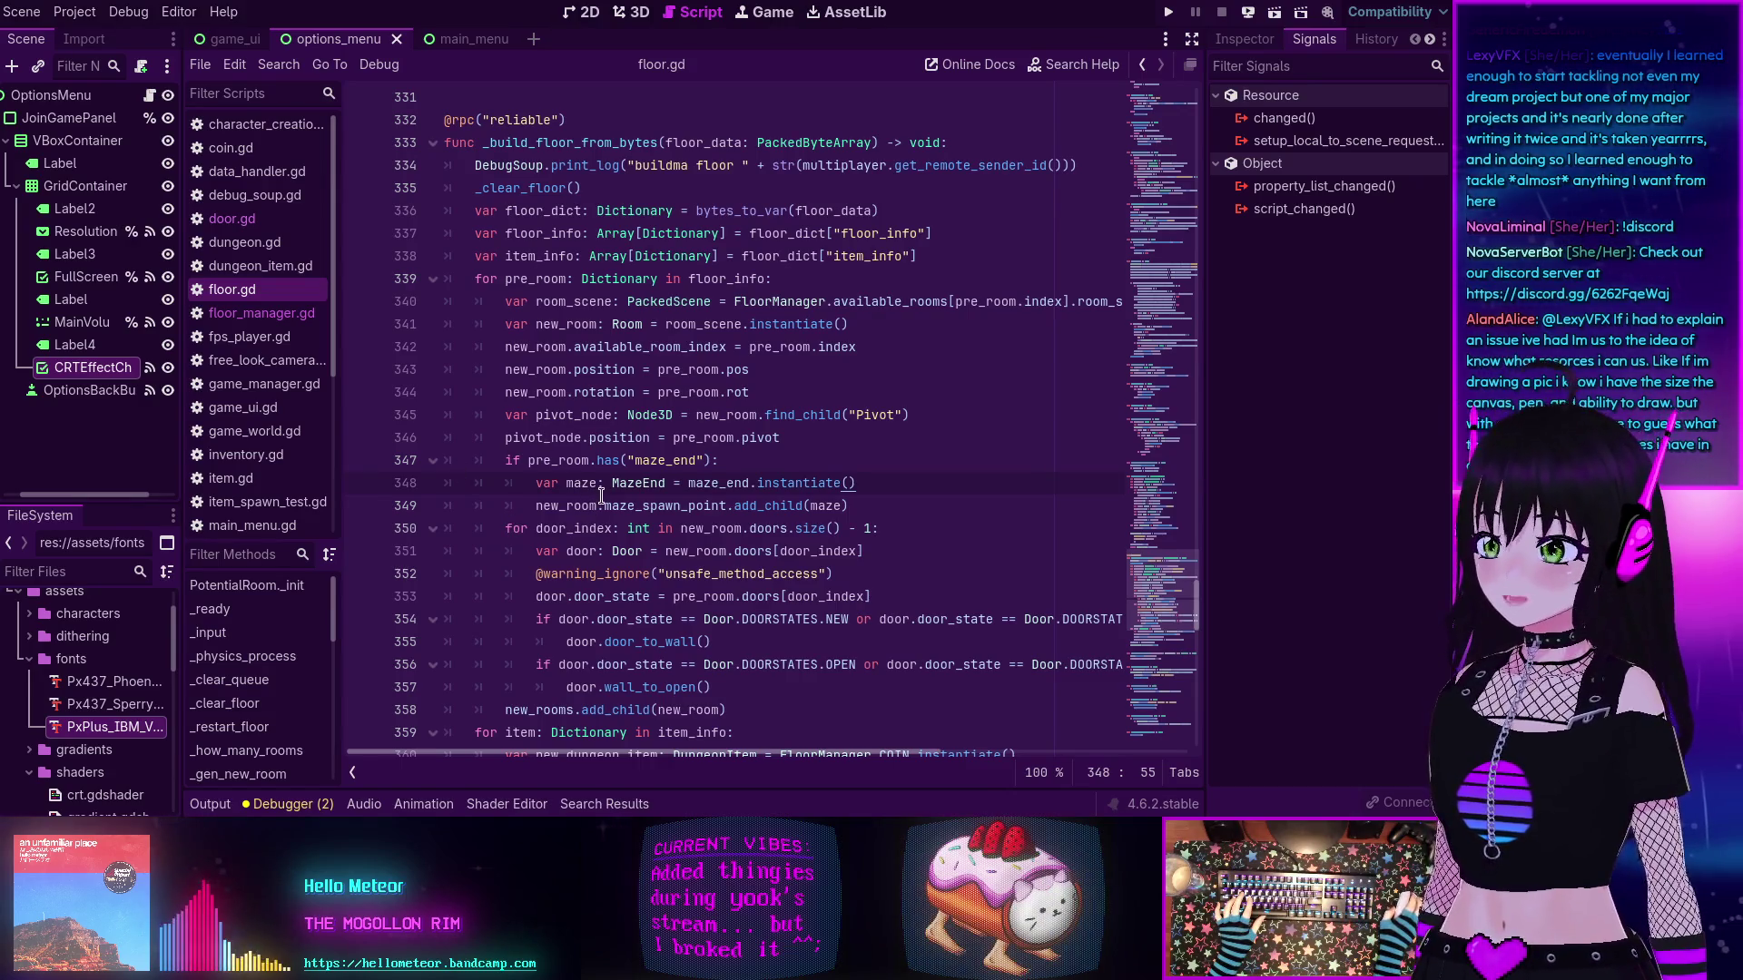
scroll(601, 496, down, 7)
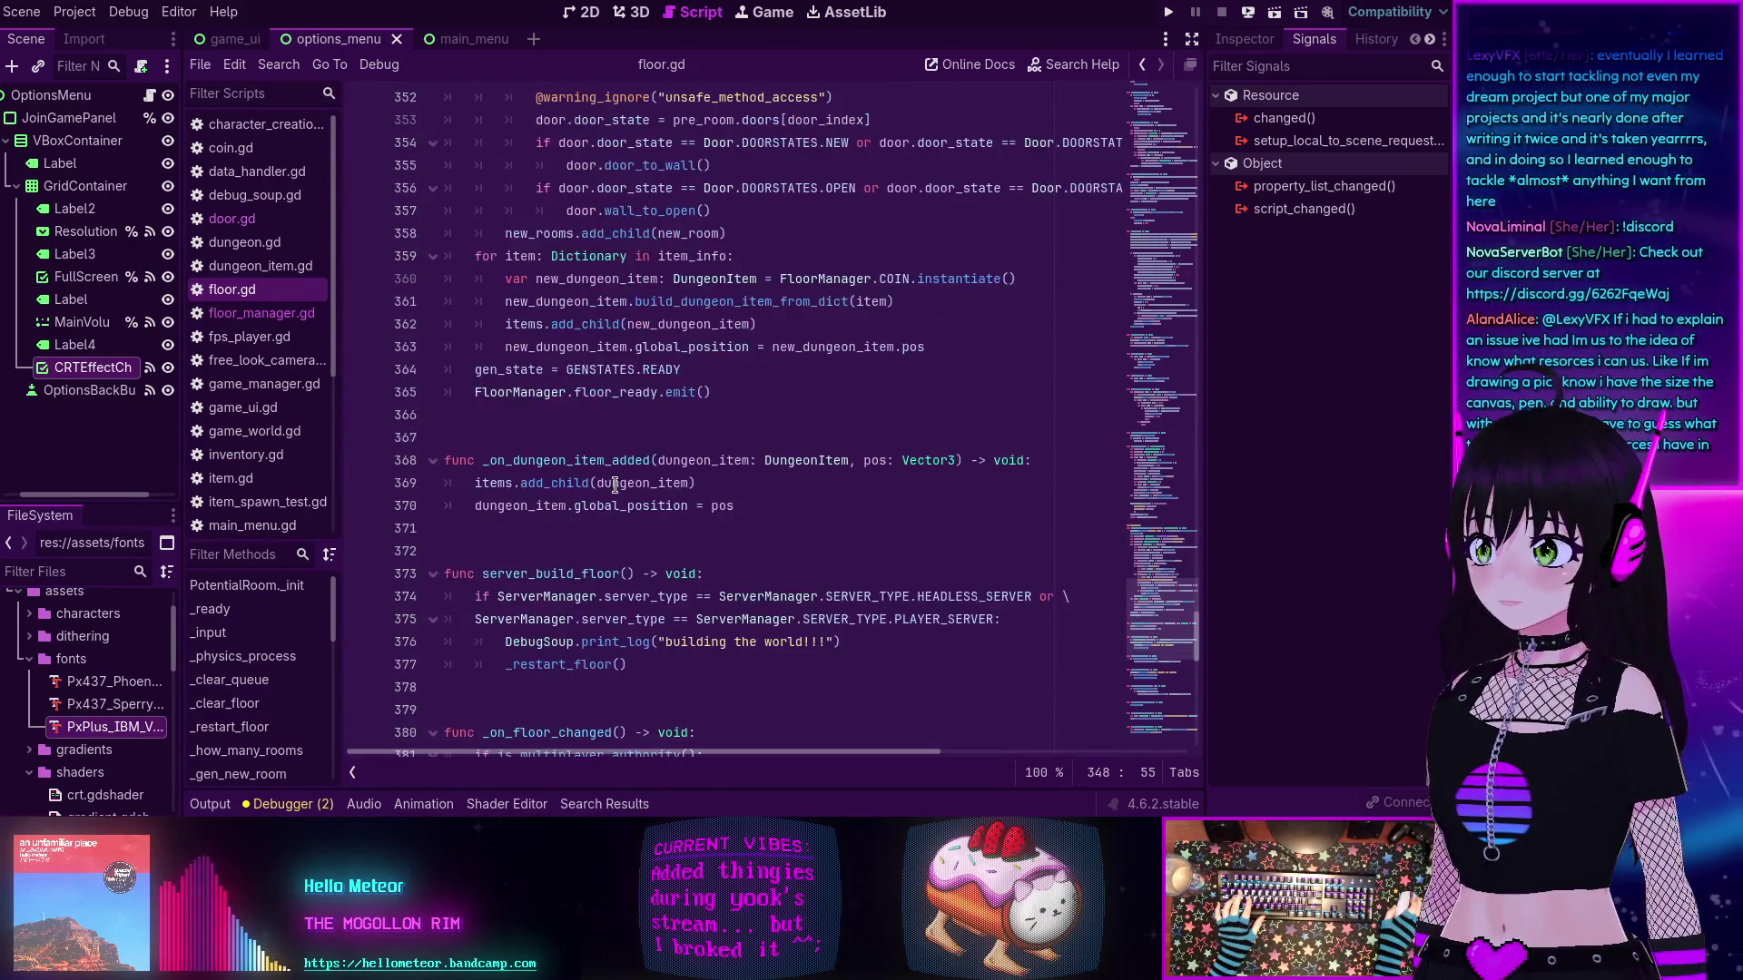
scroll(616, 485, up, 5)
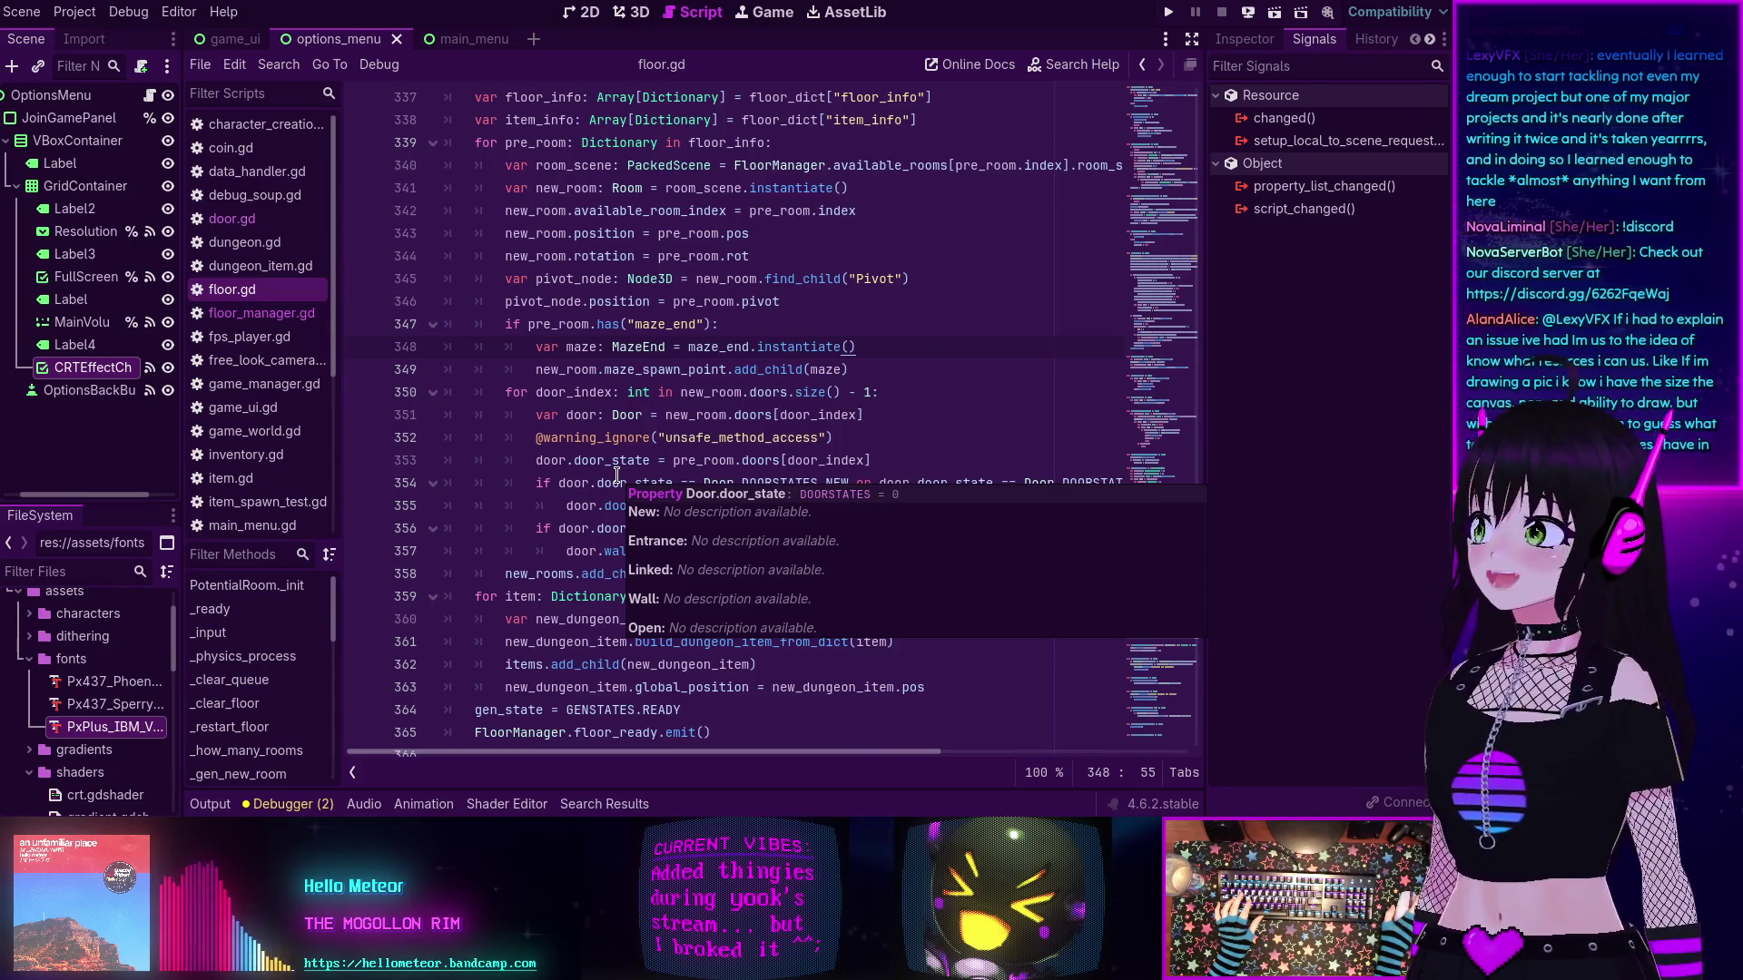
scroll(618, 471, up, 3)
scroll(617, 471, down, 2)
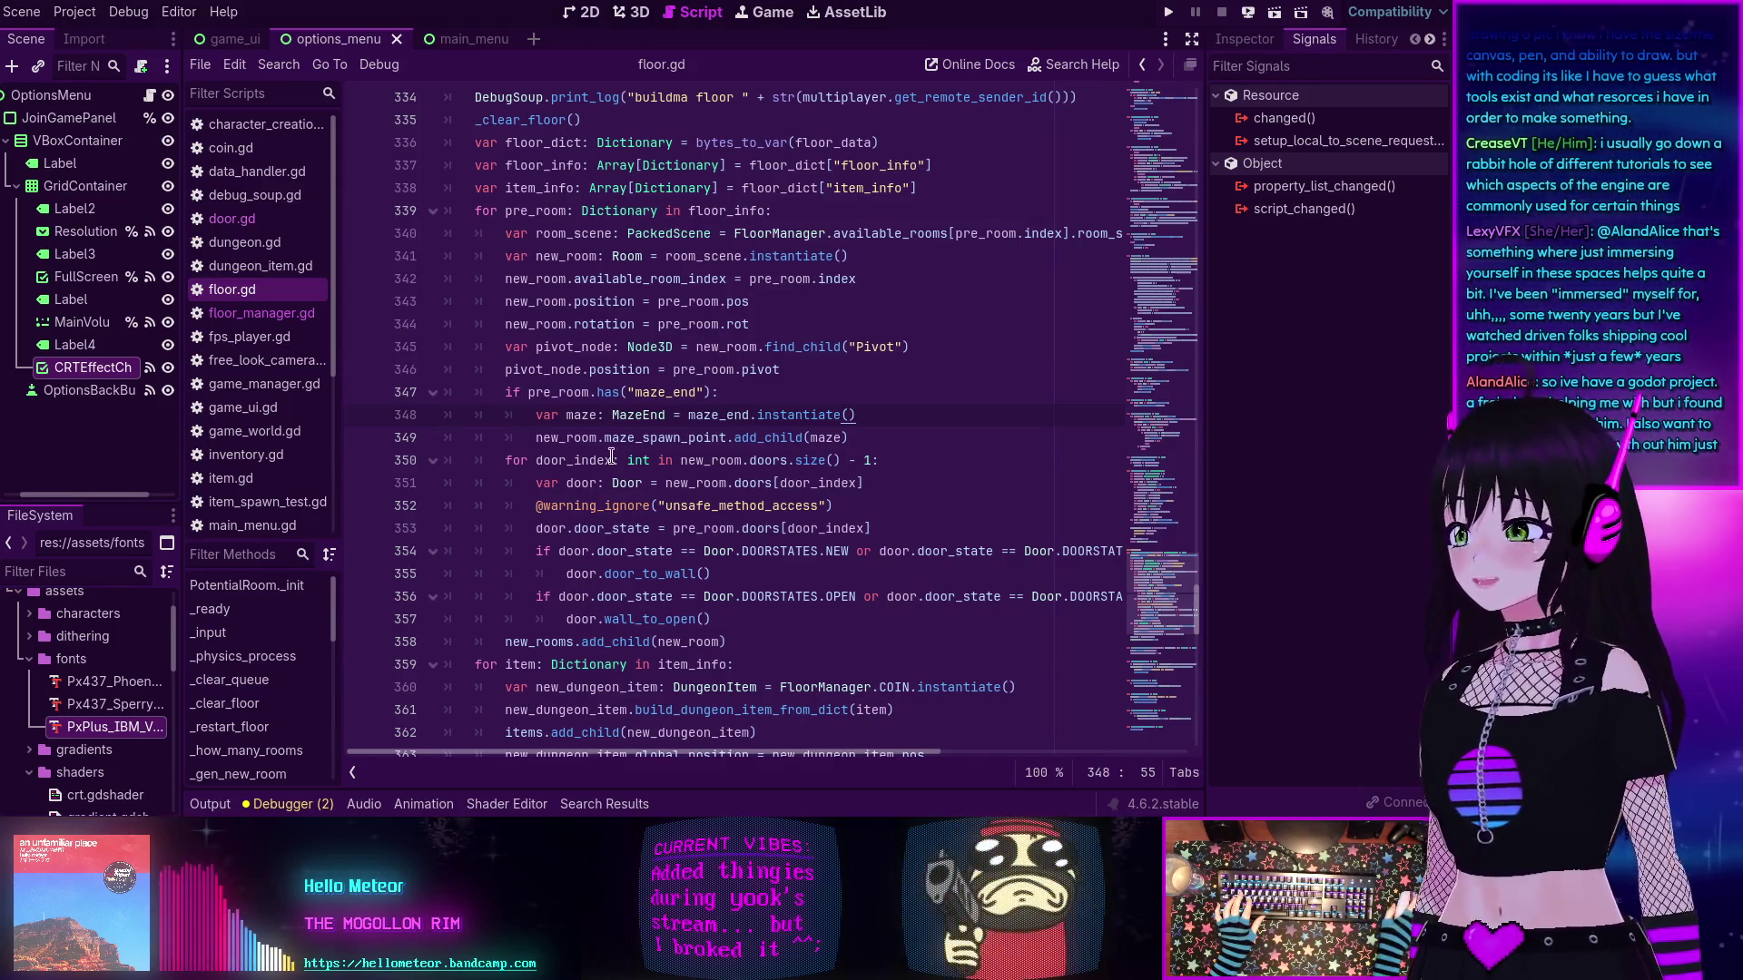
- Move up floor.gd and put the cursor on blank line 323
scroll(632, 400, up, 5)
scroll(633, 400, up, 3)
click(757, 396)
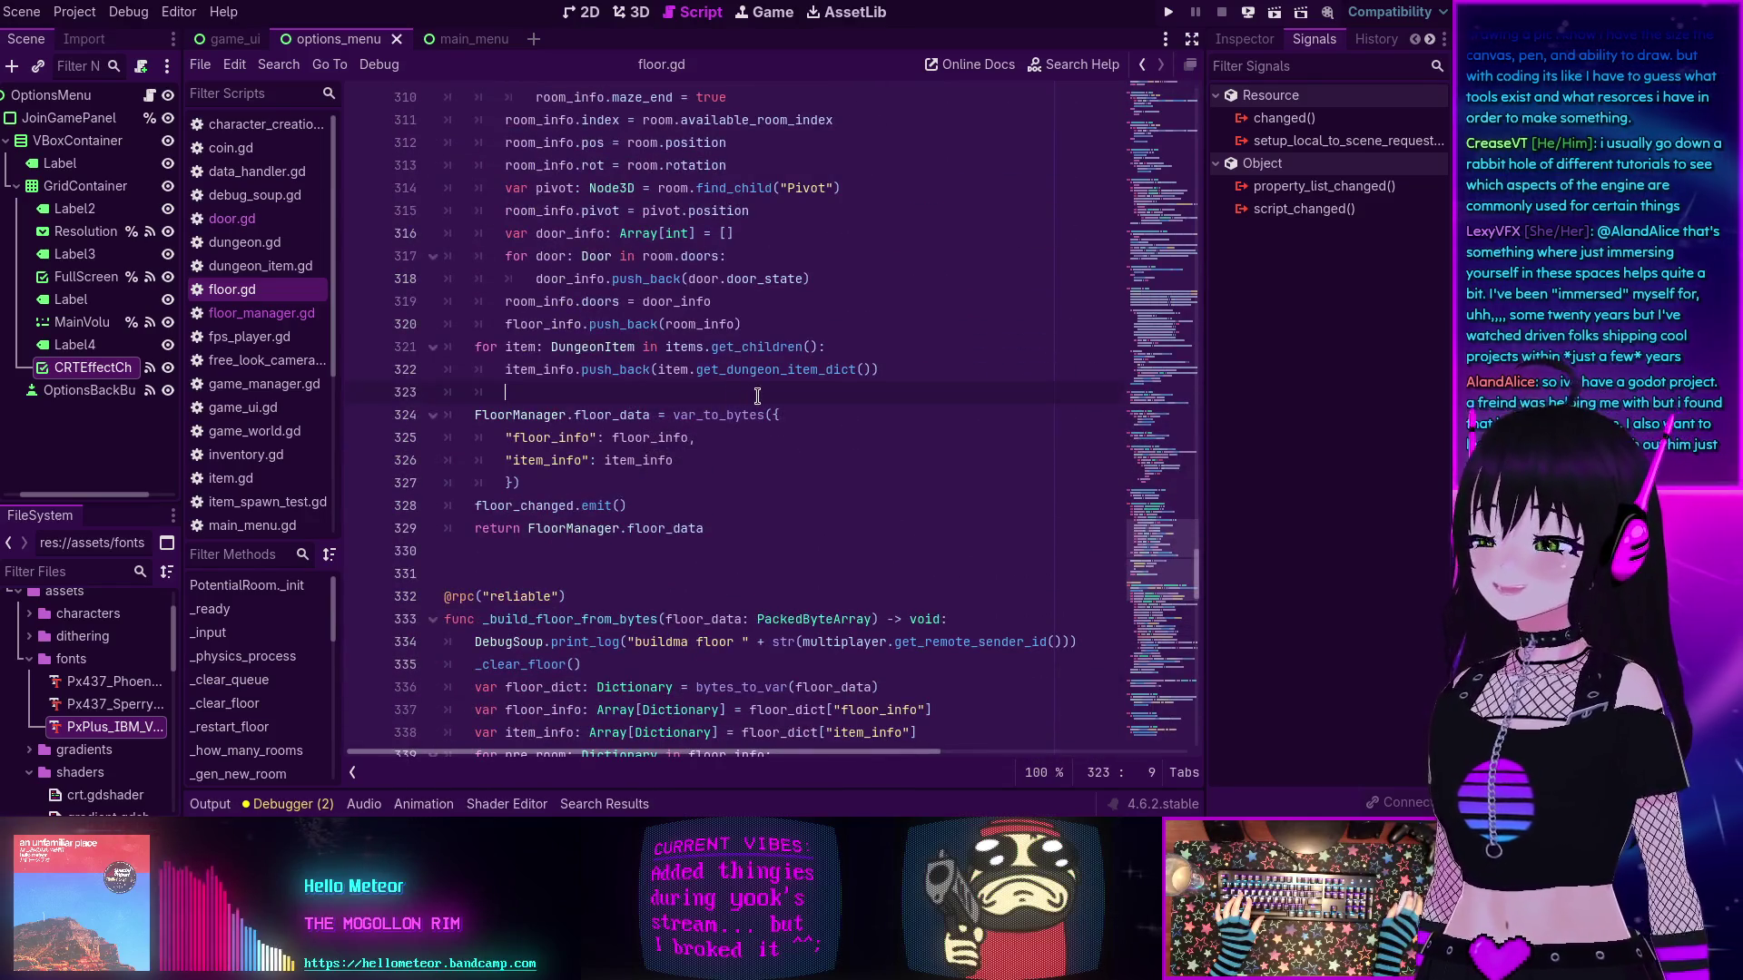
scroll(755, 394, up, 5)
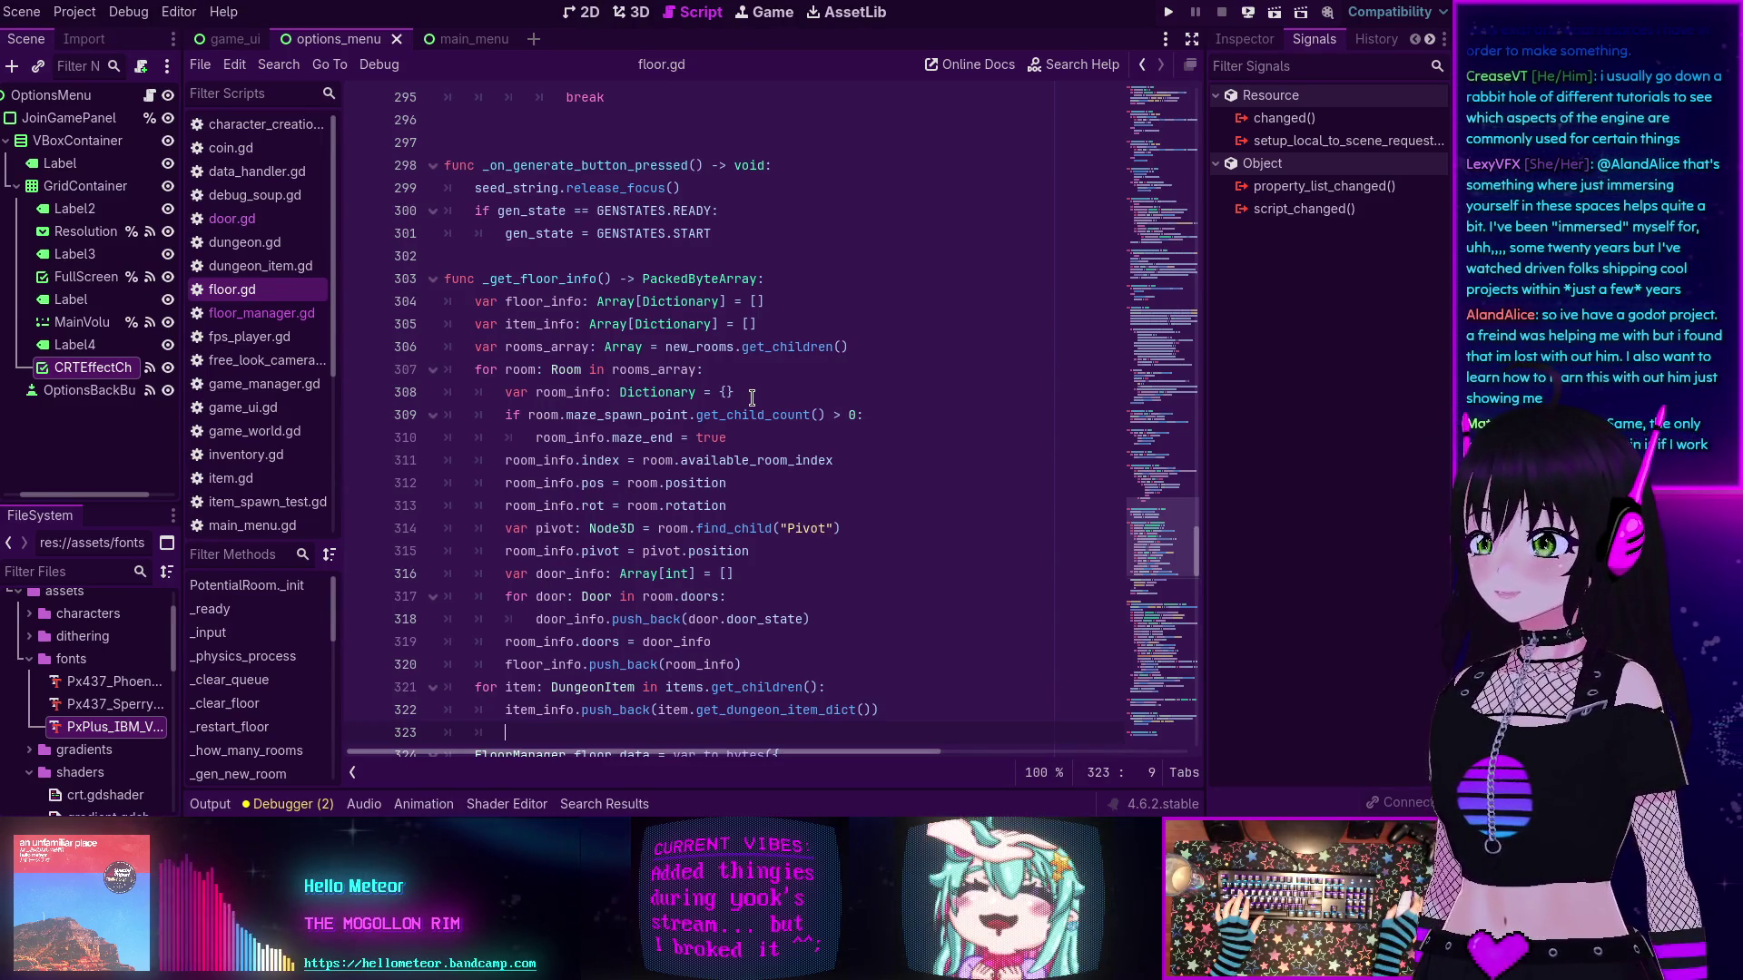
scroll(751, 398, up, 9)
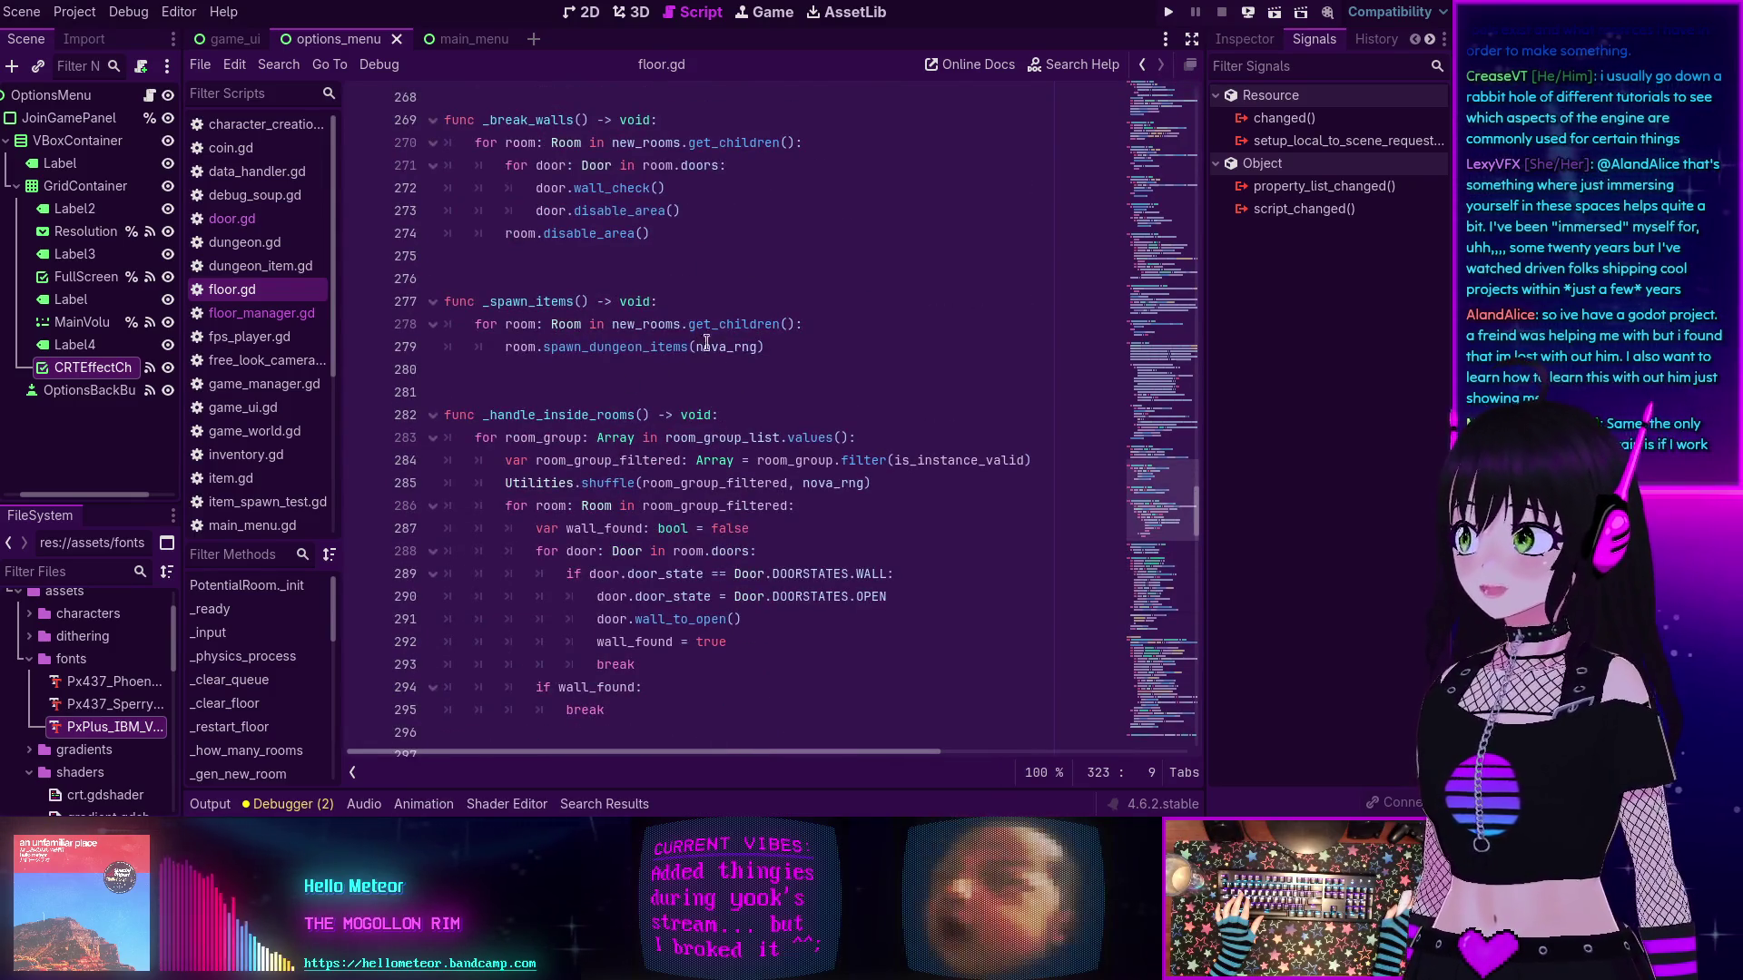
scroll(670, 280, up, 9)
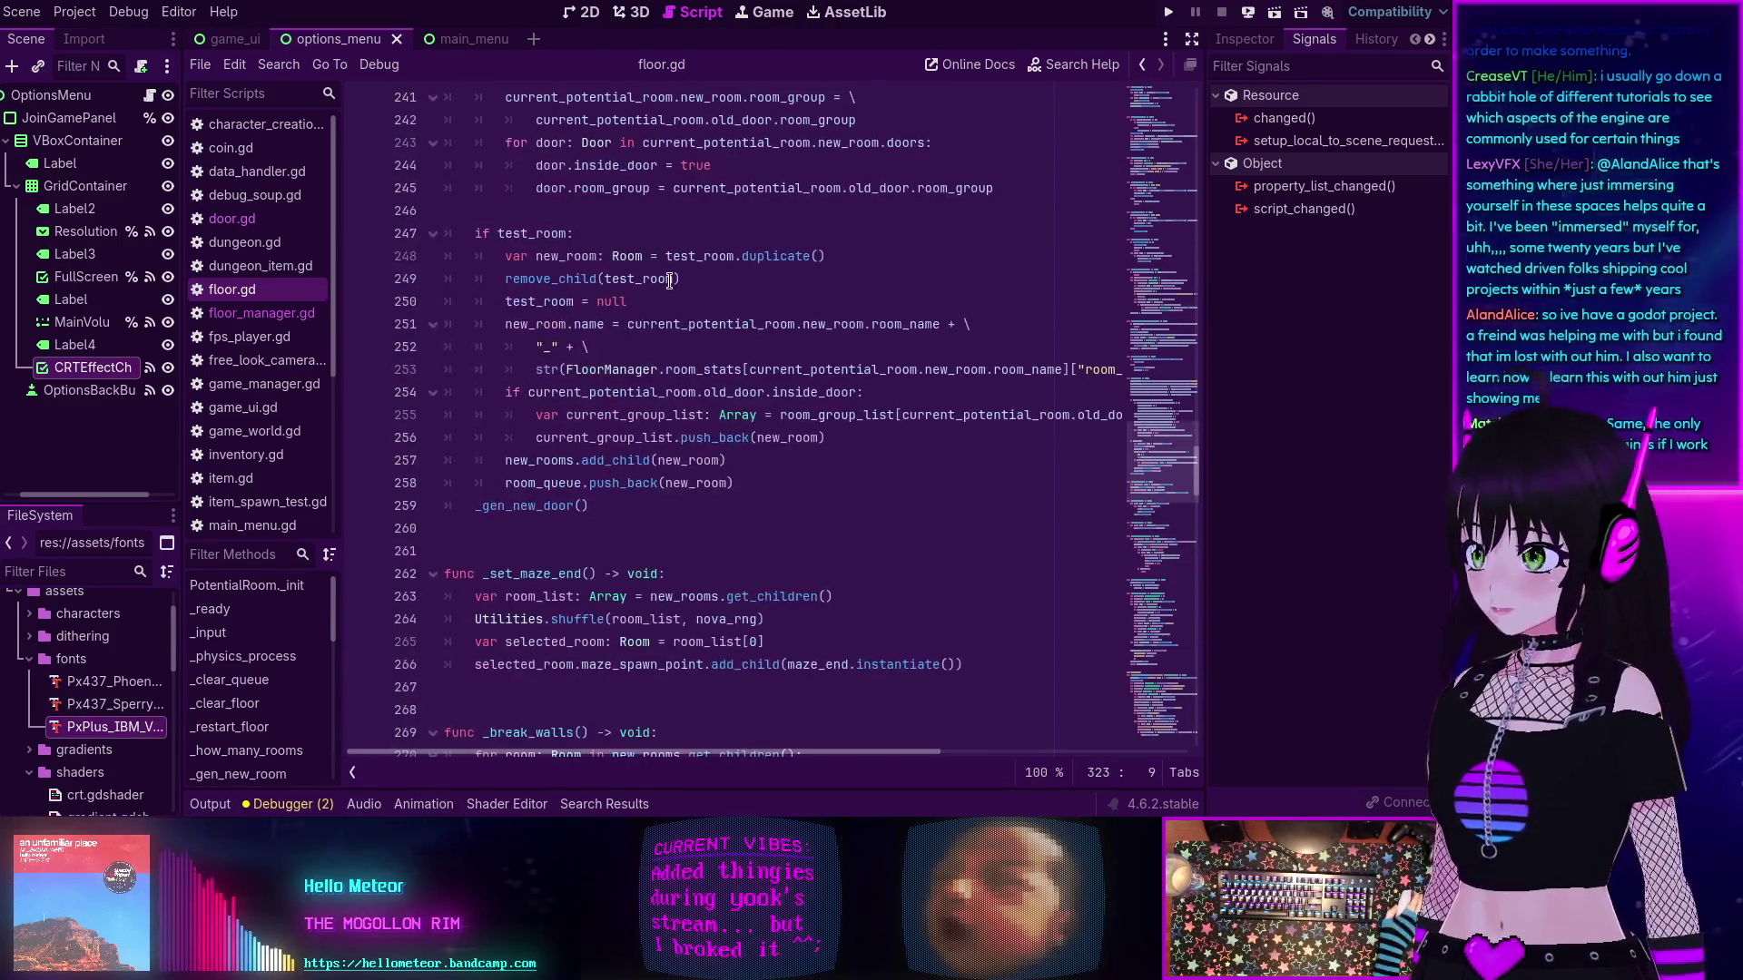
mouse_move(670, 280)
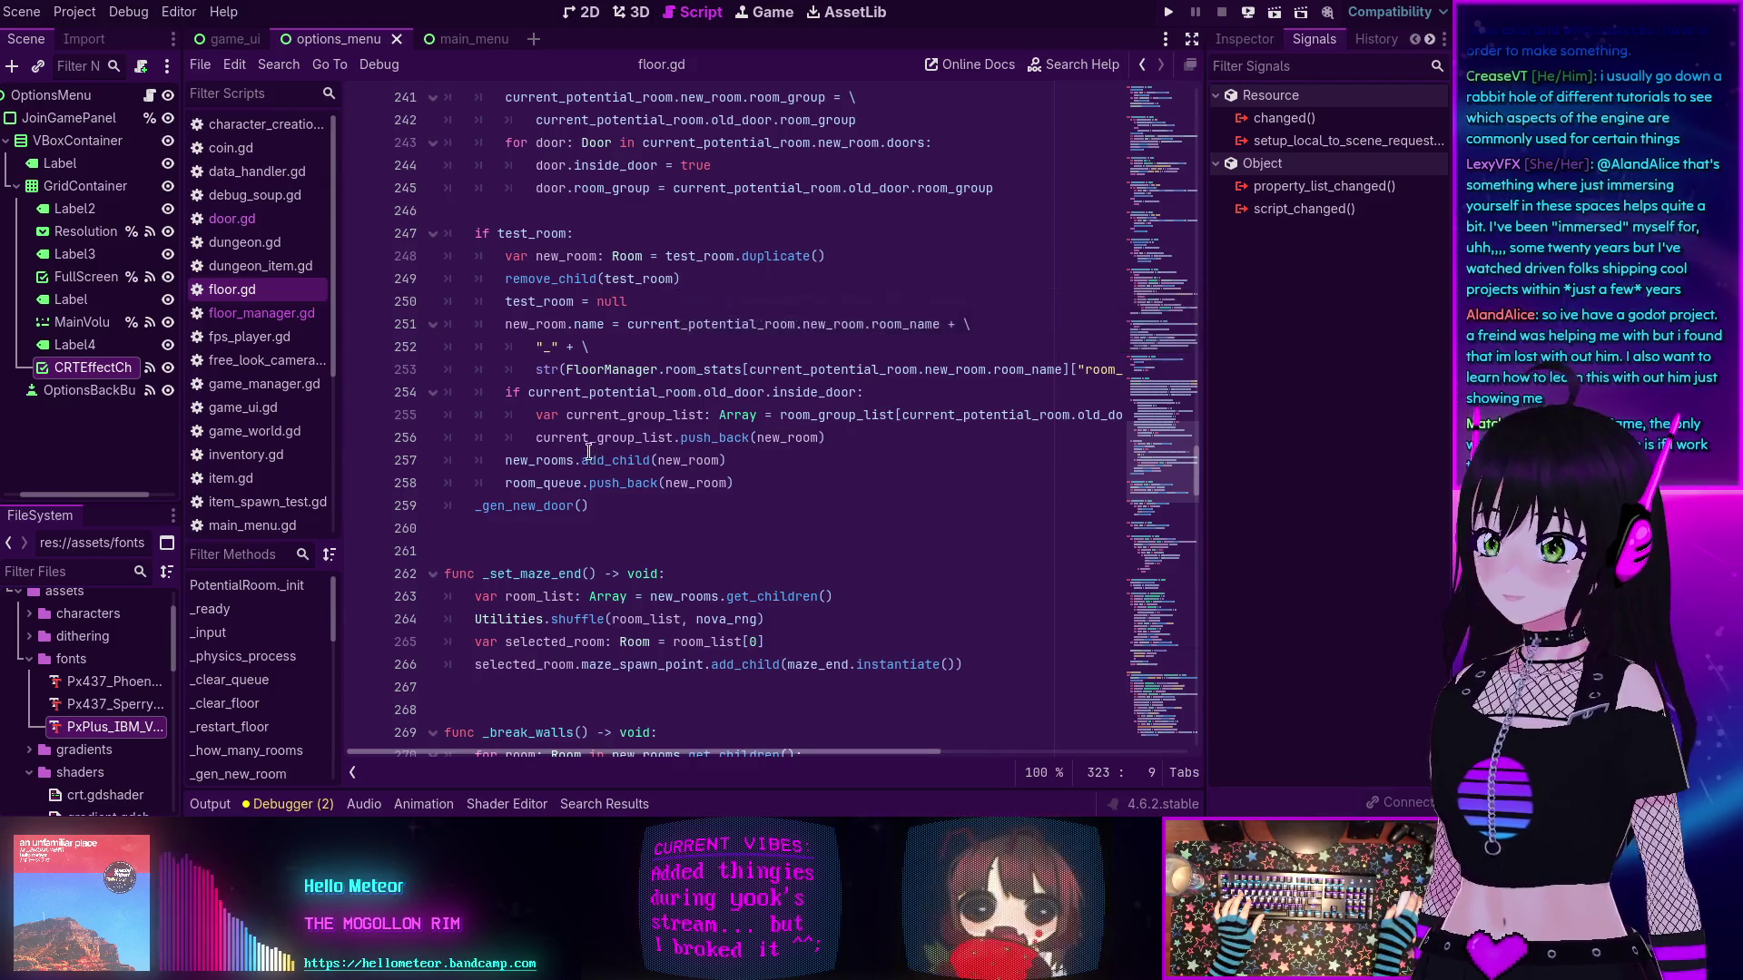
- Go to the blank line just after _clear_floor, ready to work on _restart_floor
scroll(559, 466, down, 1)
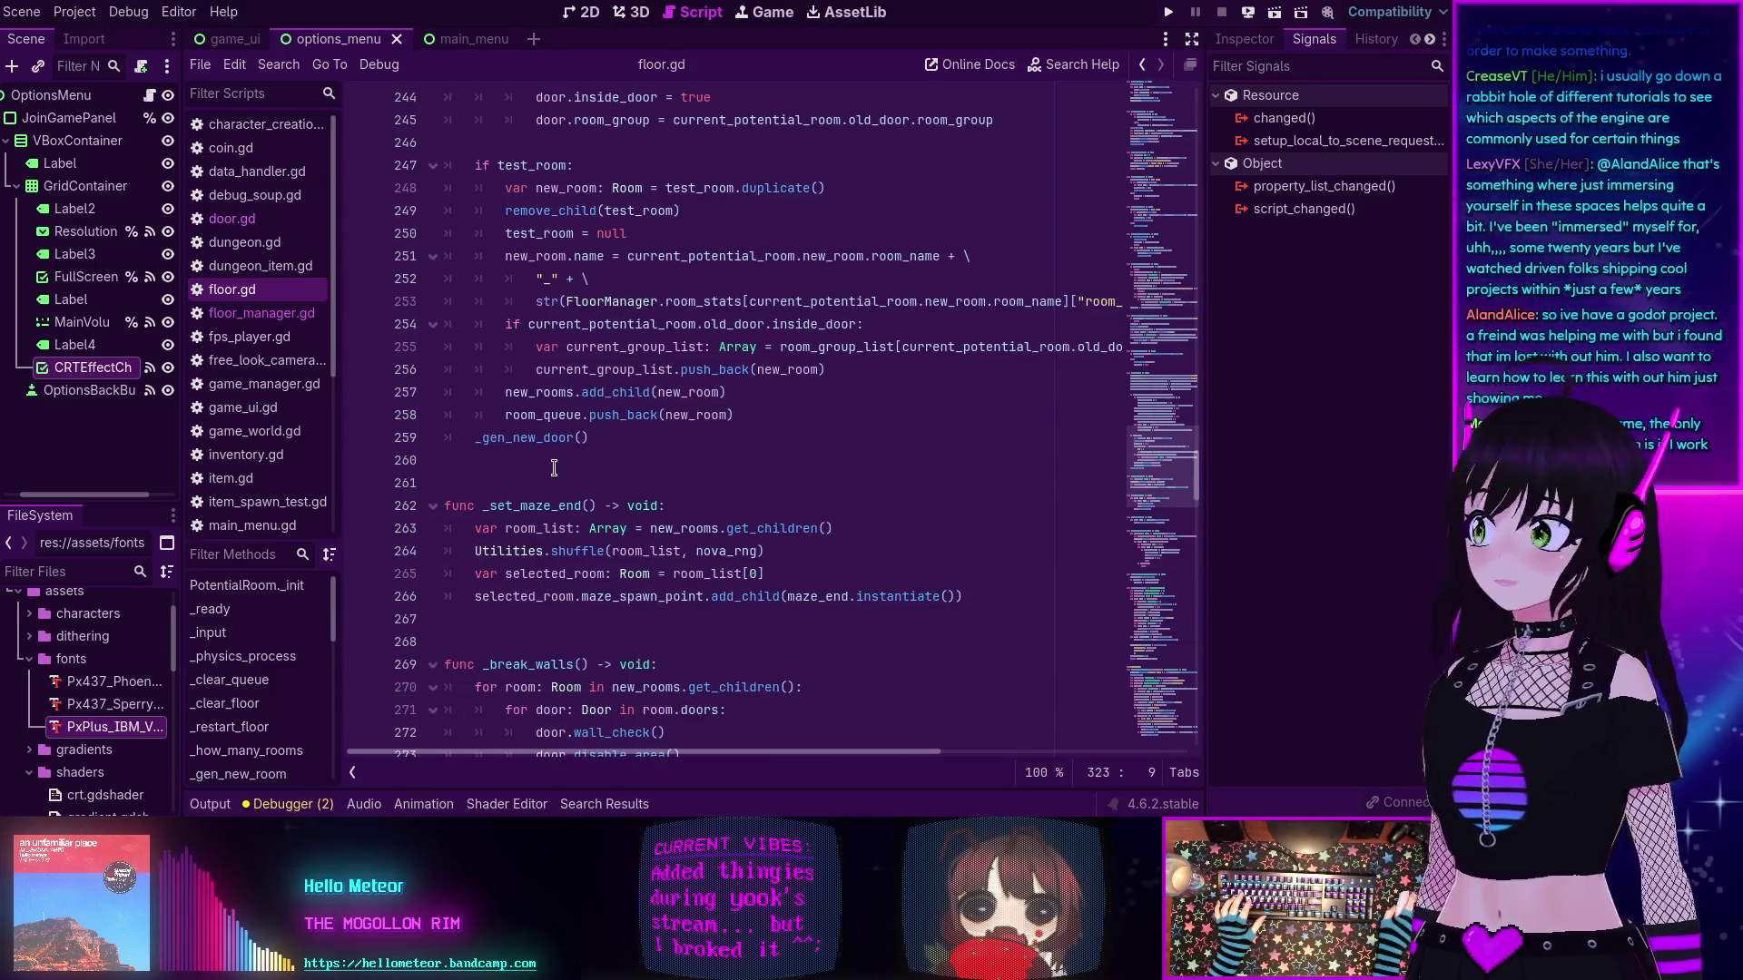
scroll(554, 467, down, 3)
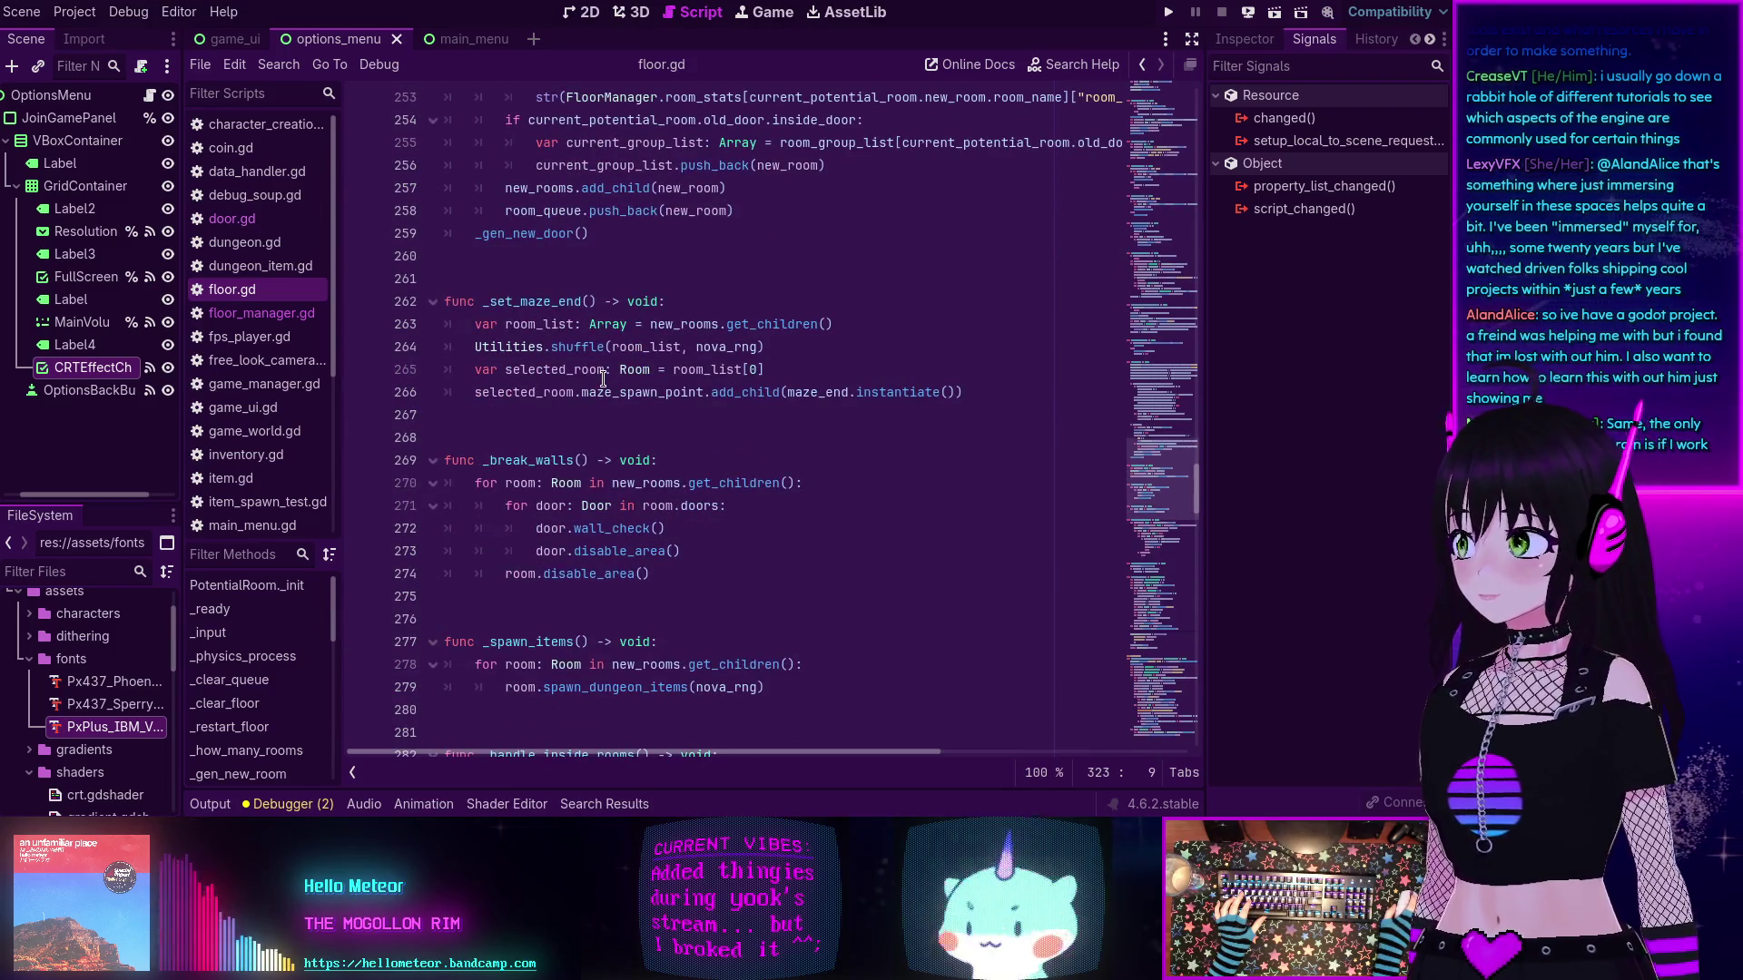
scroll(604, 382, up, 12)
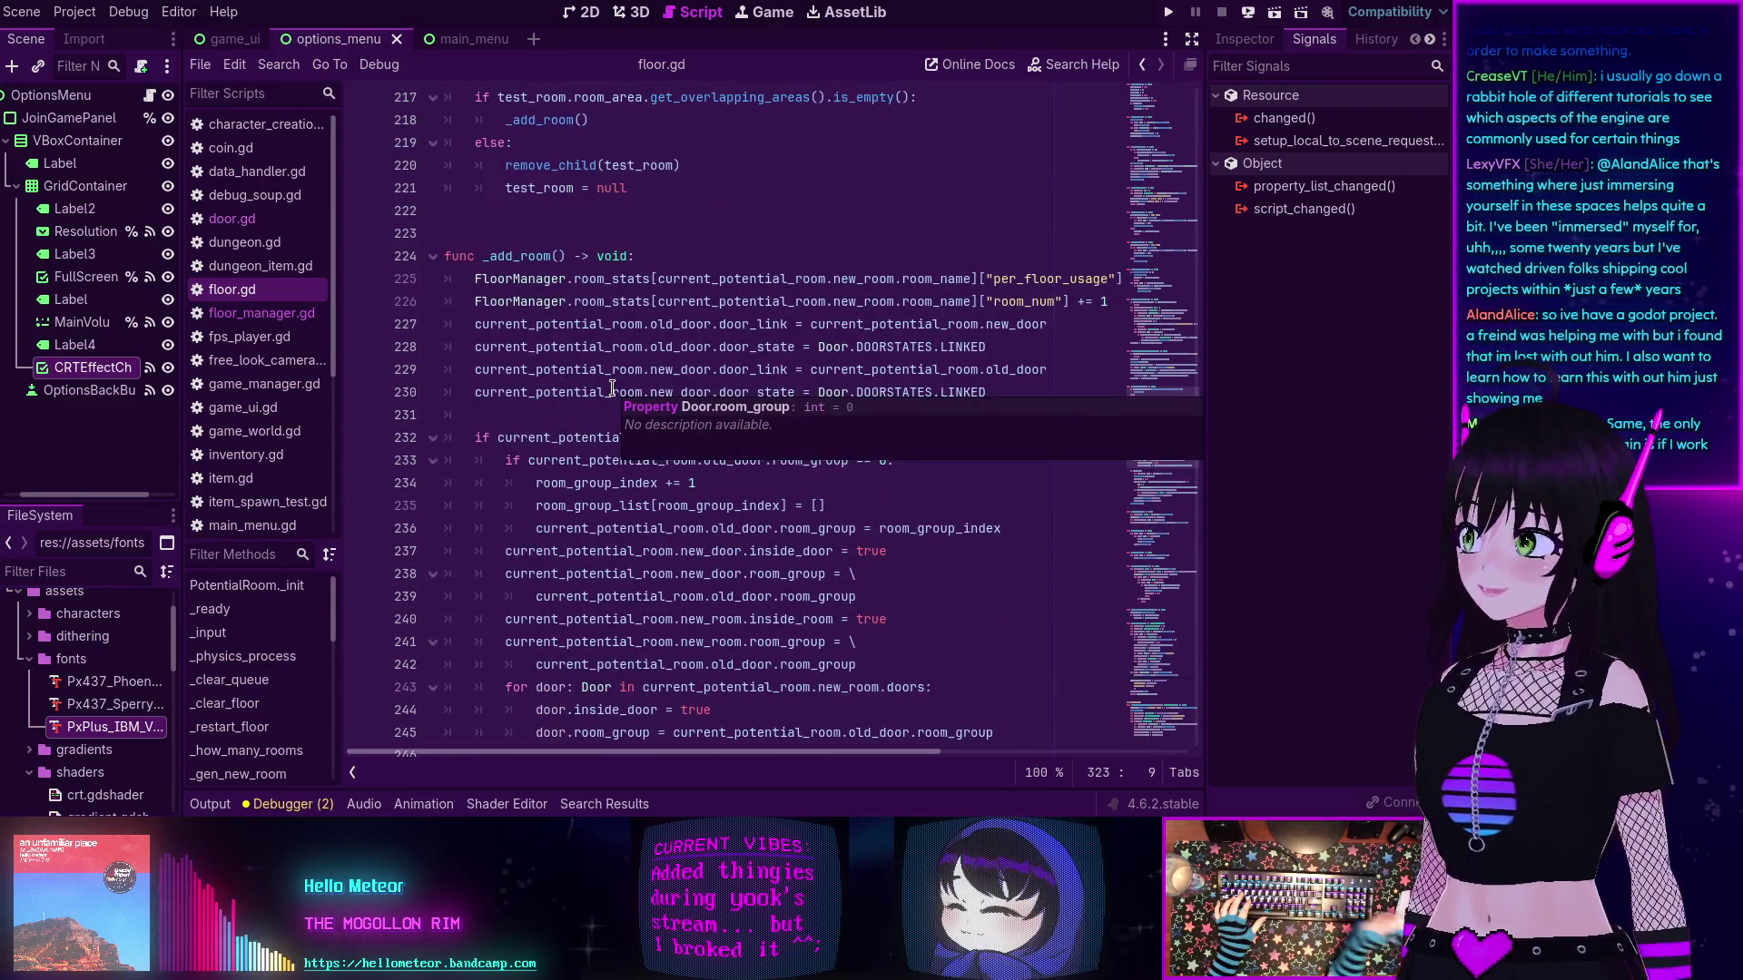
scroll(614, 390, up, 8)
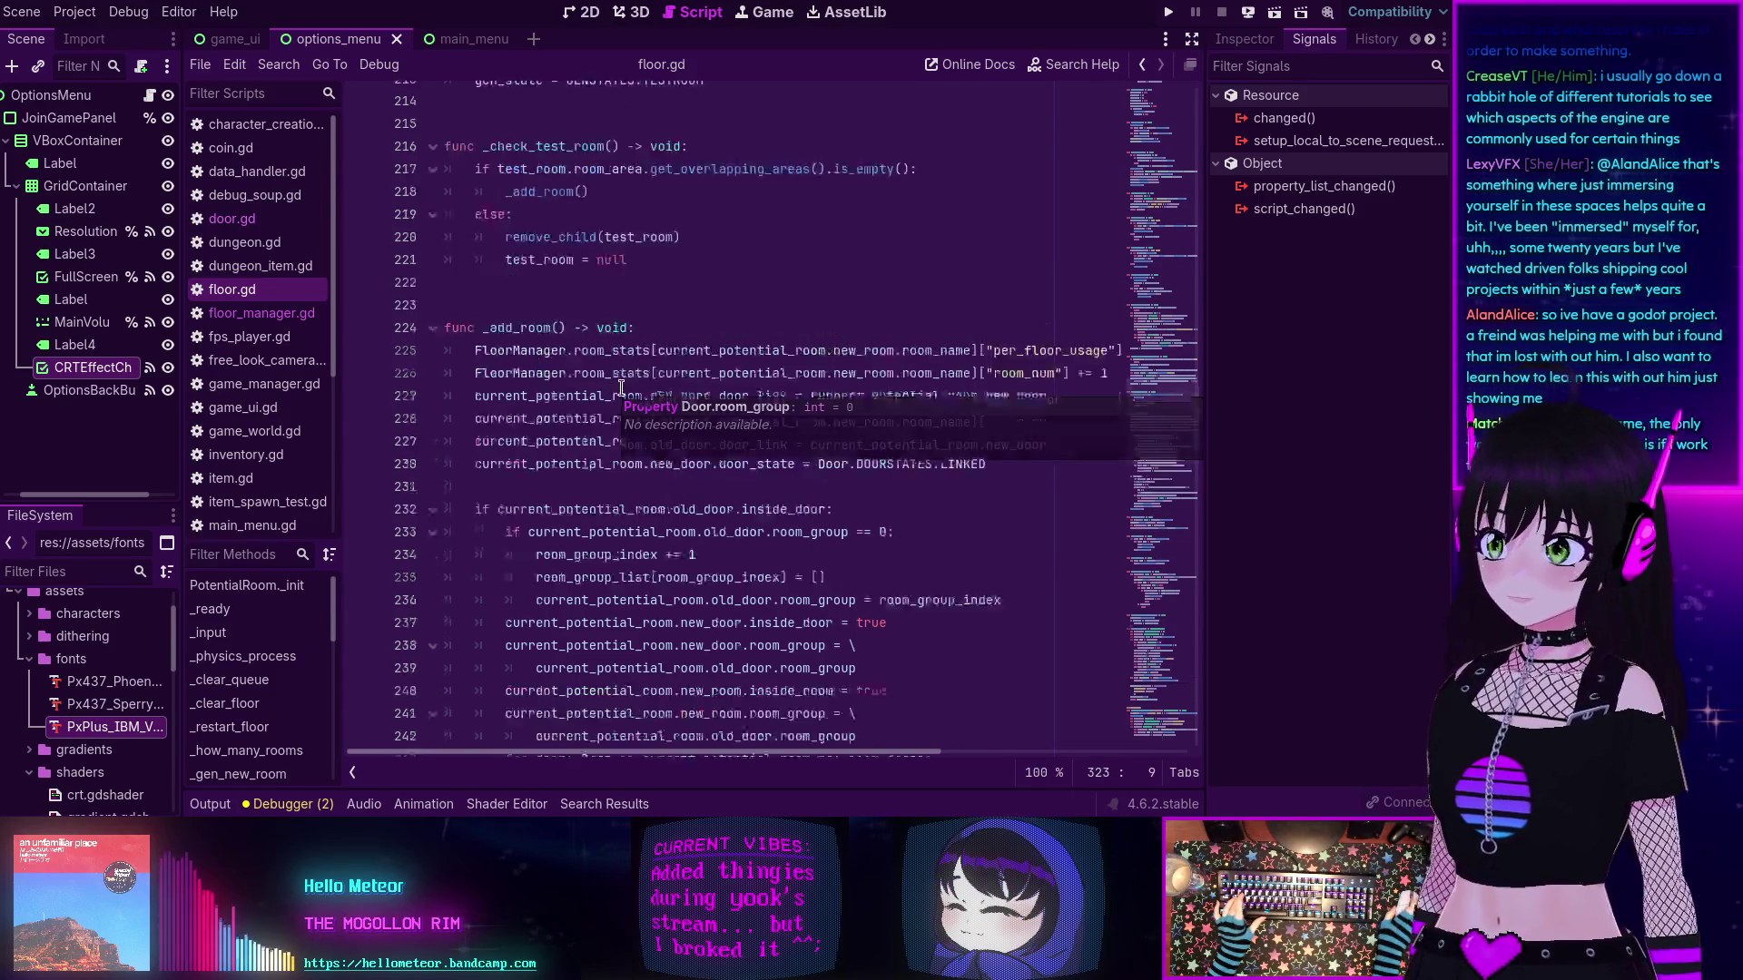
scroll(617, 410, up, 20)
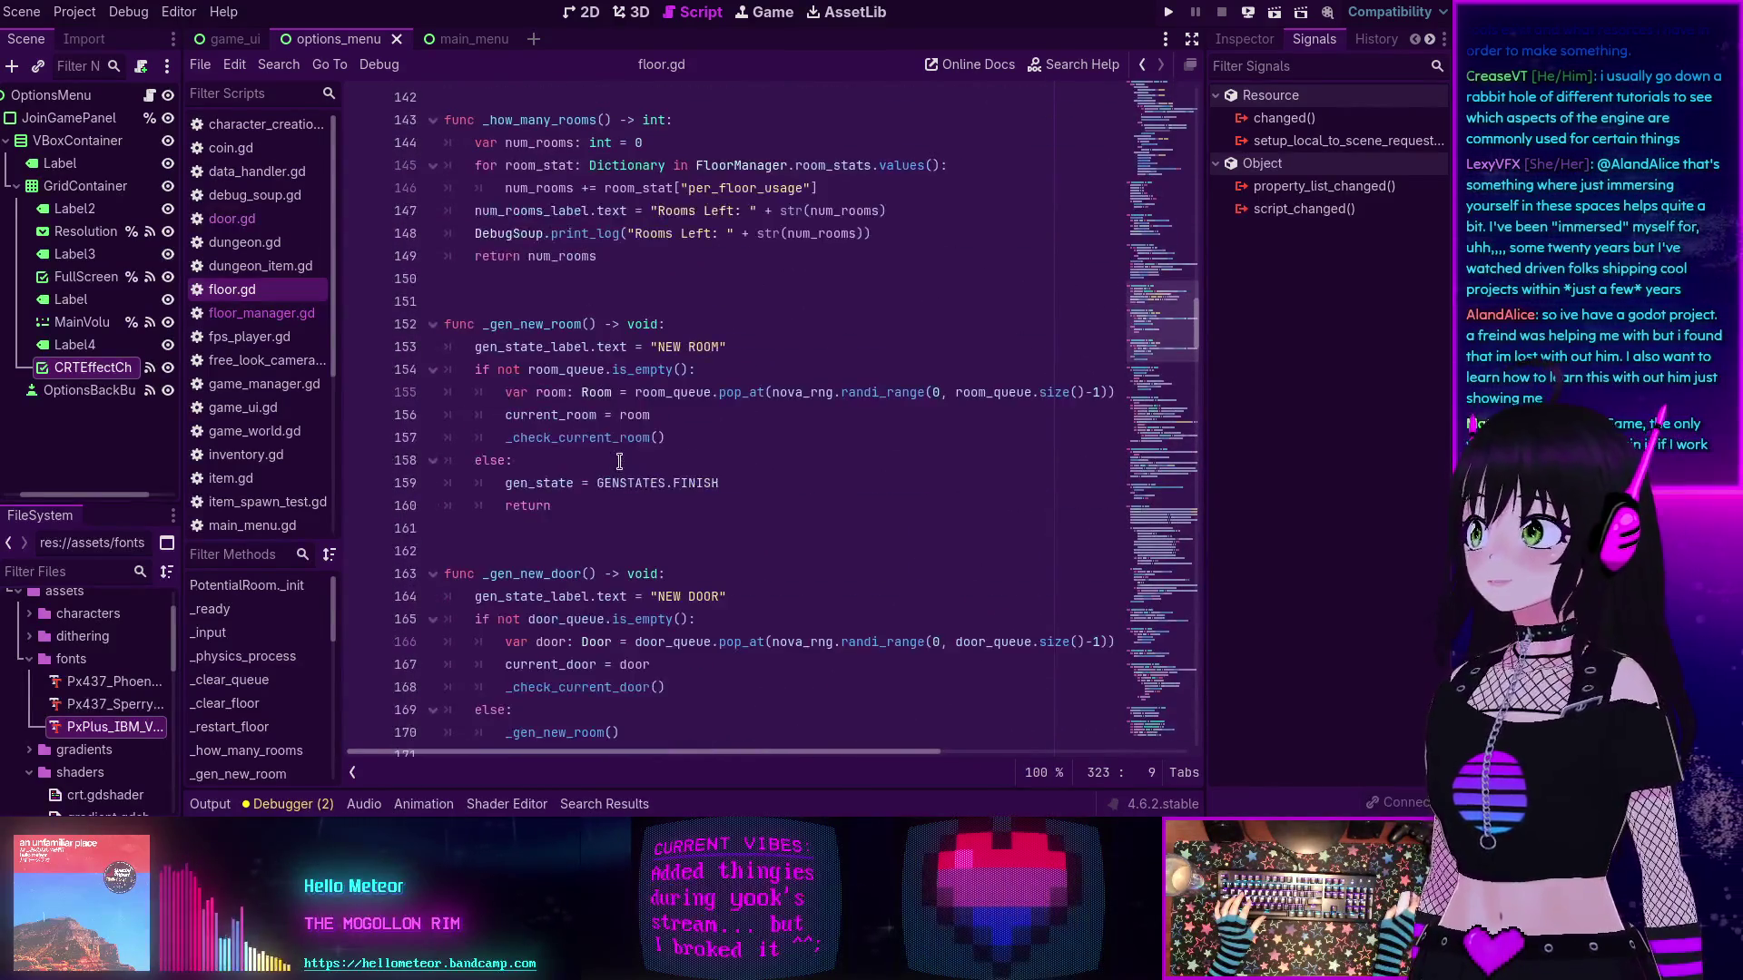
scroll(619, 463, up, 1)
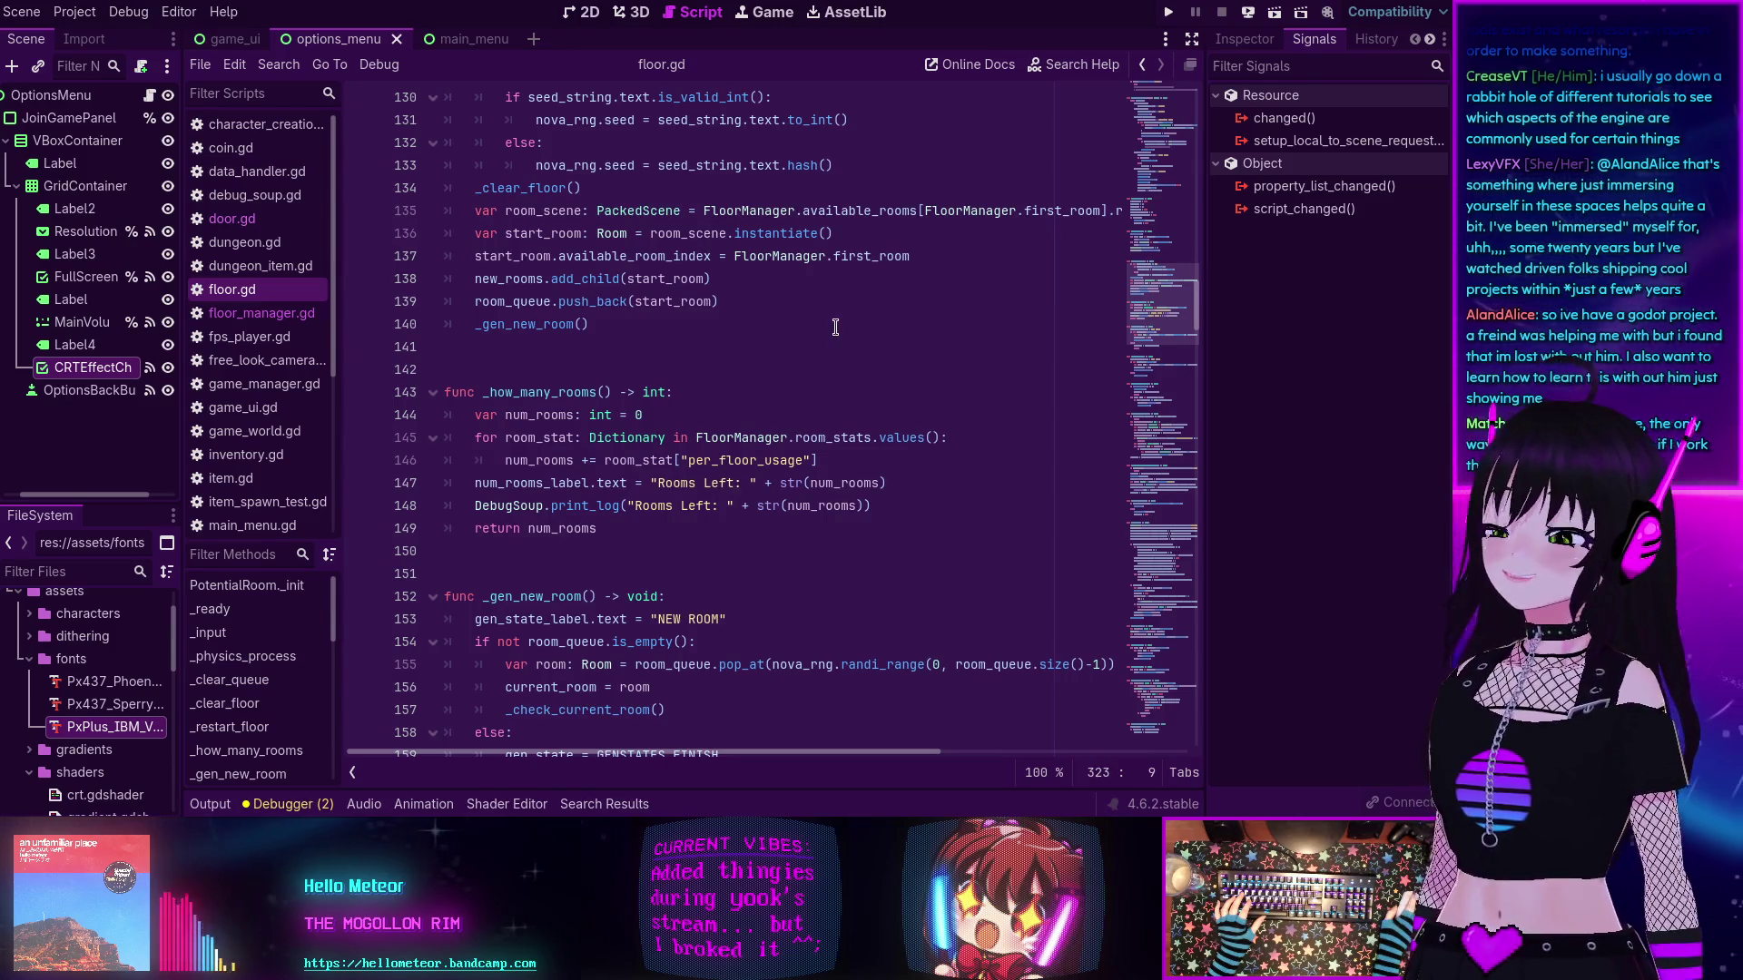
scroll(824, 347, up, 3)
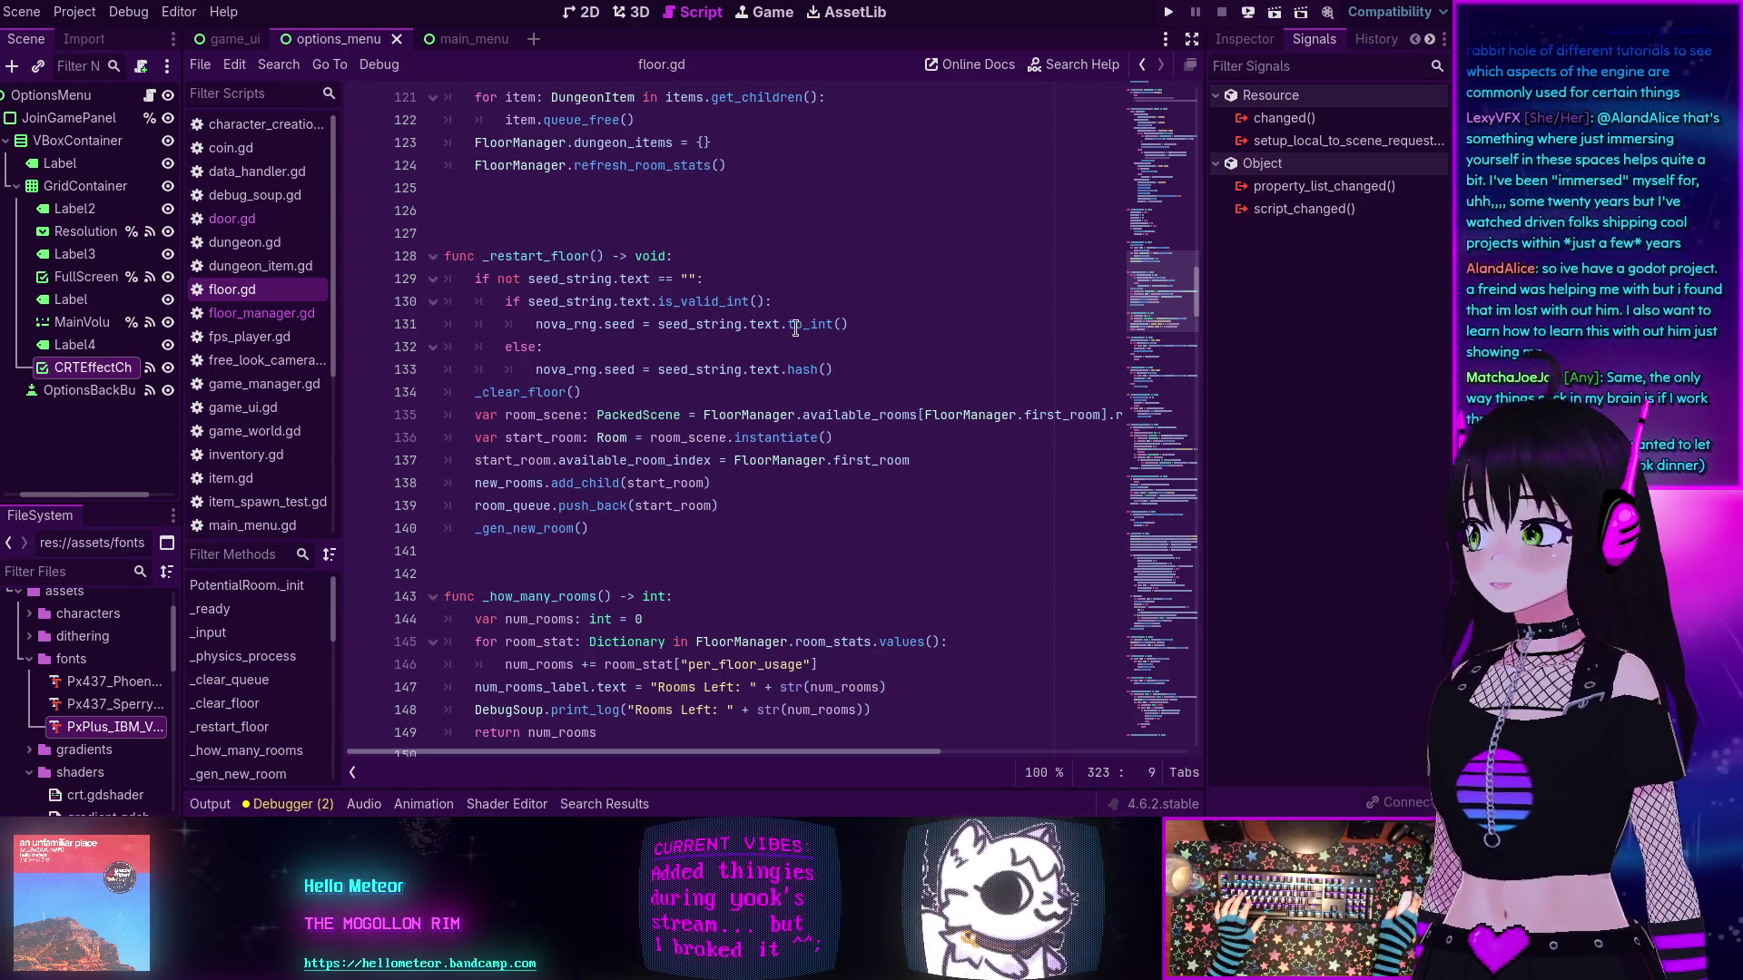
mouse_move(817, 324)
scroll(692, 450, up, 5)
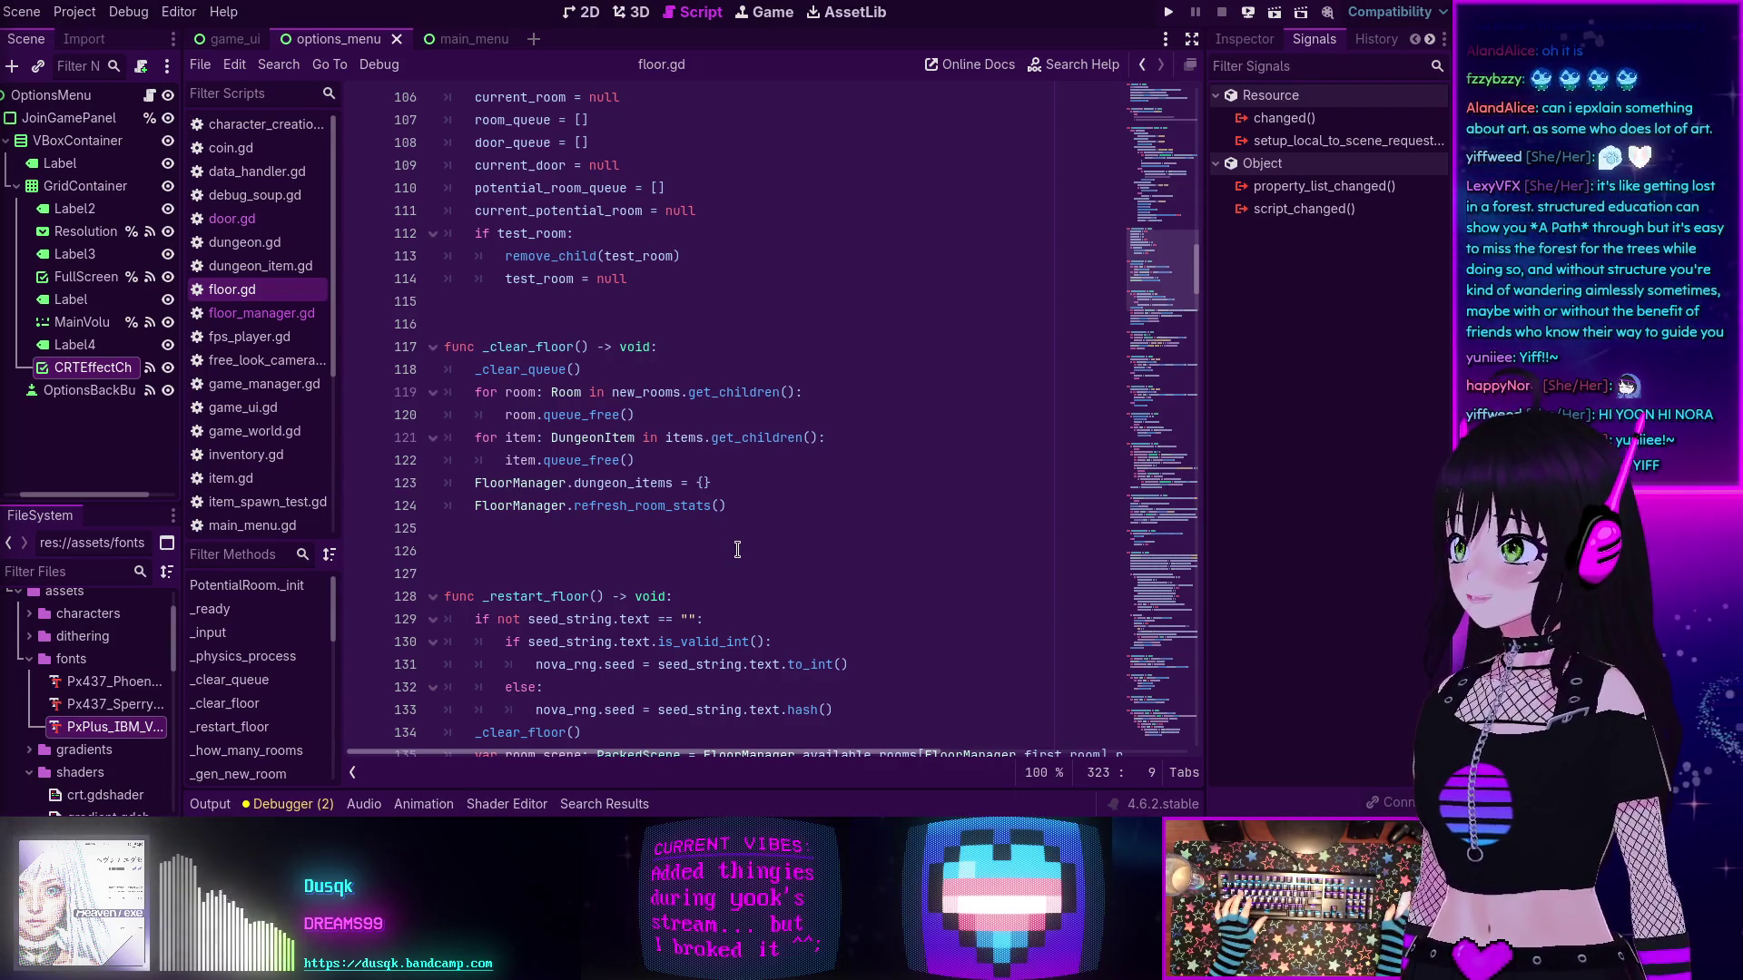
click(739, 529)
- Launch the game to test floor generation and advance from the main menu to Character Creation
scroll(749, 490, down, 2)
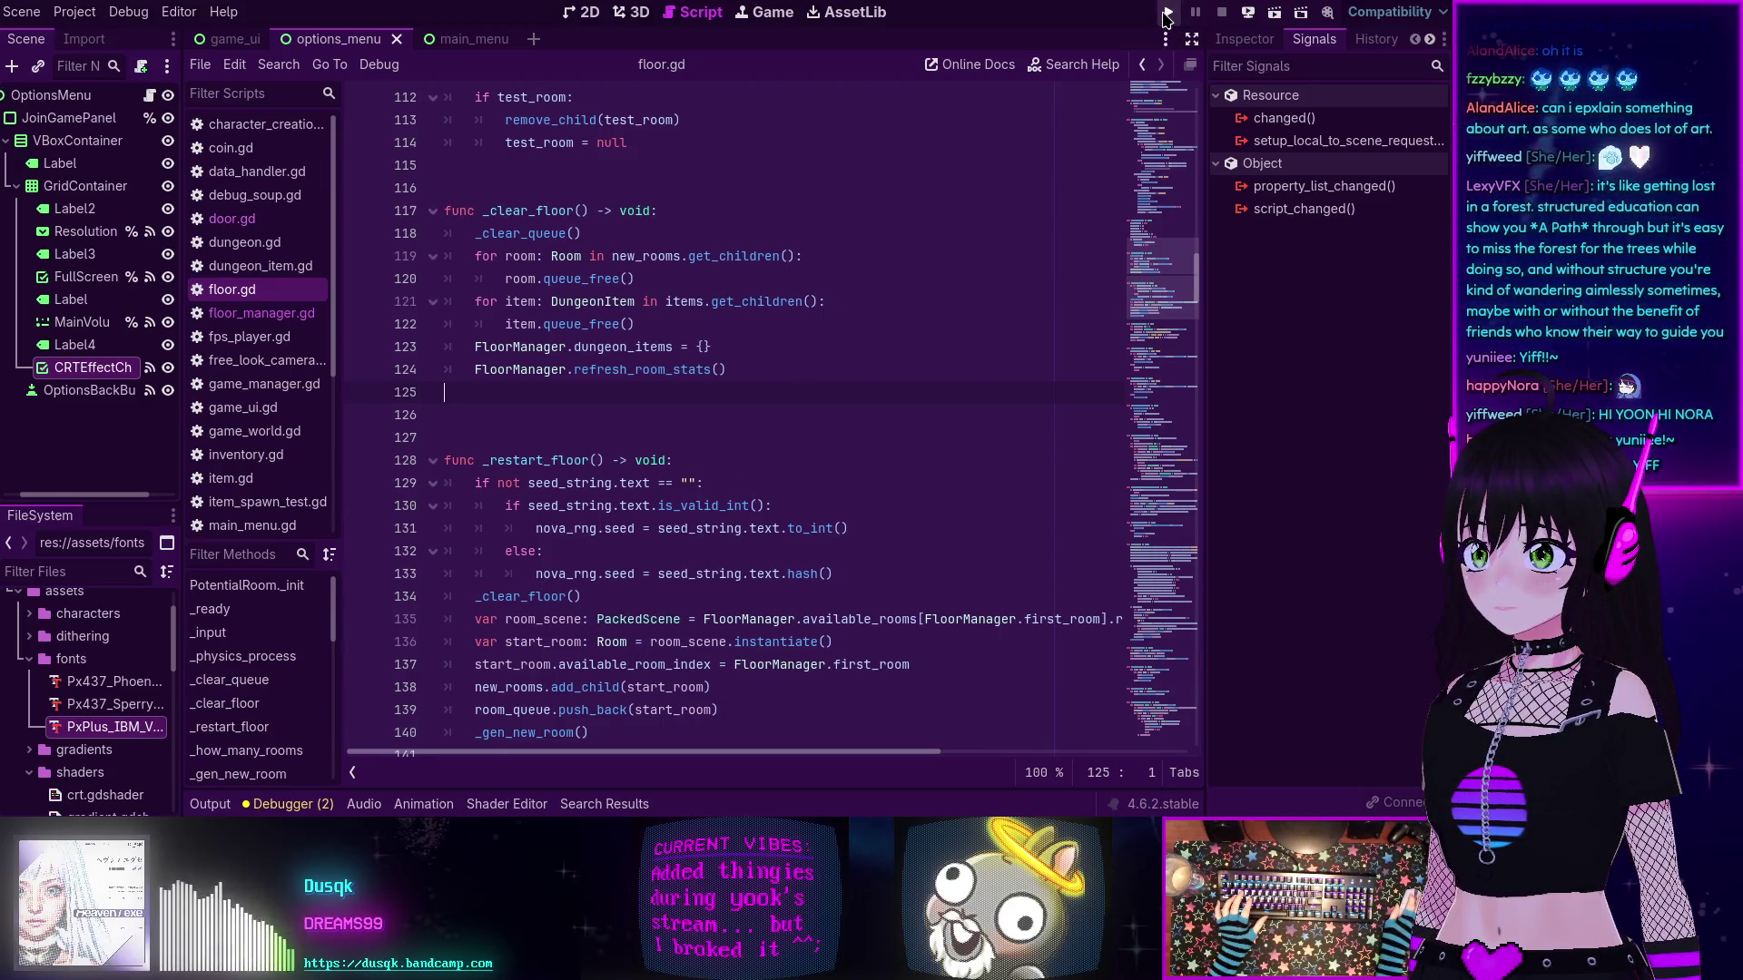
click(1166, 16)
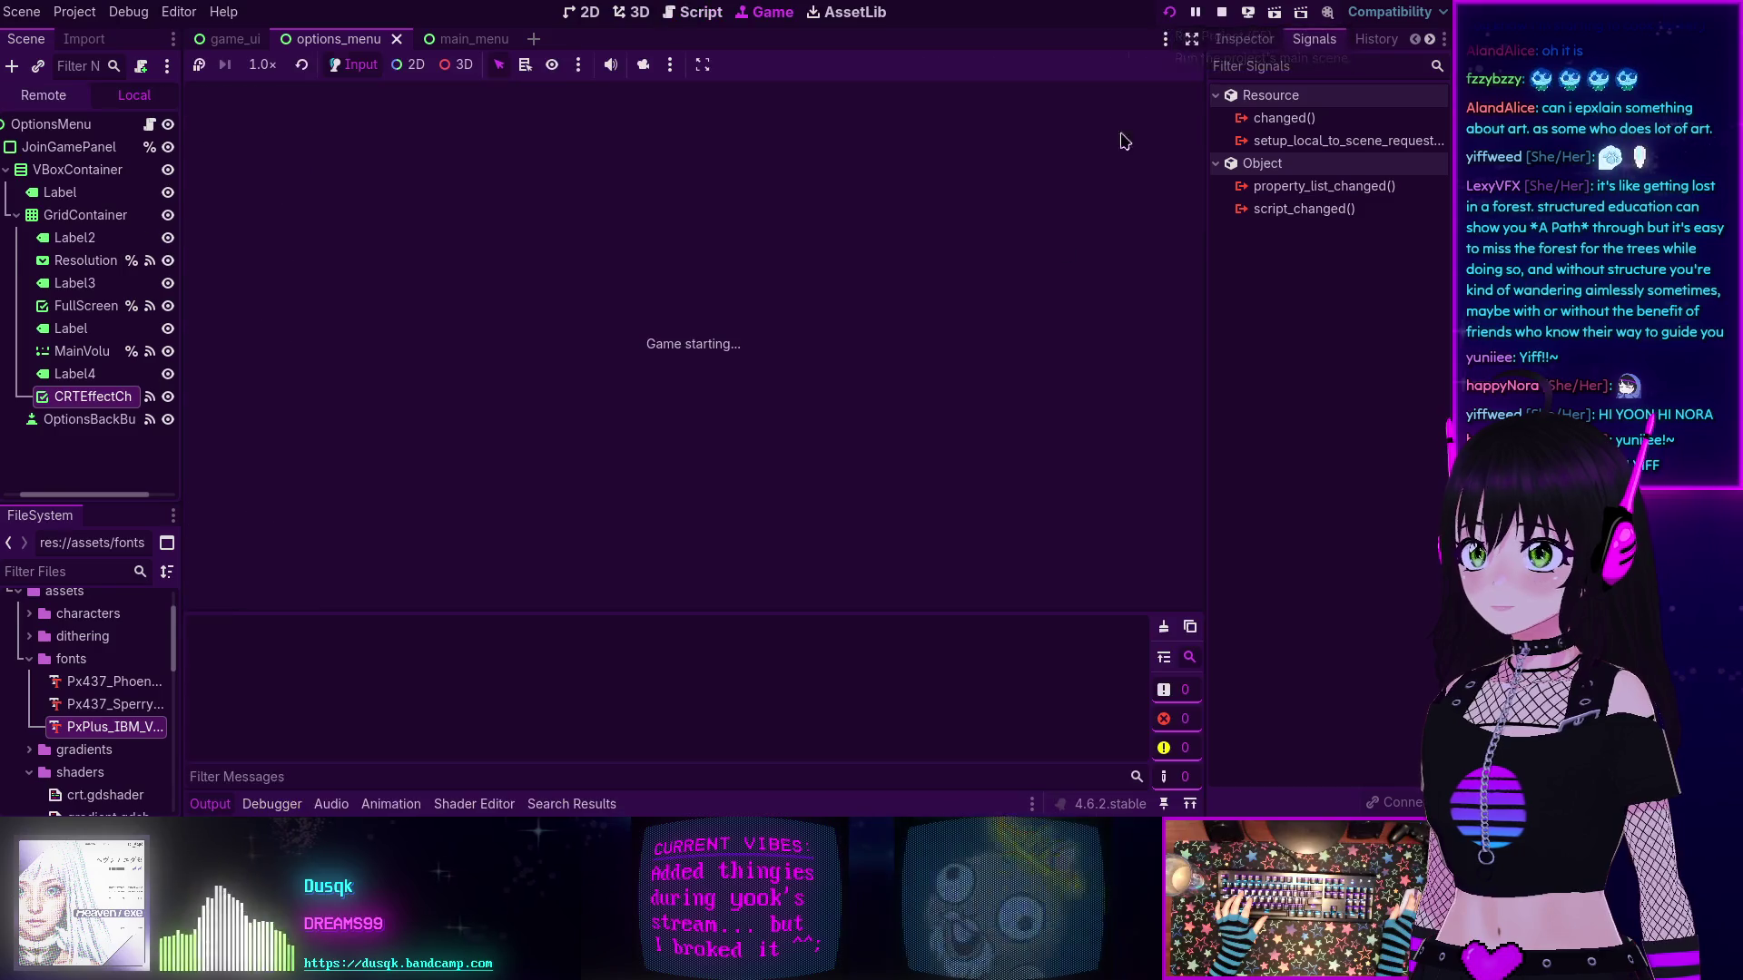
click(694, 409)
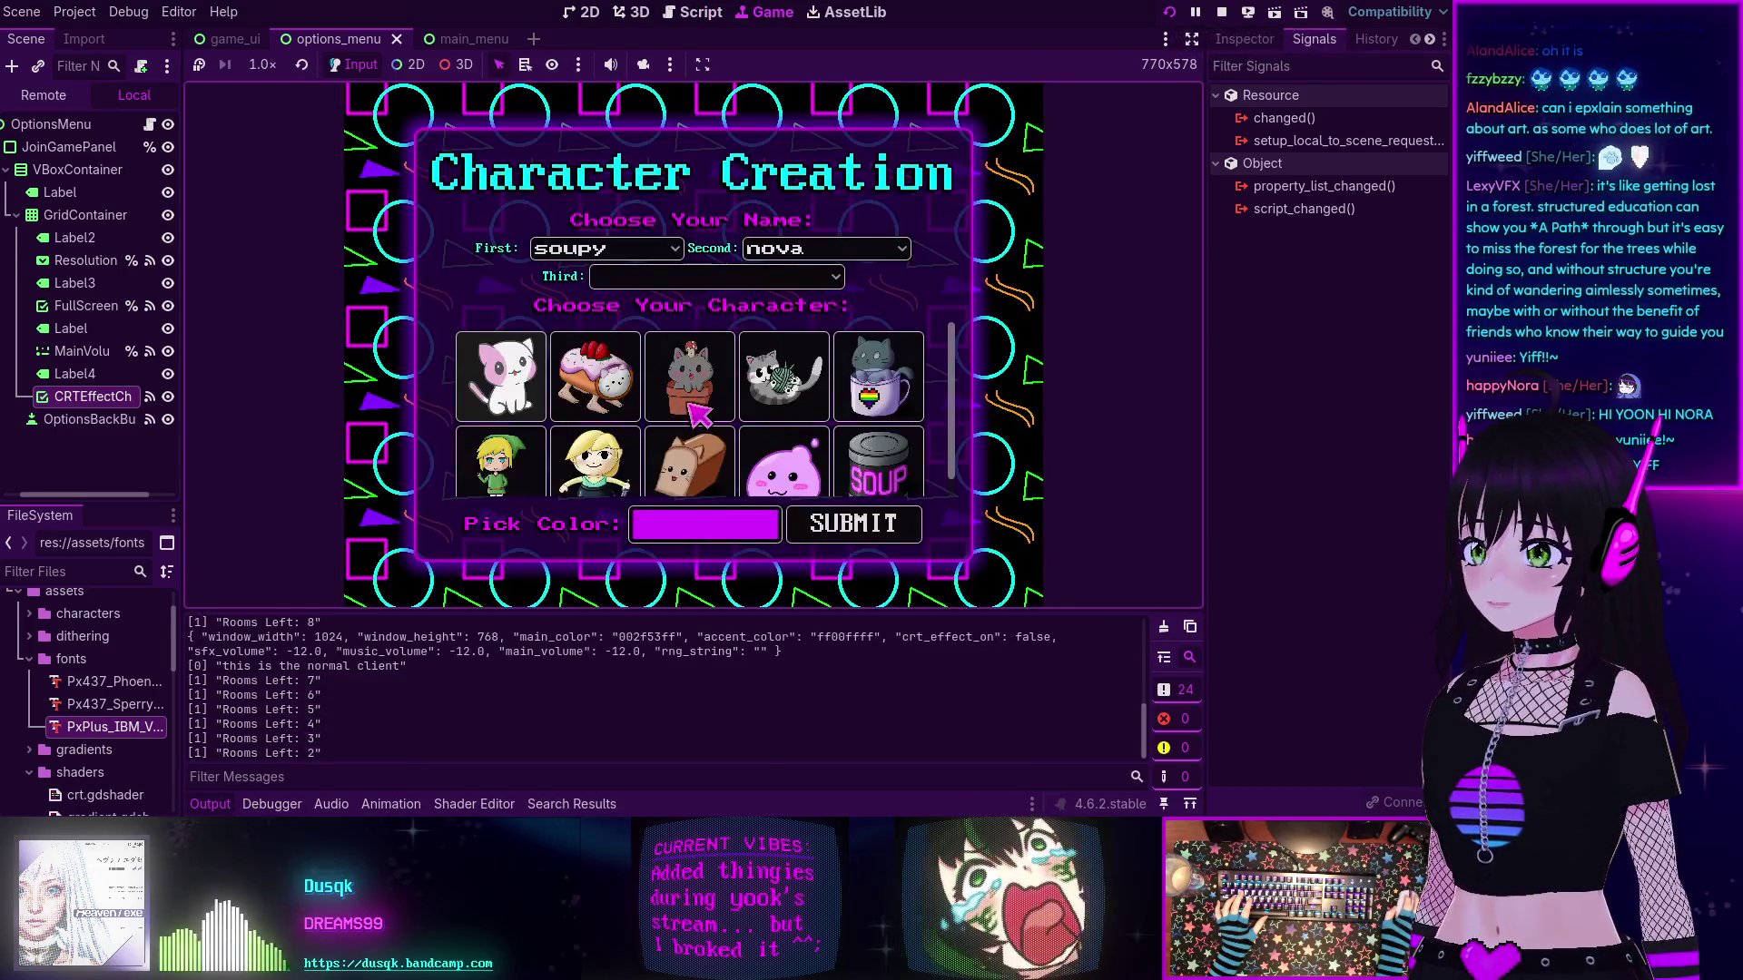
- Submit a new character, join the generated dungeon world, then stop the test game
click(853, 524)
click(691, 405)
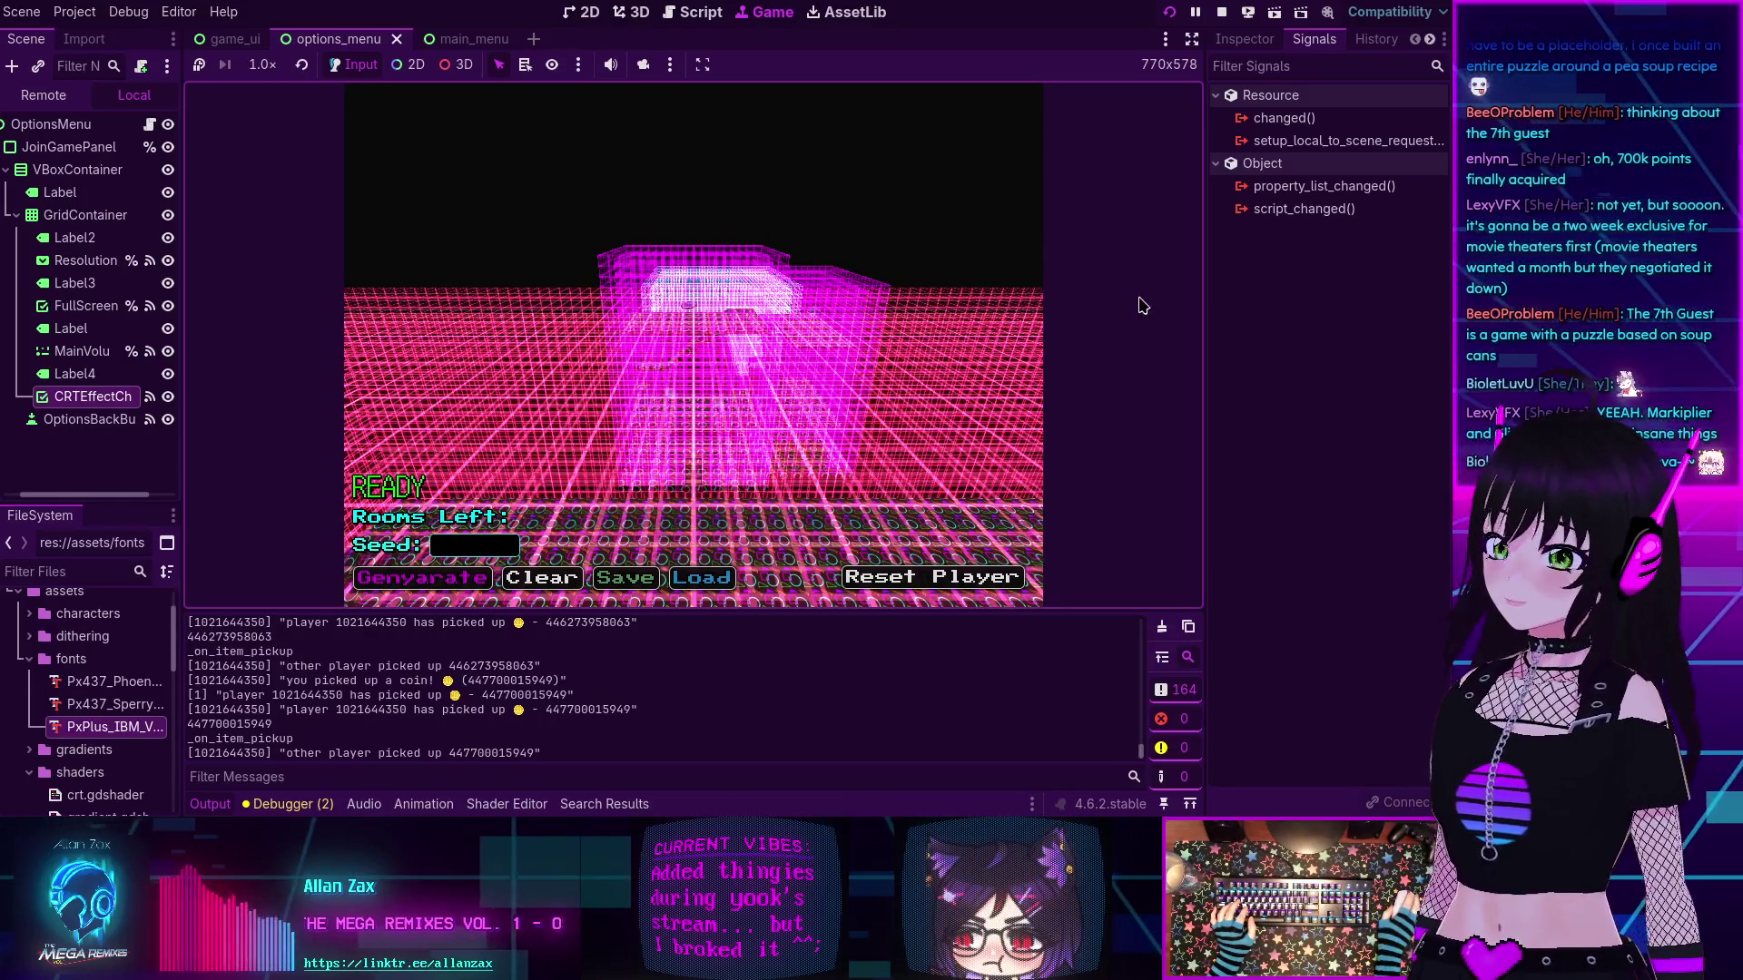
click(1222, 12)
- Glance at door.gd, hide the output panel to read through floor.gd, then return to door.gd
scroll(600, 409, down, 5)
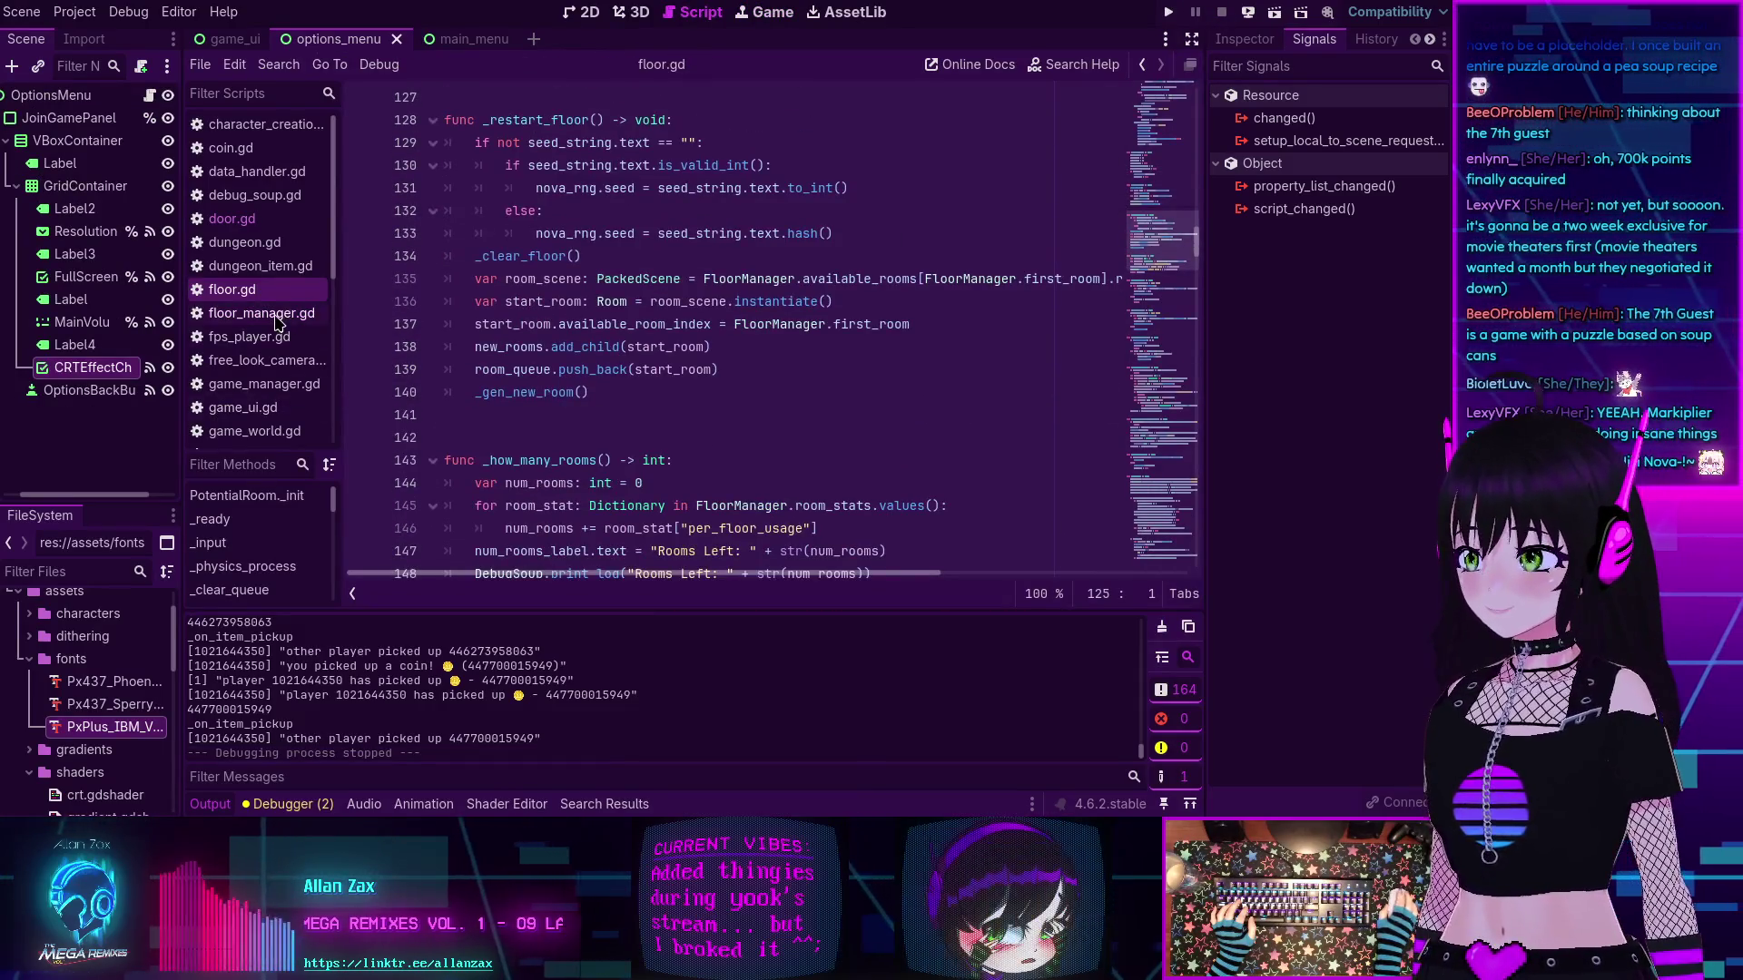
click(229, 219)
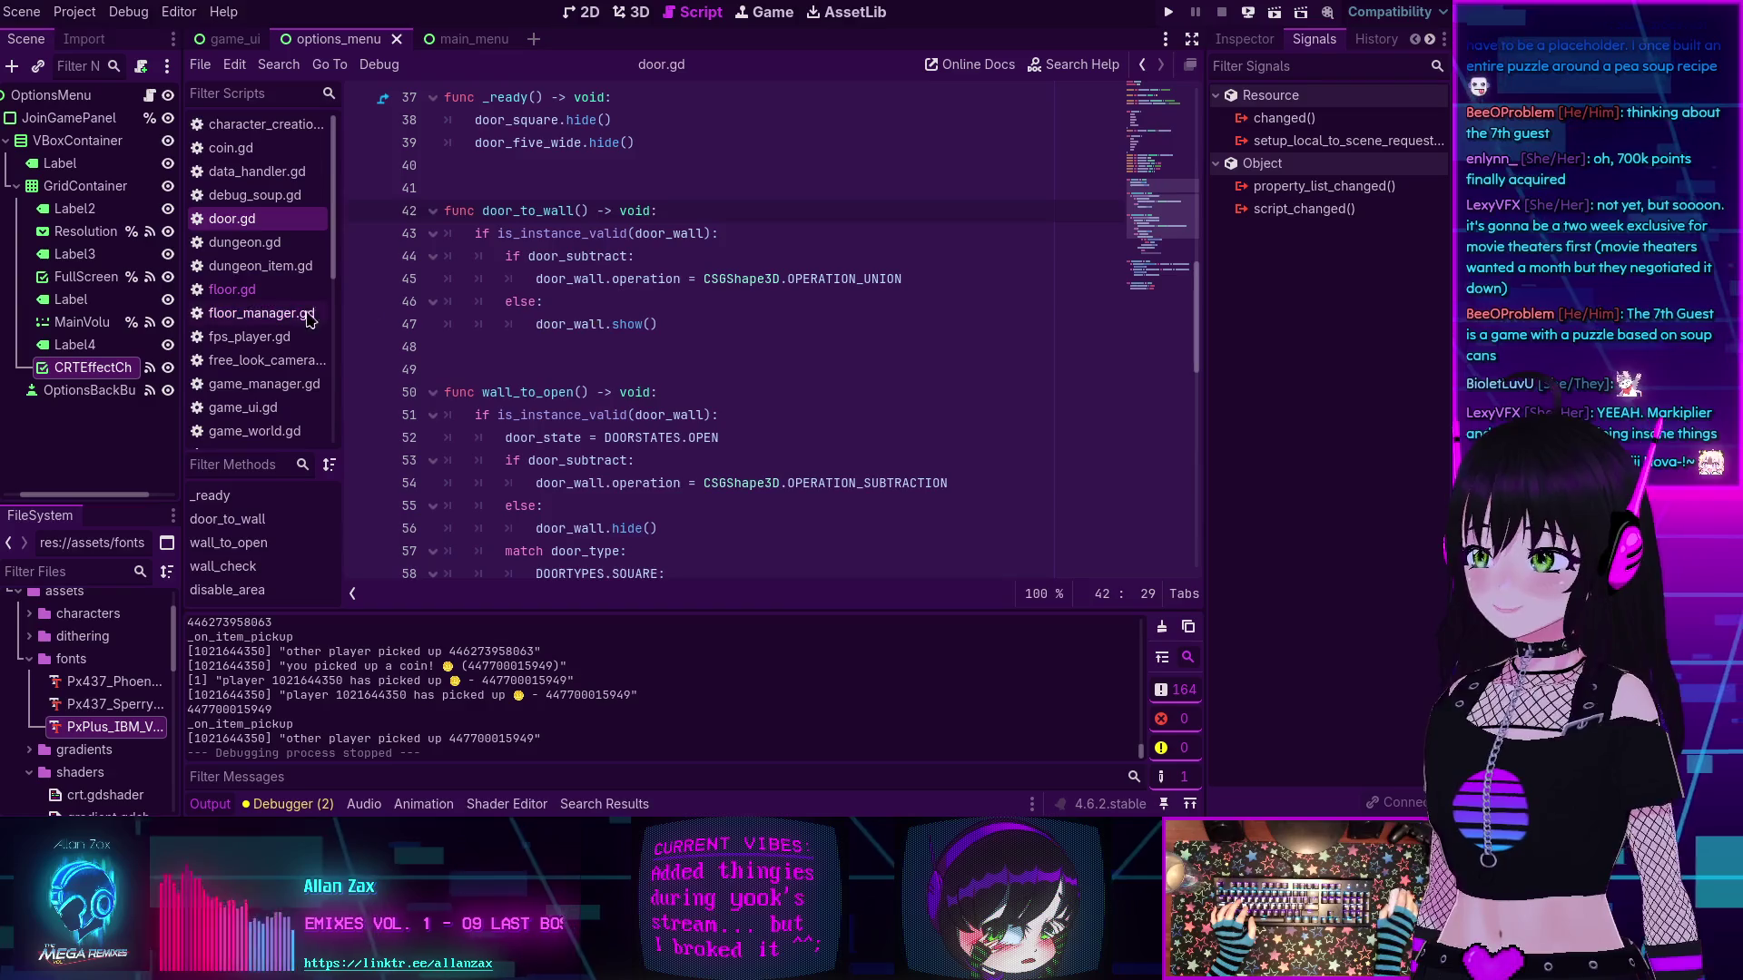
click(231, 288)
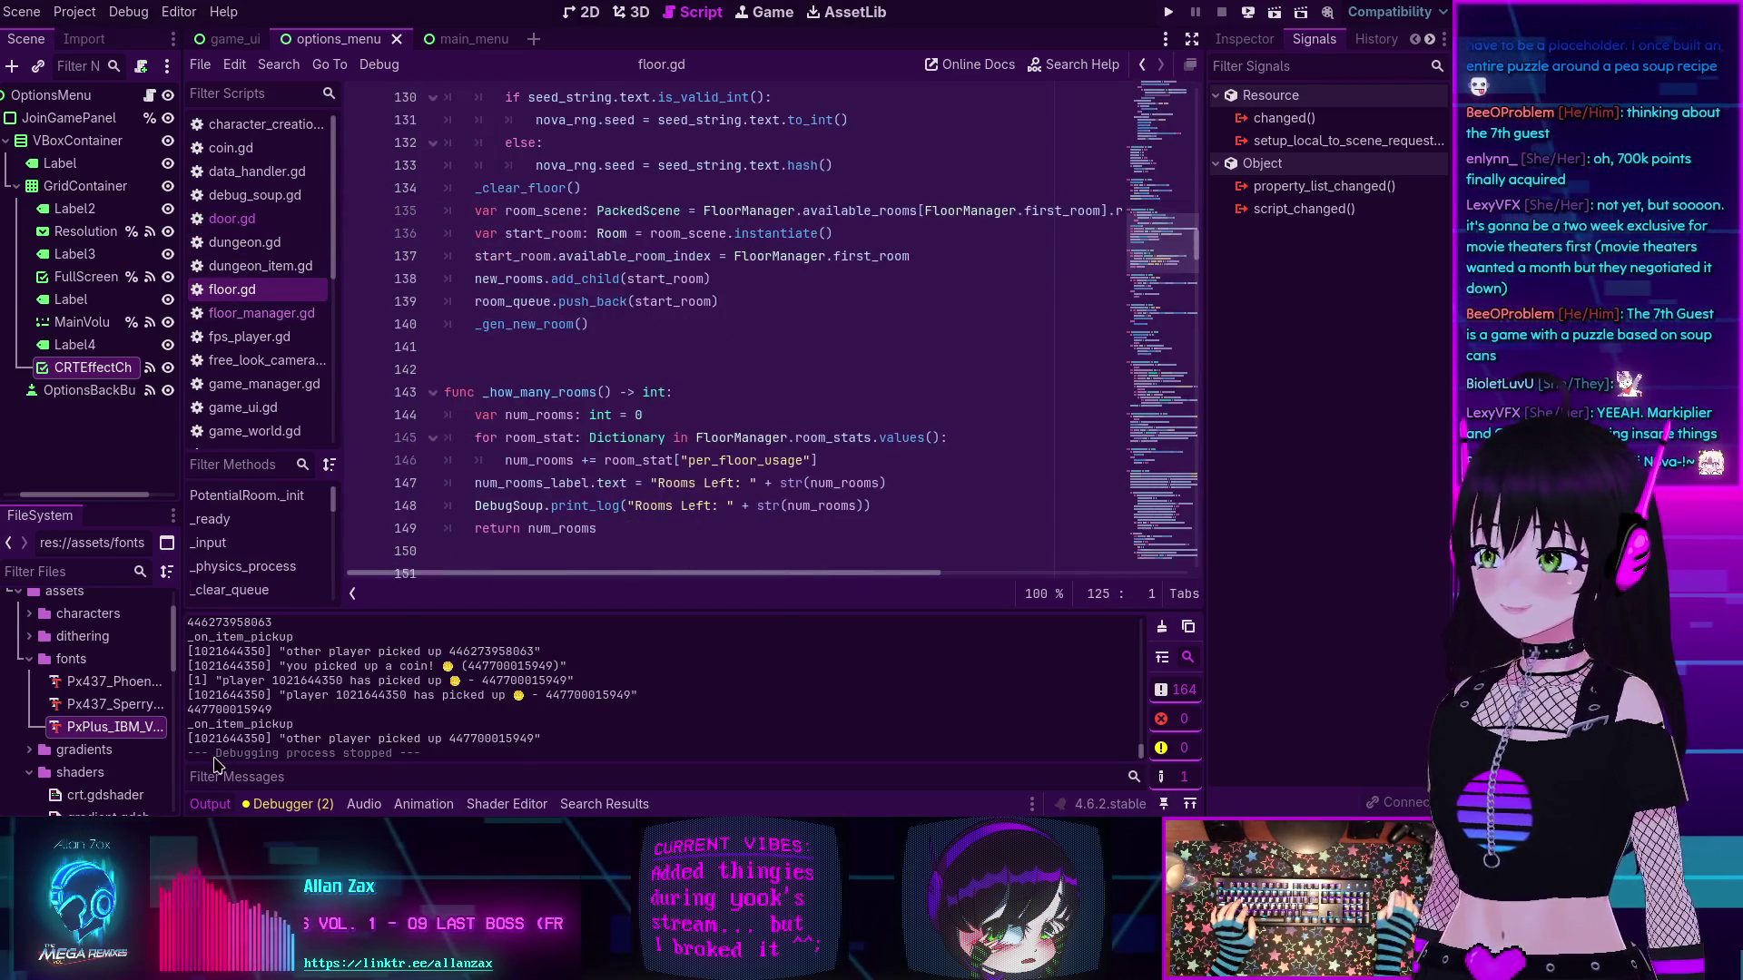
key(ctrl+j)
scroll(643, 420, down, 20)
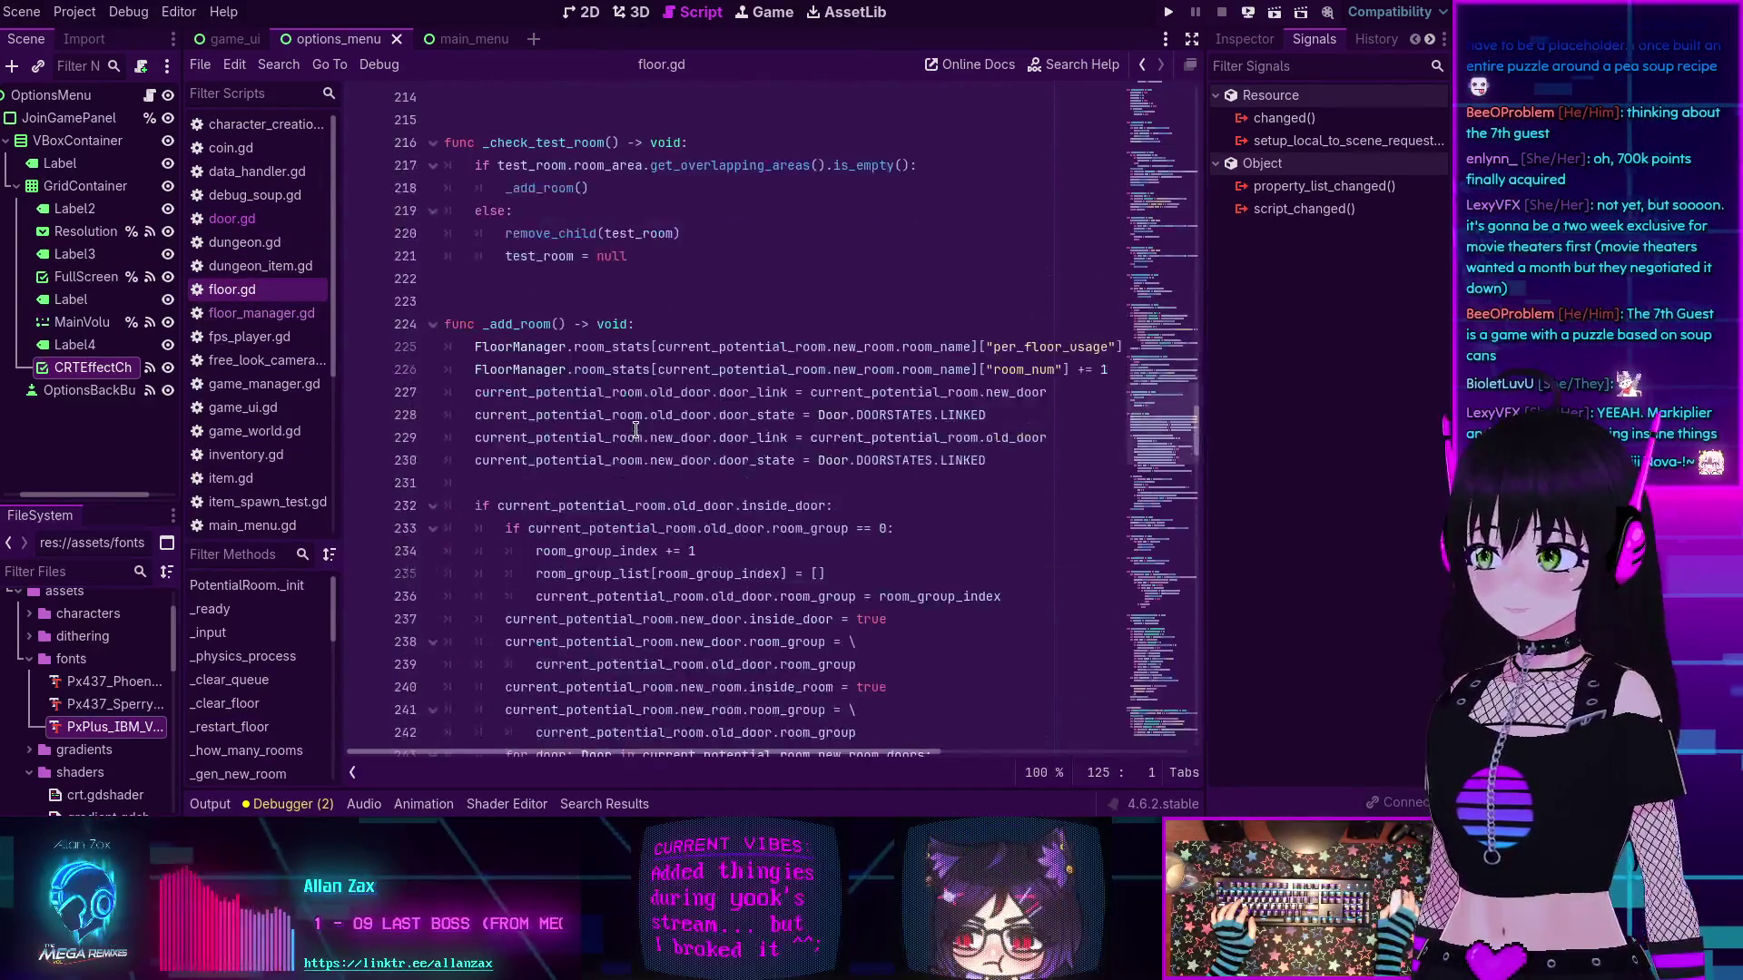
scroll(634, 427, down, 16)
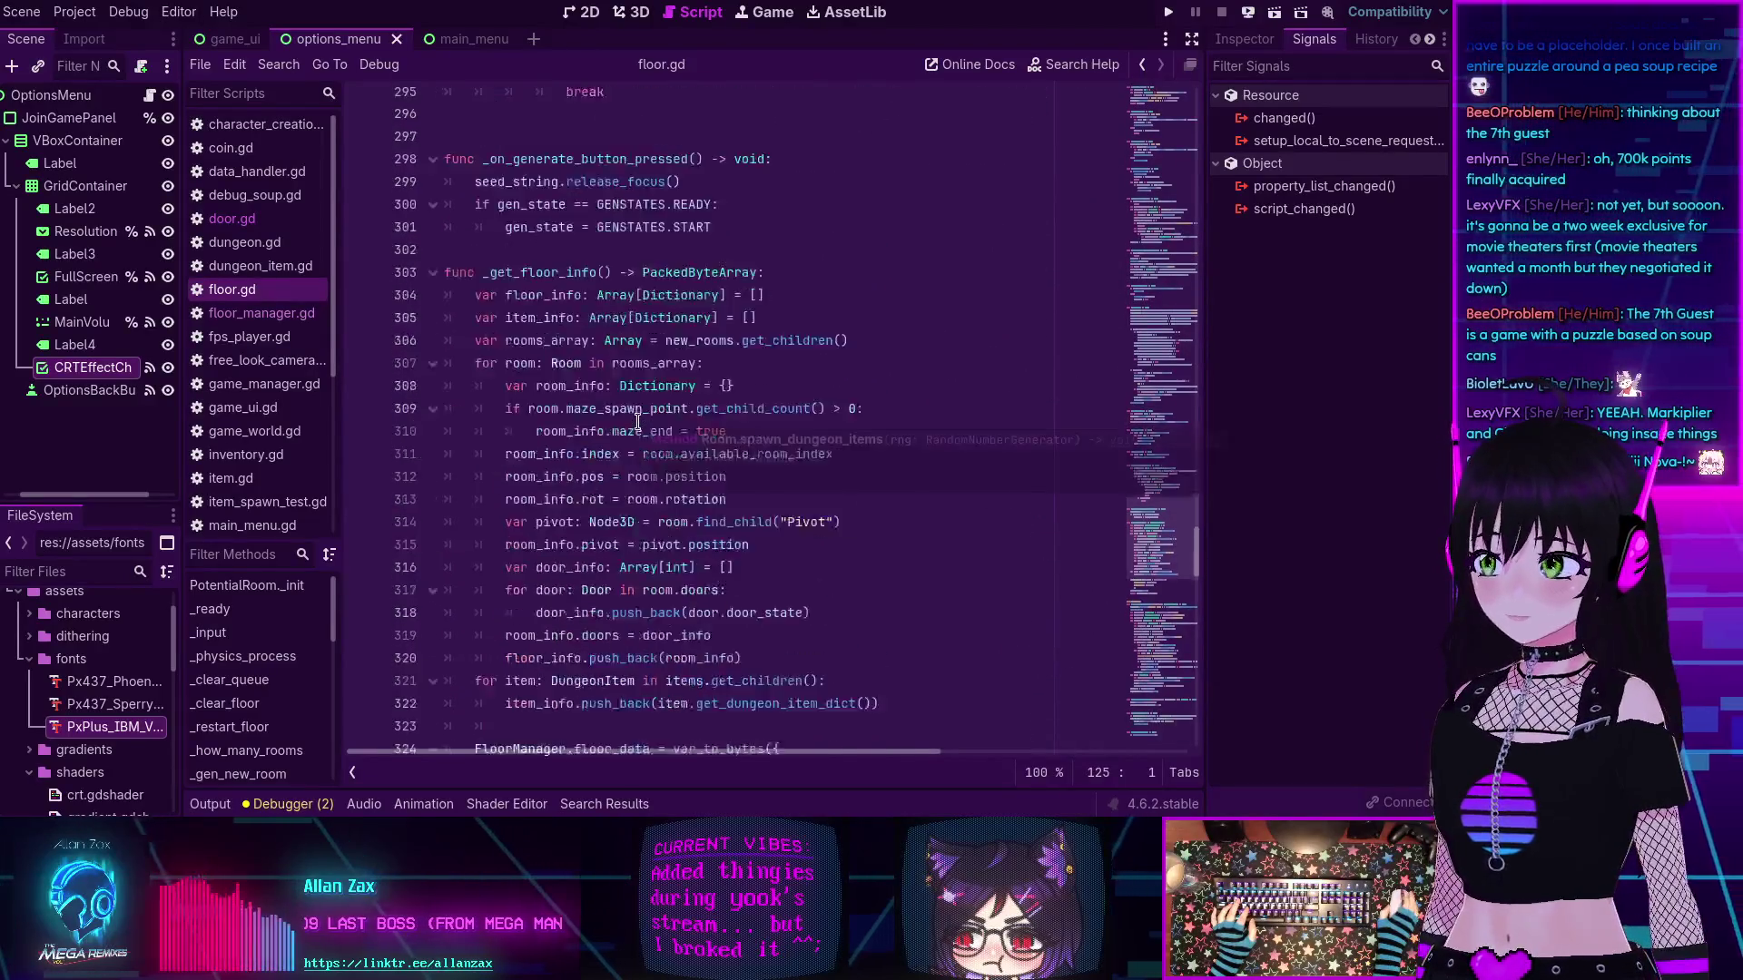
scroll(638, 421, down, 2)
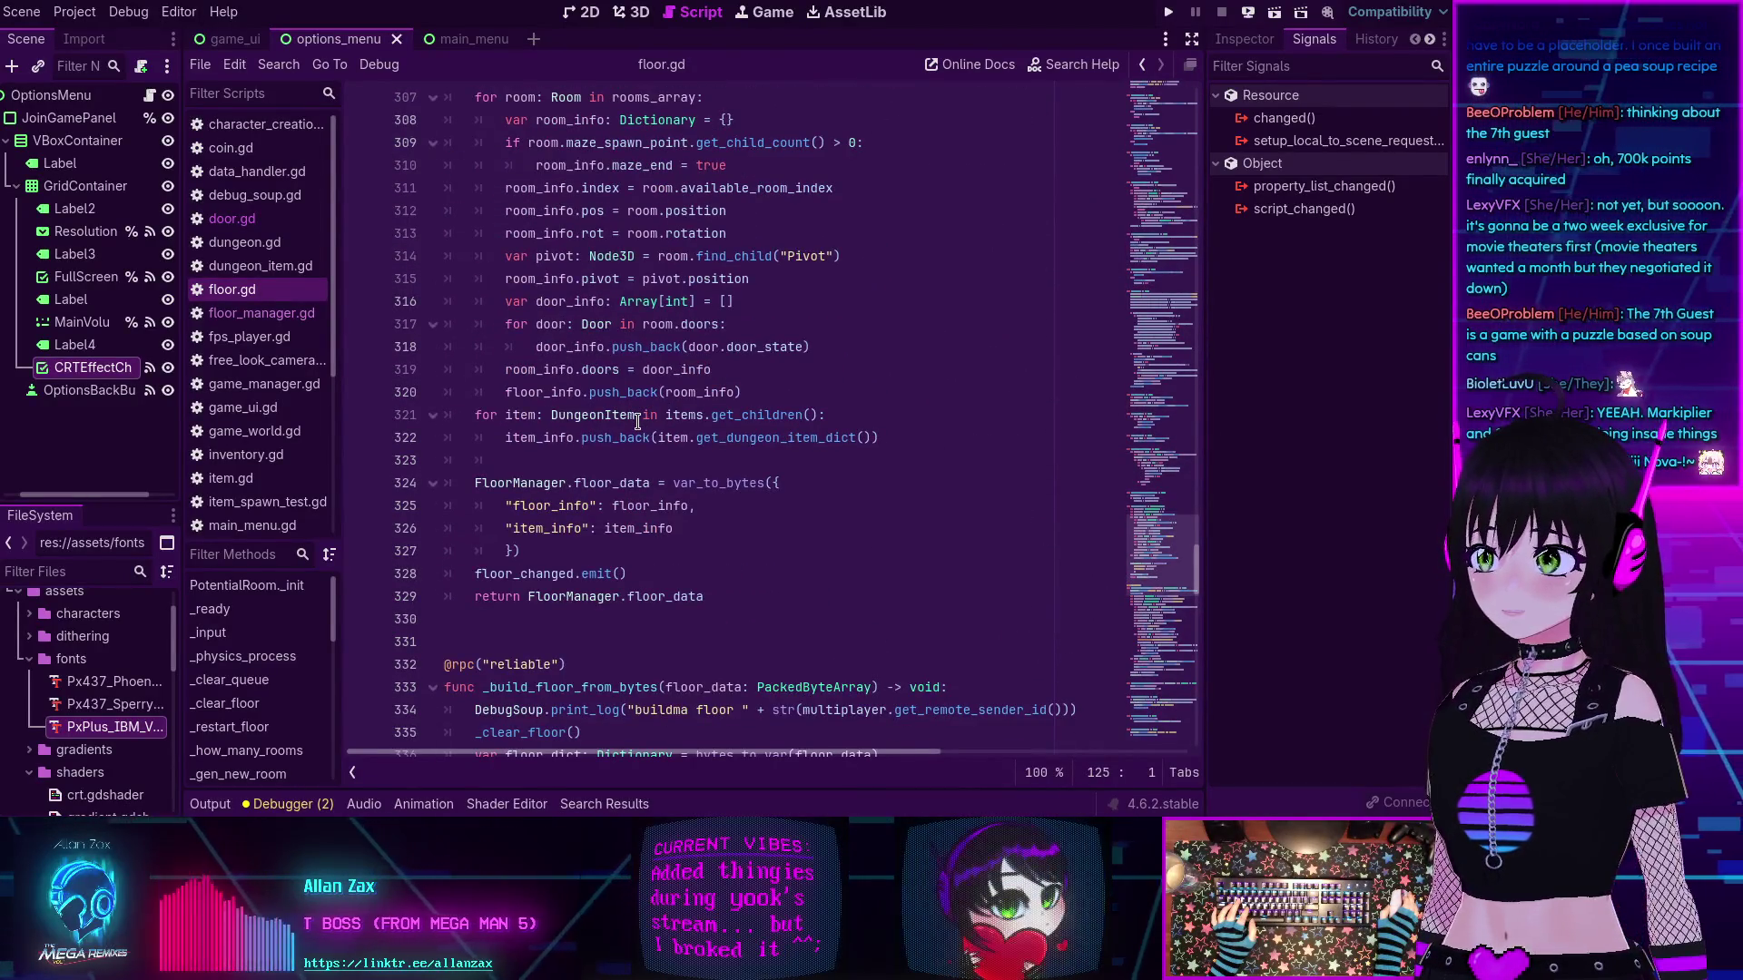
scroll(527, 404, up, 2)
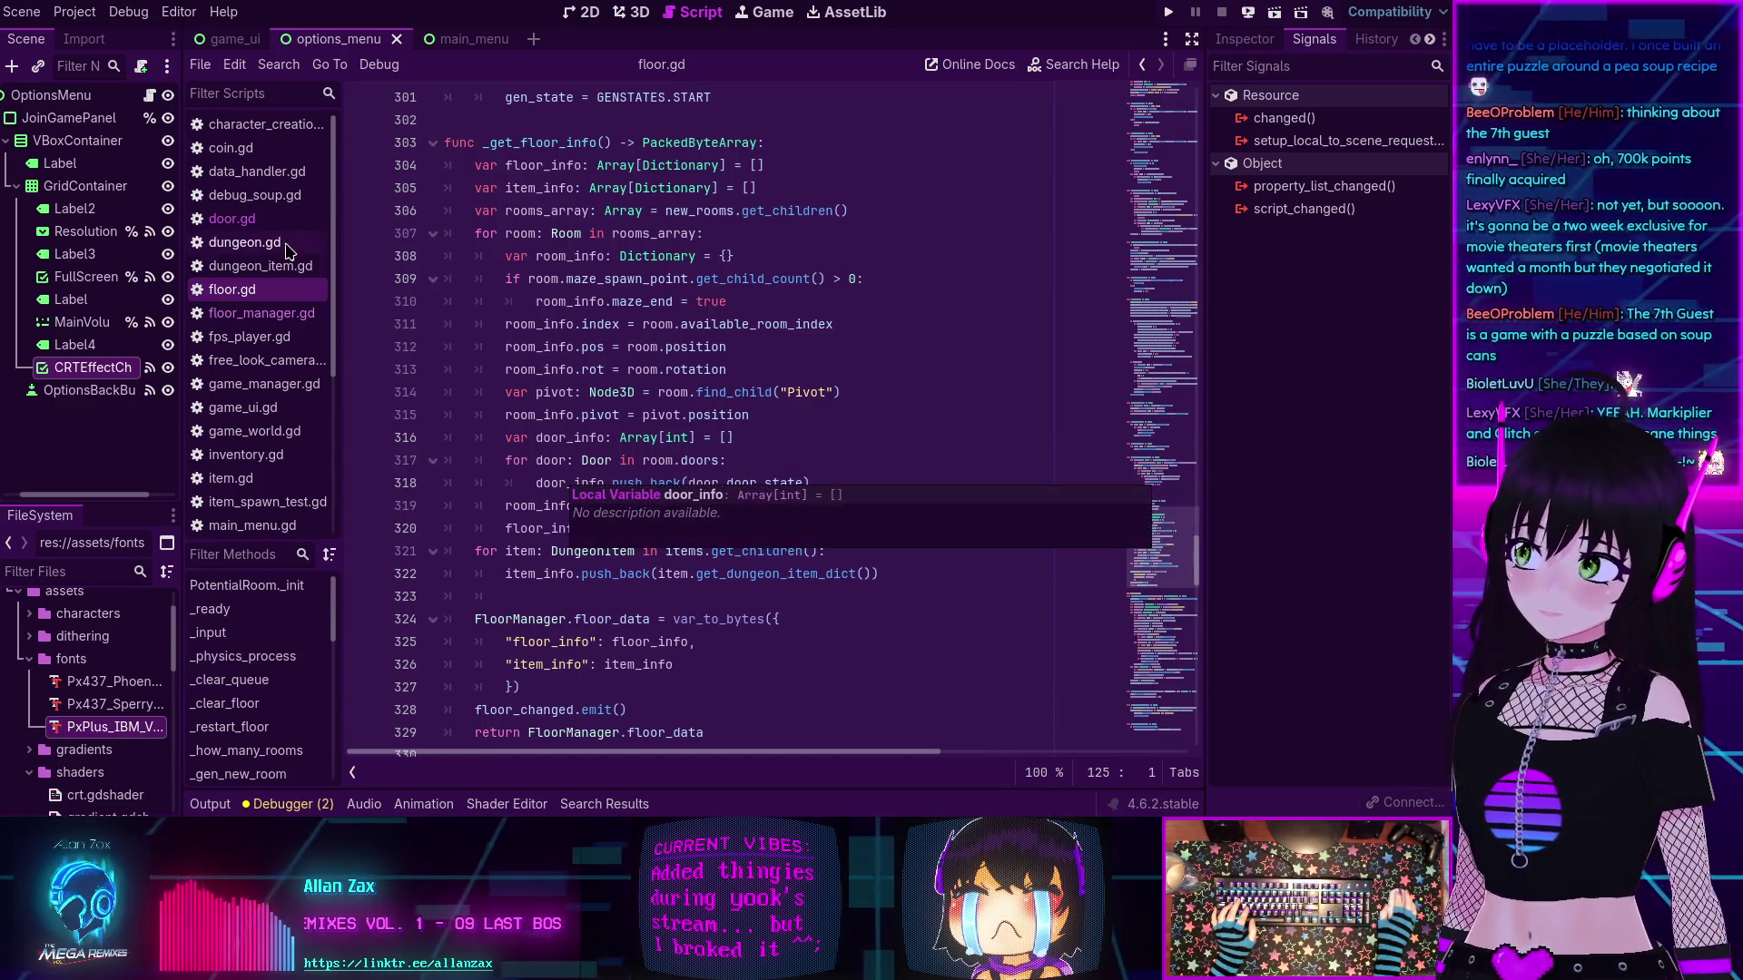
click(250, 226)
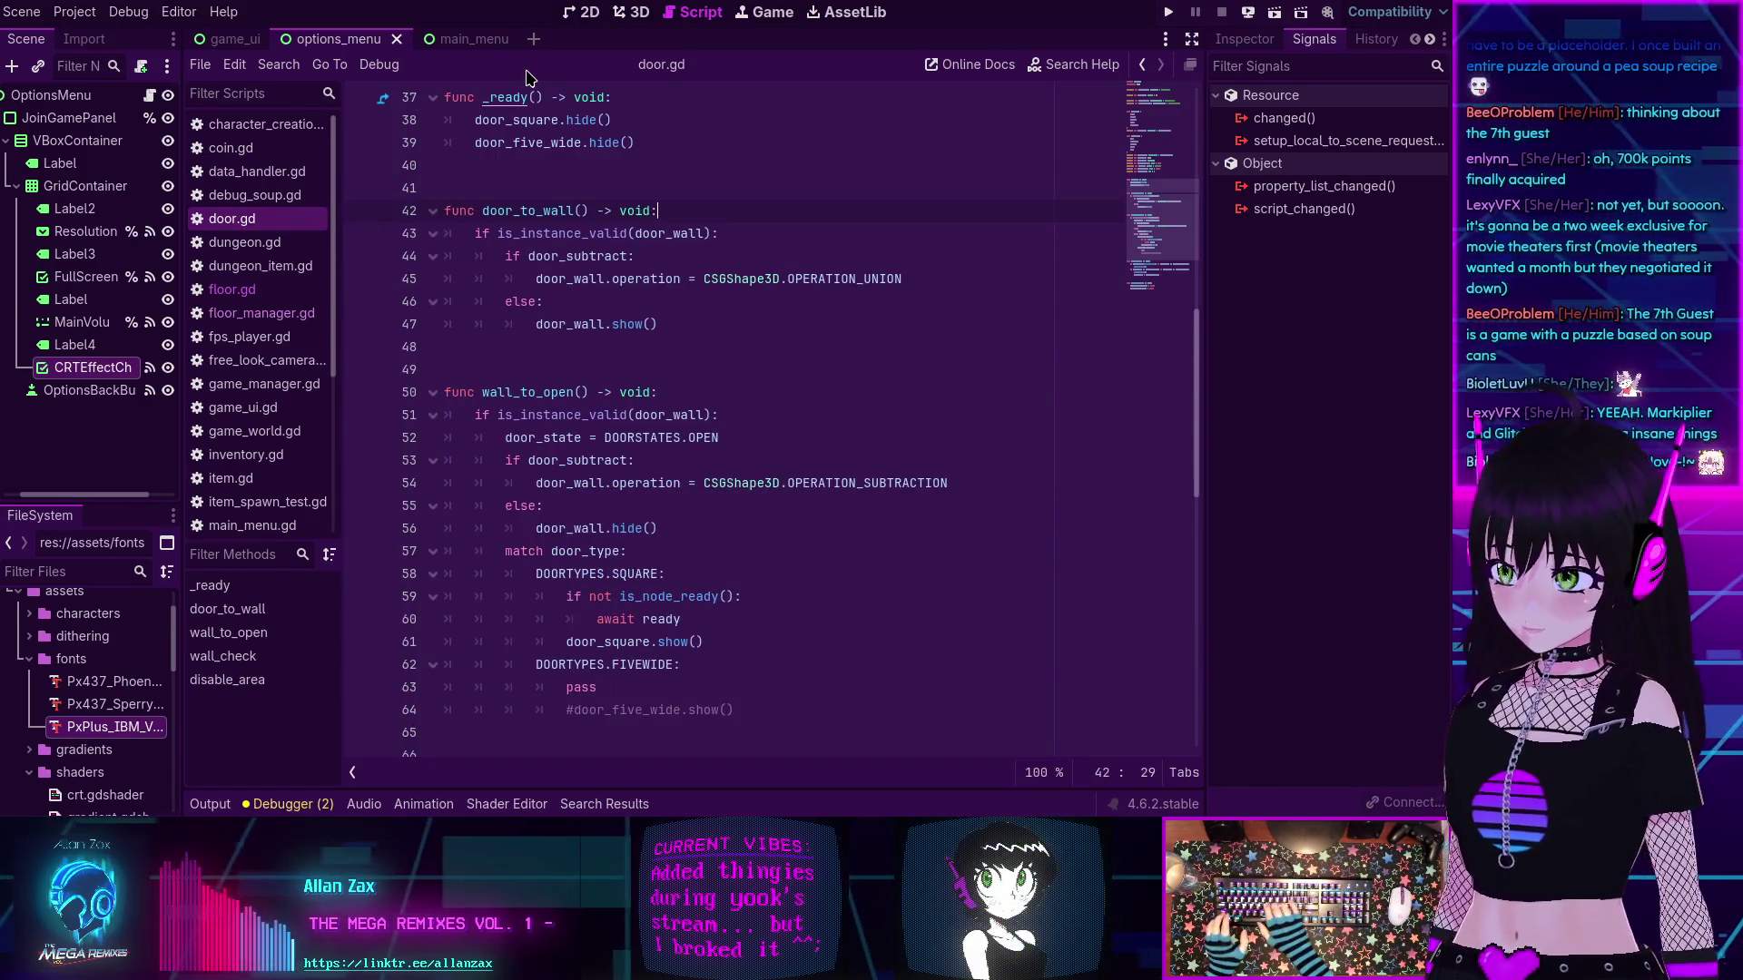
- Open door.tscn through the quick file search for 'door' and view its Door root node in the Inspector
key(shift+alt+o)
text(door)
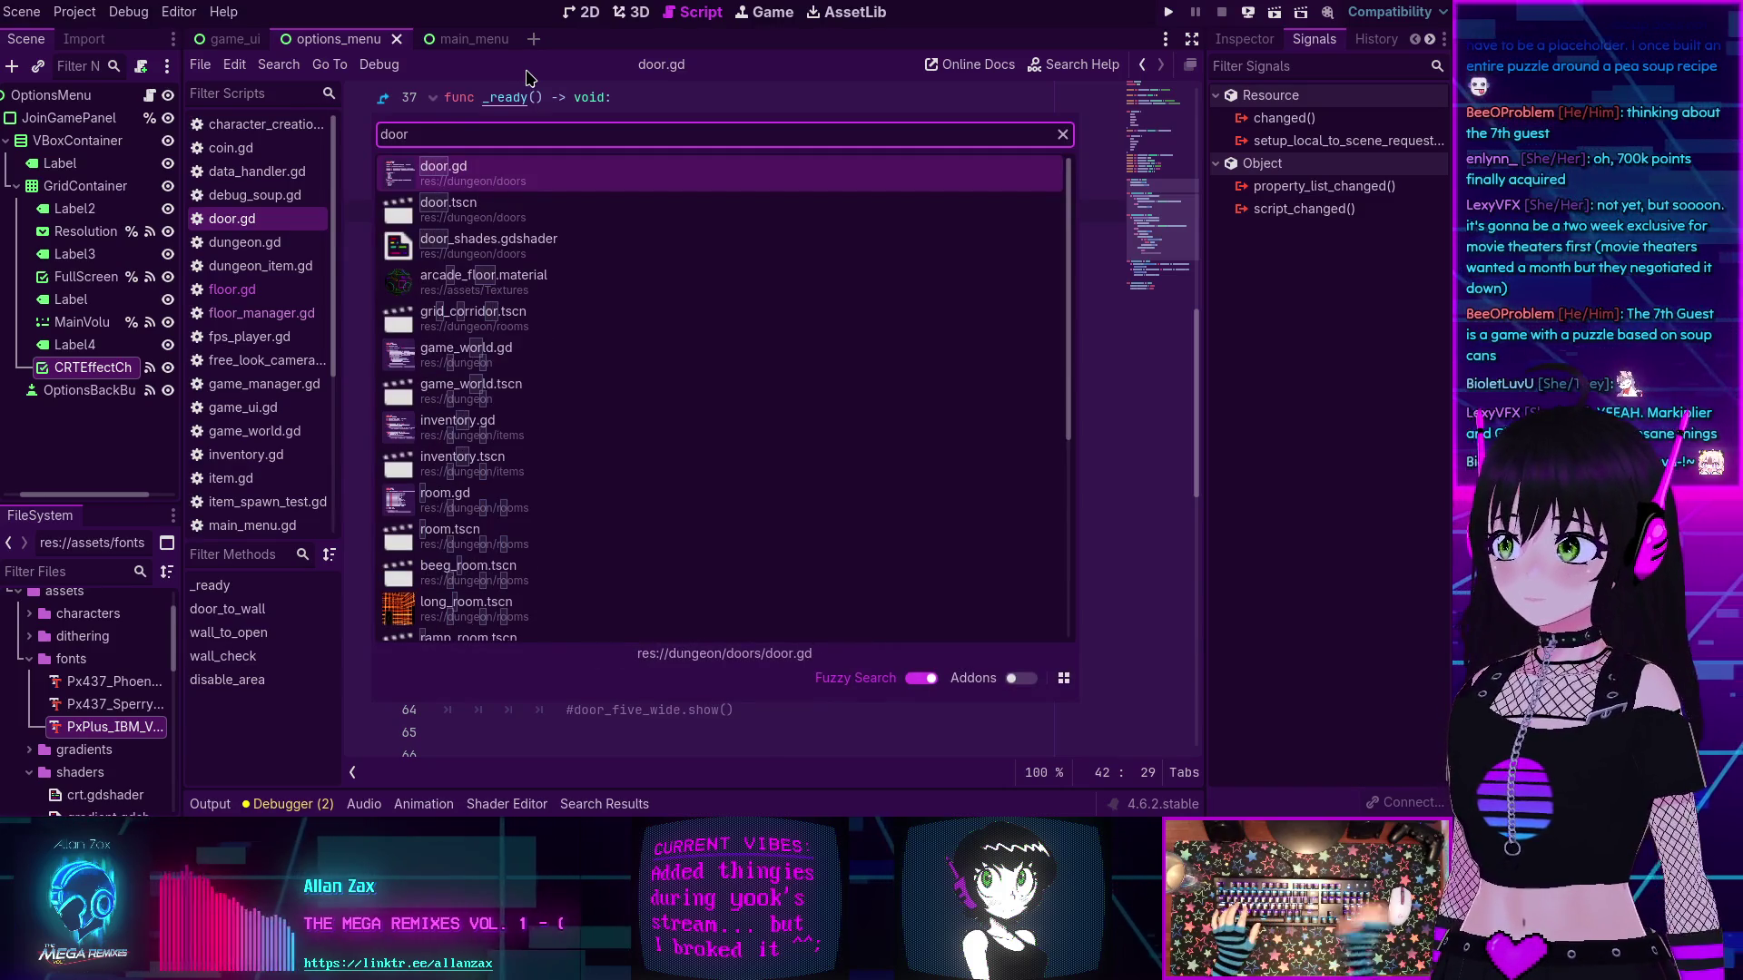
click(507, 203)
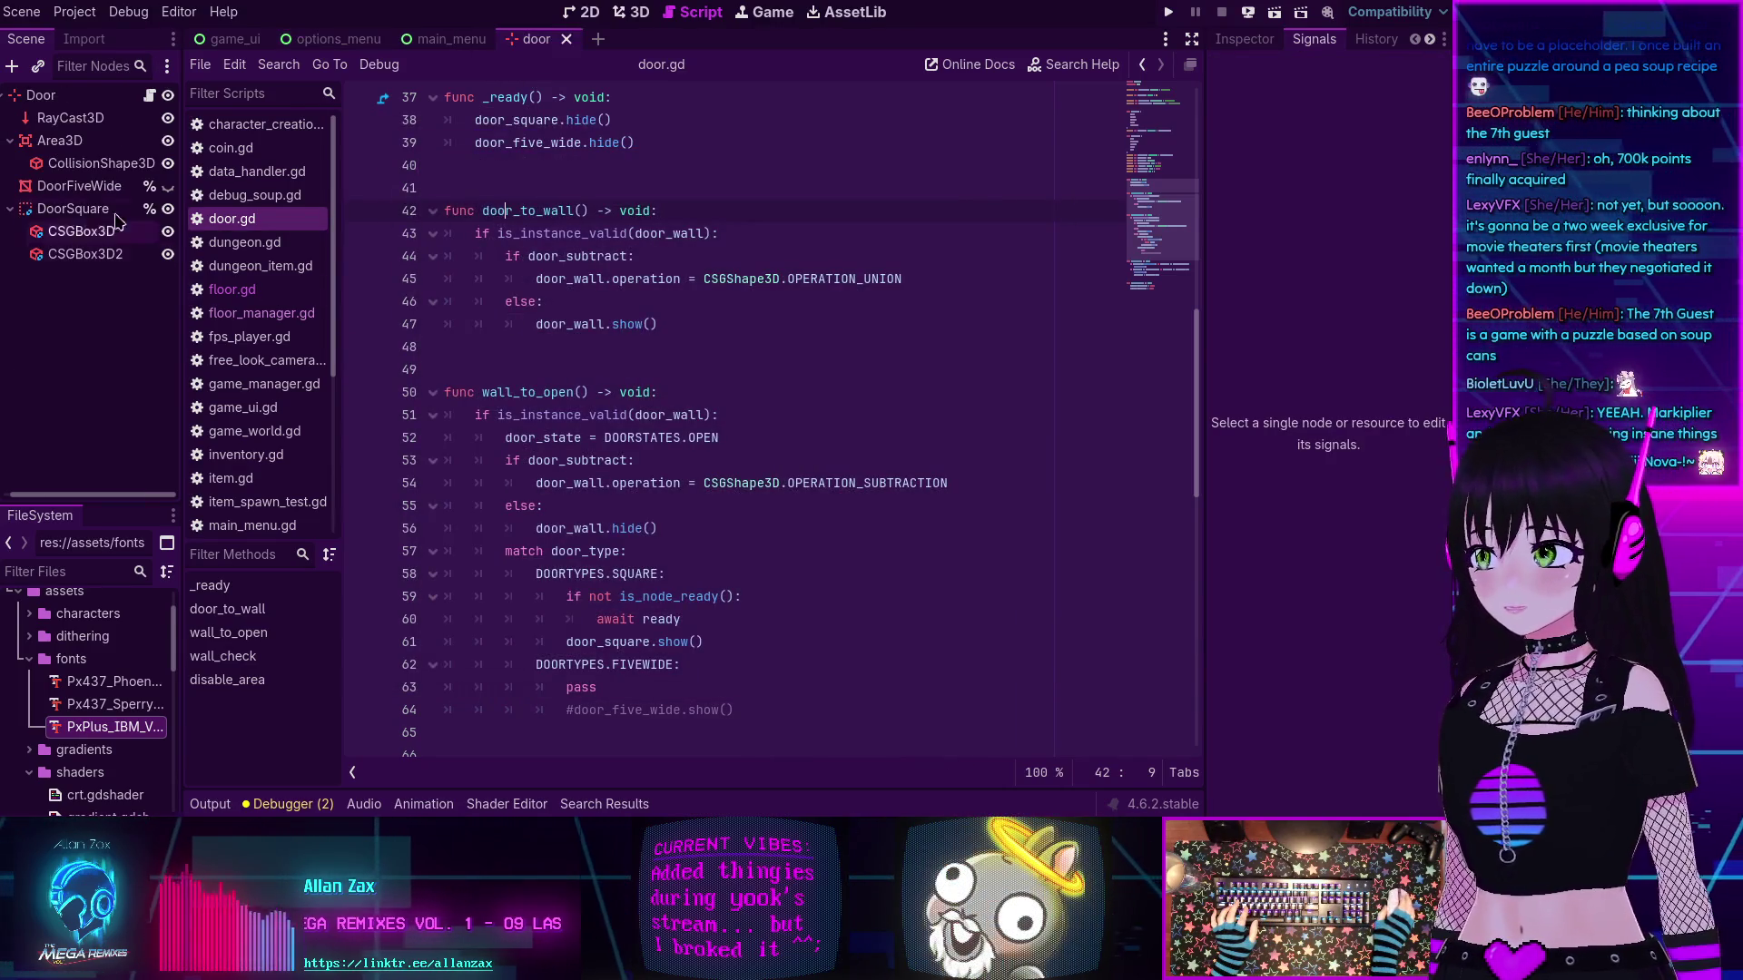
click(41, 95)
click(1258, 42)
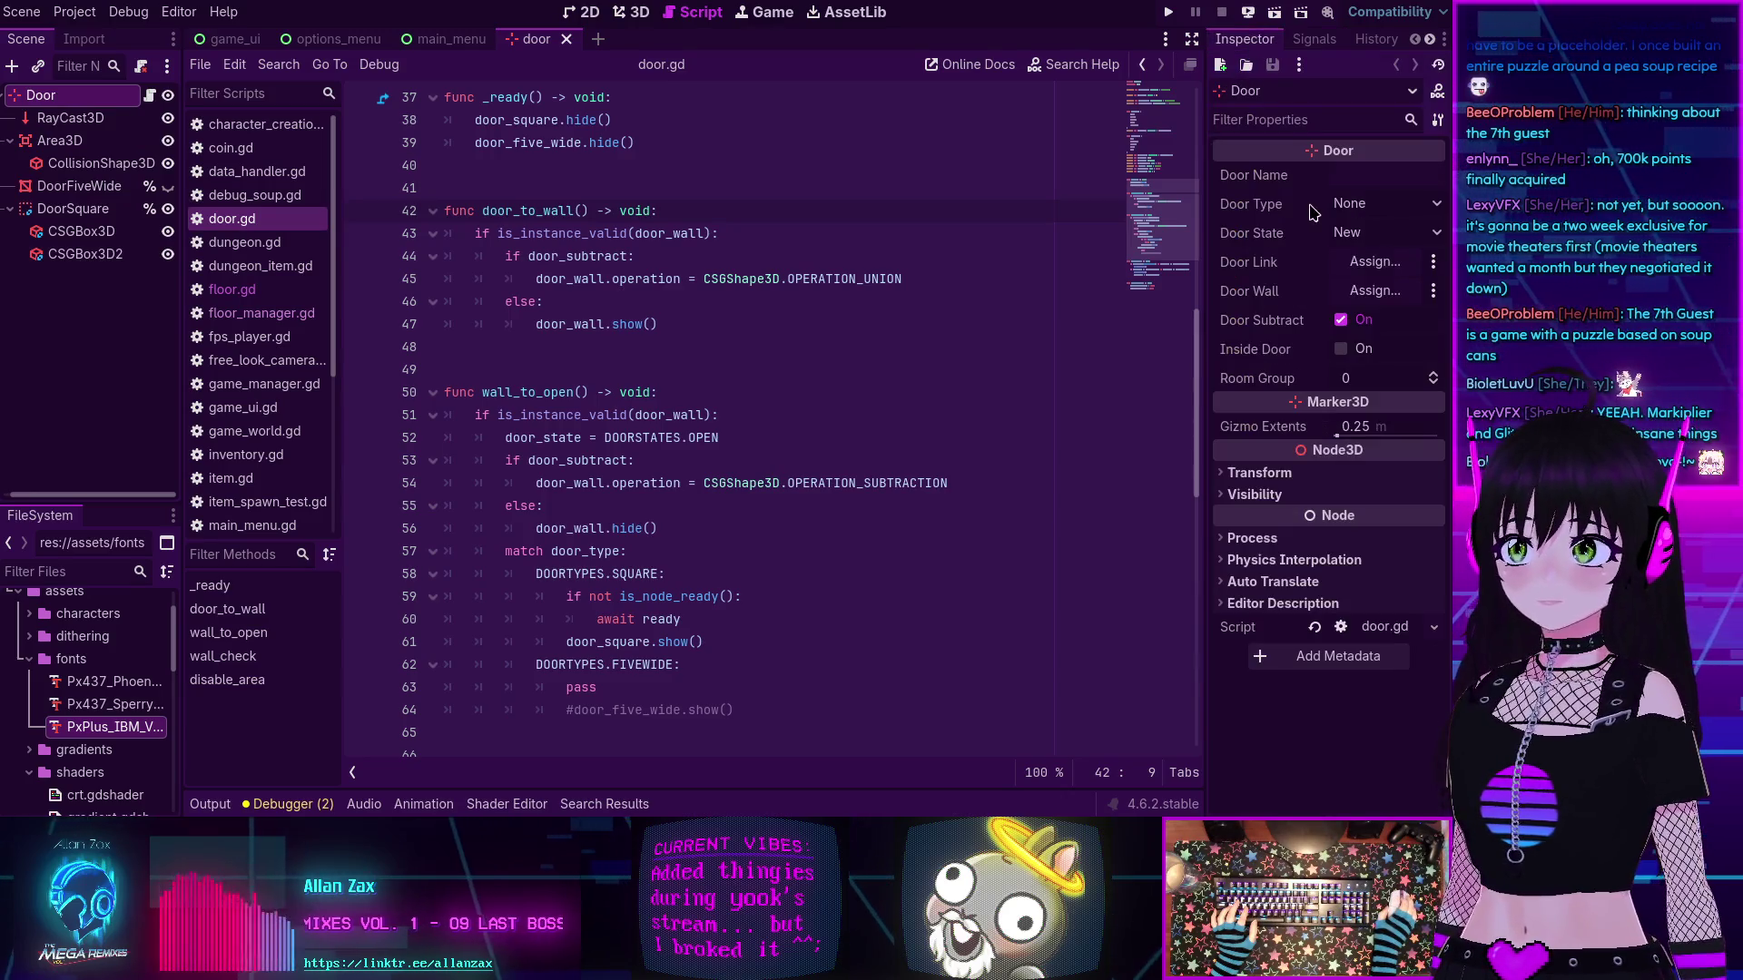